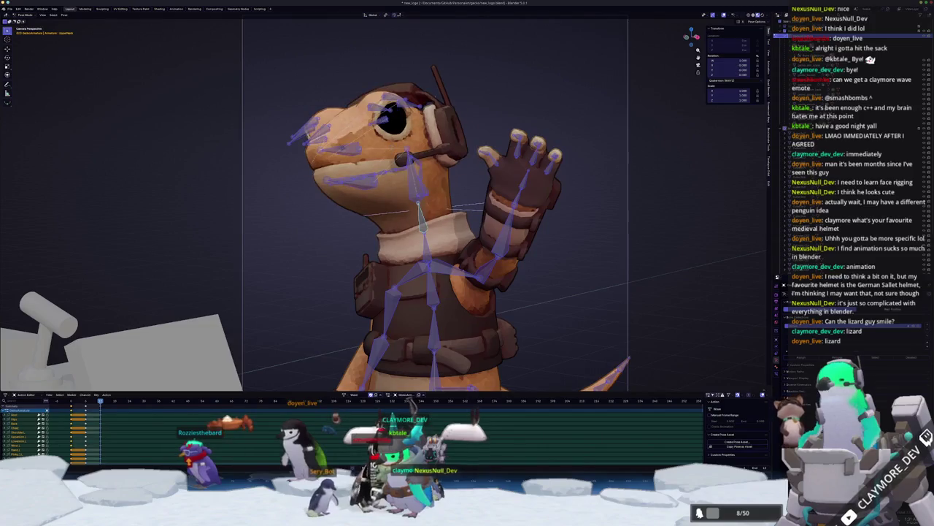
Select the lizard's jaw bone and rotate it open around its local X axis.
left_click(378, 184)
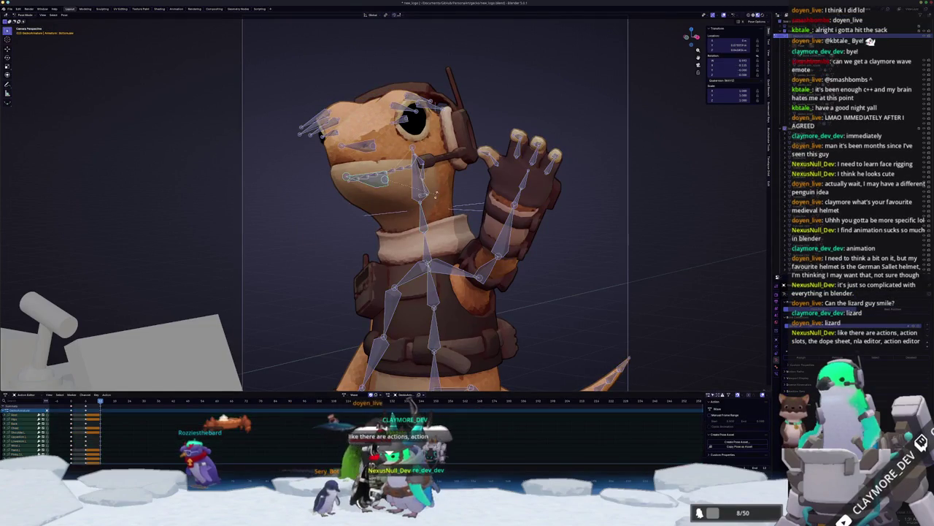
key("r")
key("x")
key("x")
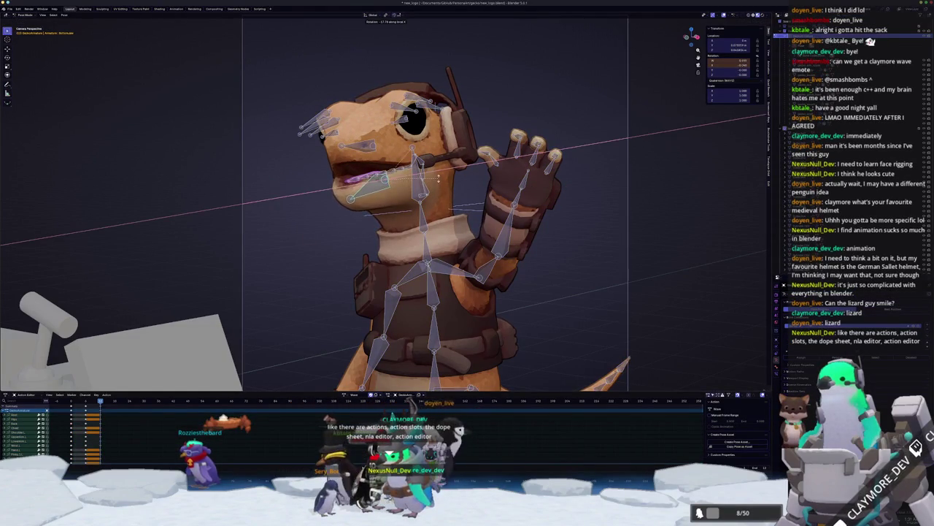
key("Return")
Rotate the jaw open further in two more passes, then orbit around the head.
key("r")
key("z")
key("z")
left_click(419, 181)
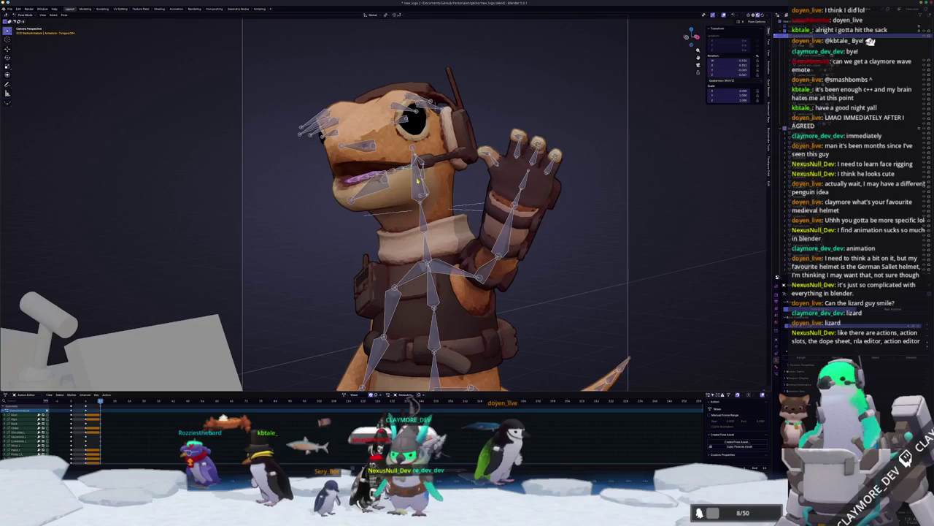
key("r")
key("x")
key("x")
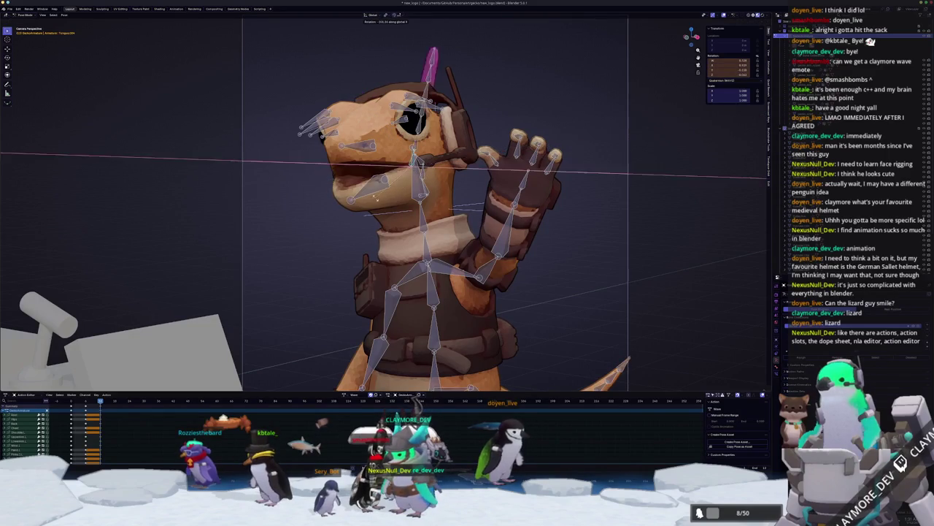
left_click(419, 181)
left_click_drag(419, 181, 311, 206)
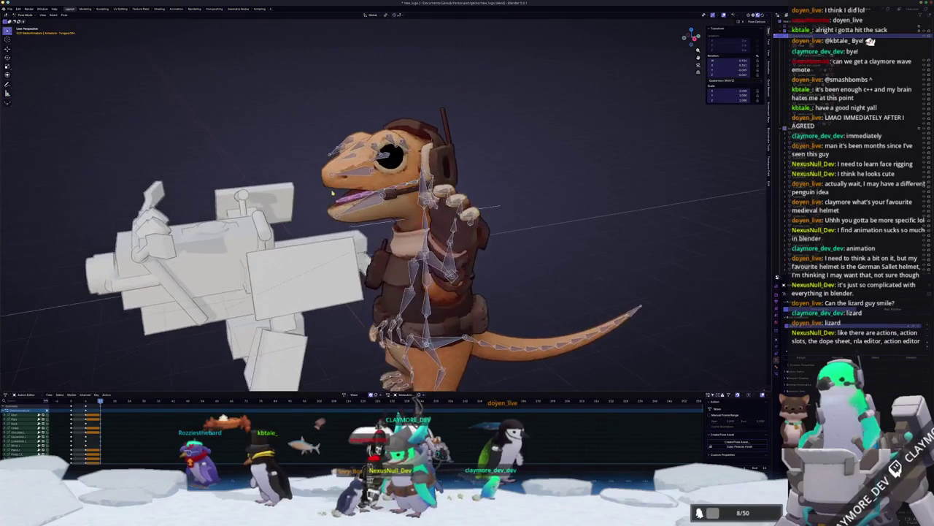
Try rotating the tongue bone, cancelling each attempt so its pose stays unchanged.
scroll(455, 176, "up", 3)
key("r")
right_click(532, 184)
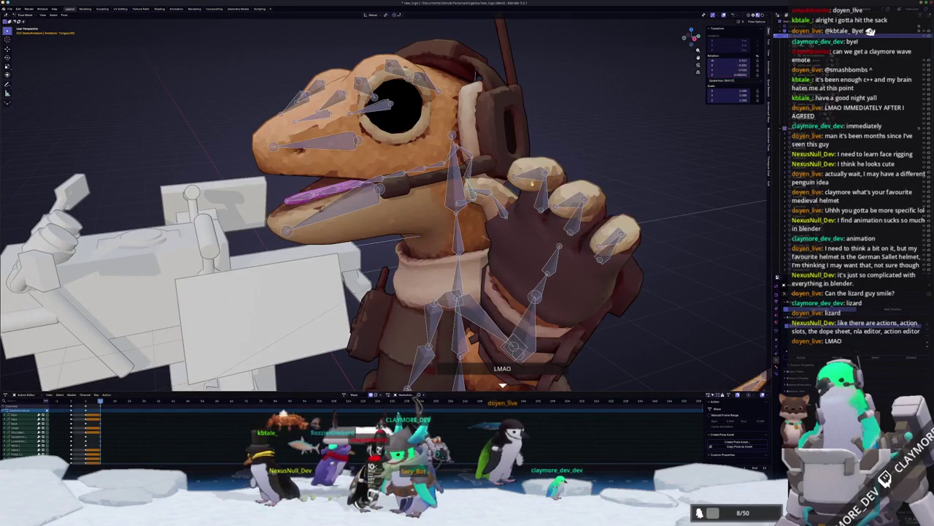
key("r")
right_click(470, 206)
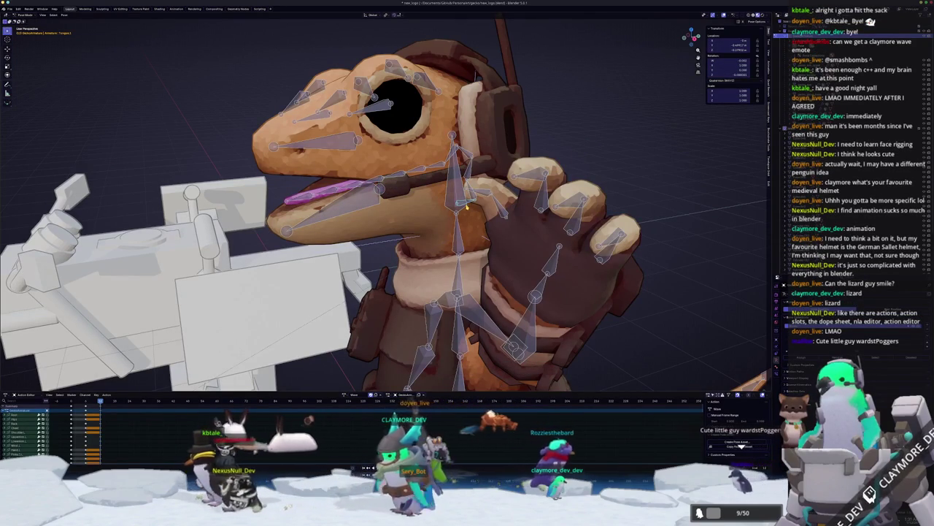
right_click(467, 205)
key("Escape")
Slide the tongue bone forward along its local Y axis and view through the scene camera.
key("g")
key("x")
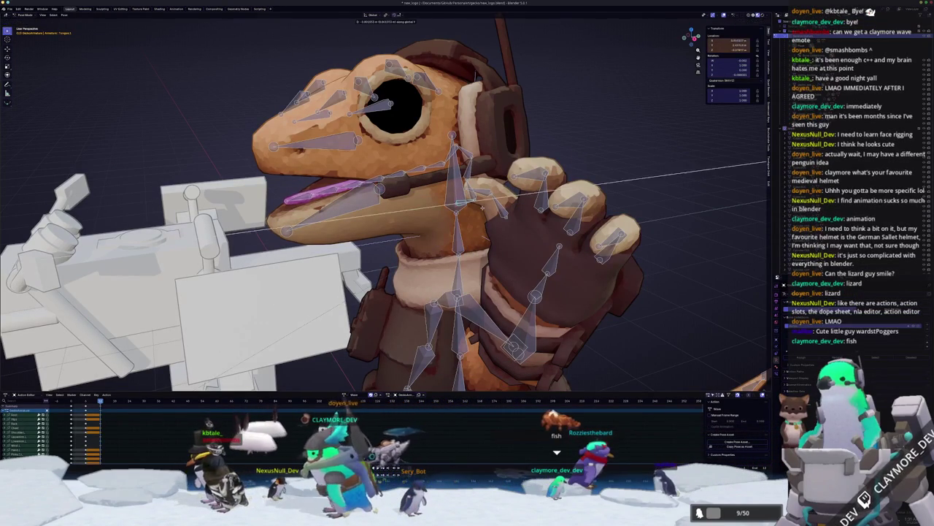
key("y")
key("y")
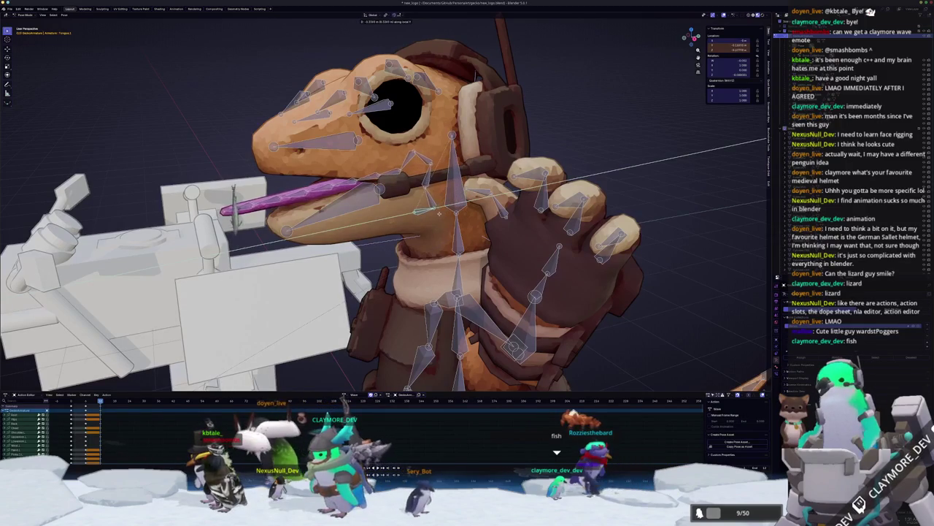
left_click(438, 213)
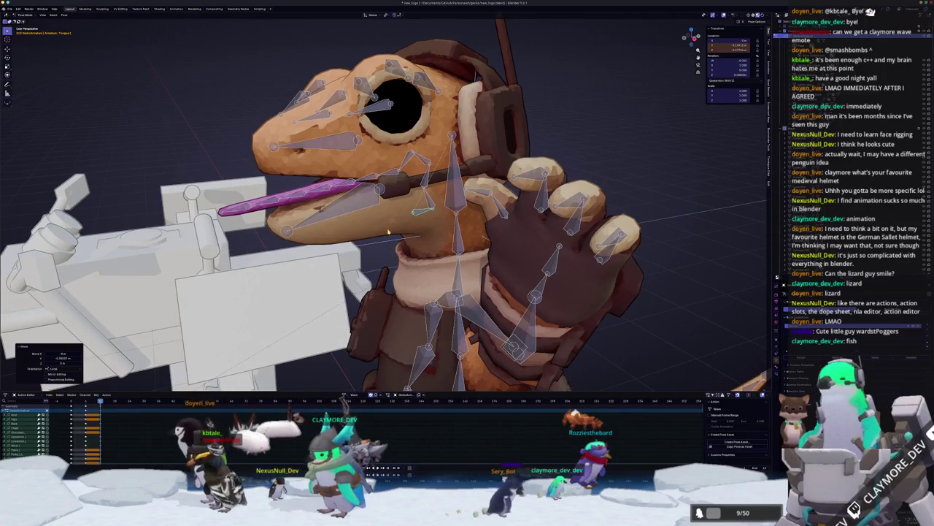
key("KP_0")
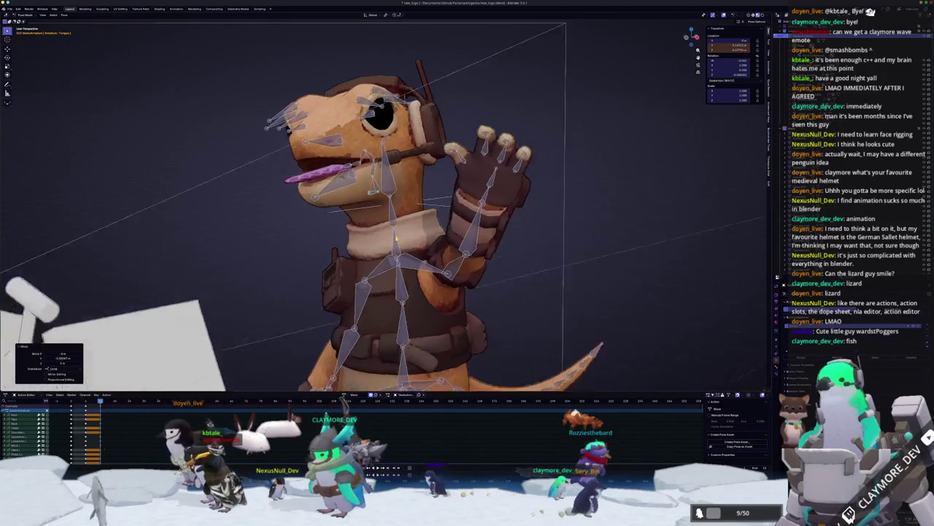
Keyframe the tongue-out pose and step through the keyframes, playing the animation to preview.
scroll(355, 273, "up", 1)
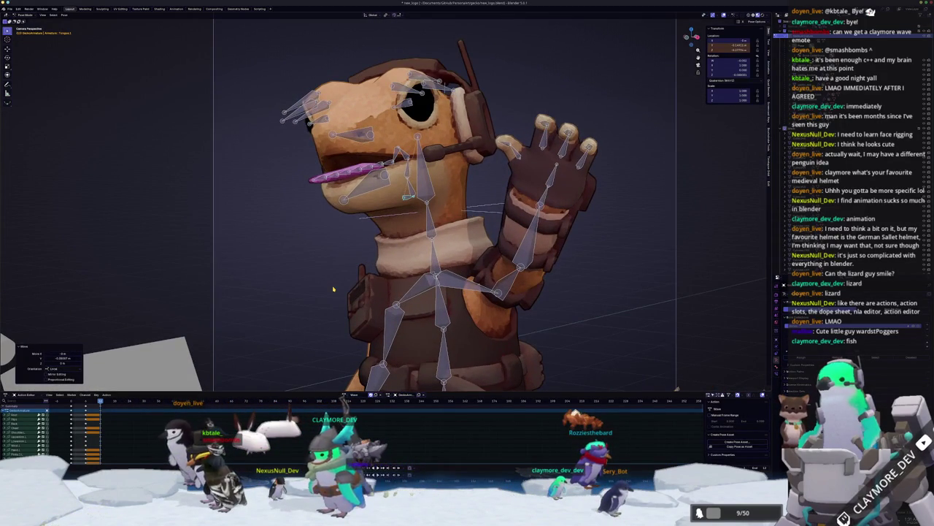
key("i")
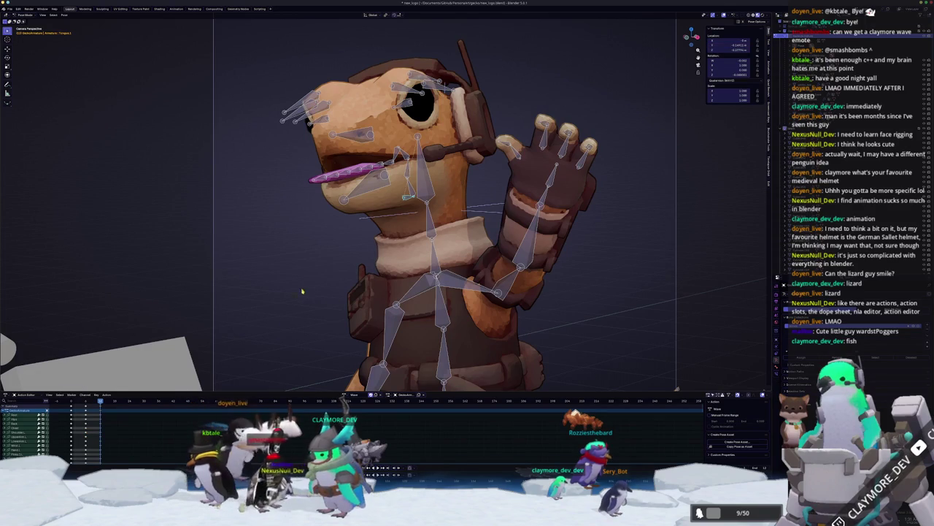
key("Down")
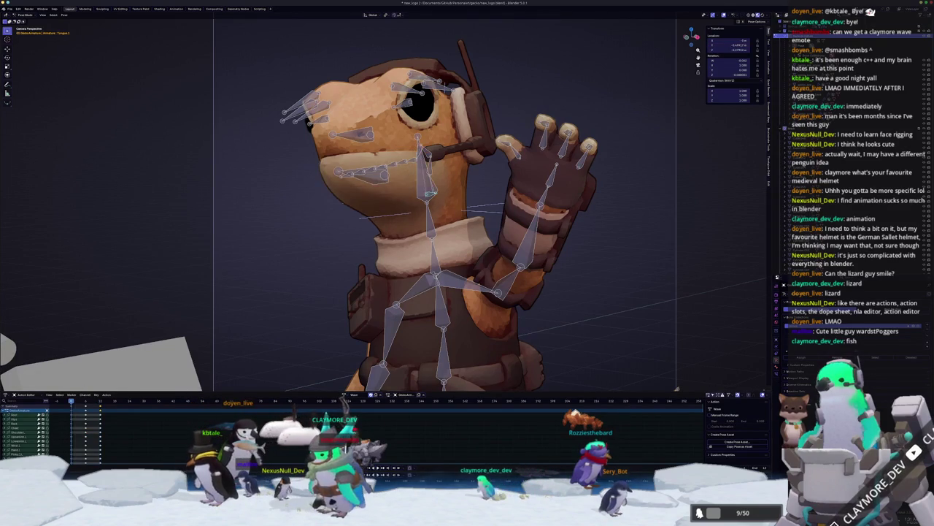
key("Up")
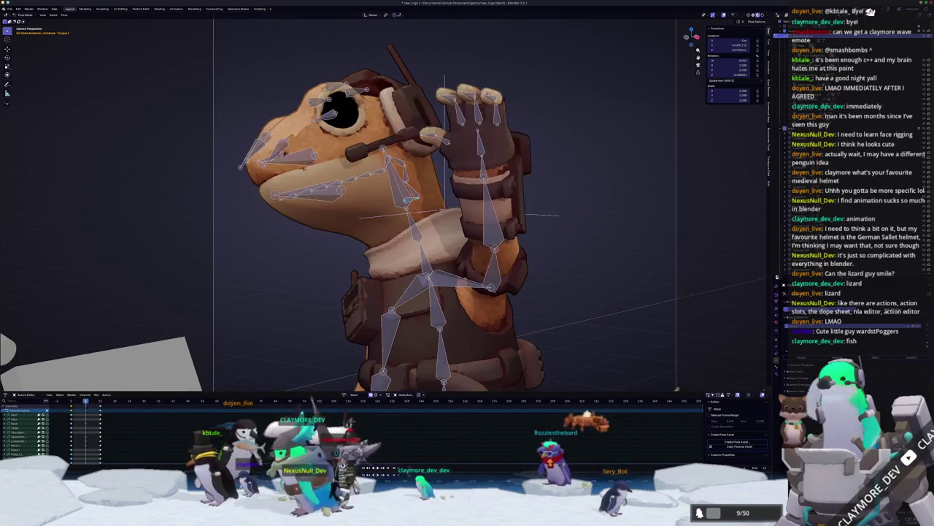
key("Down")
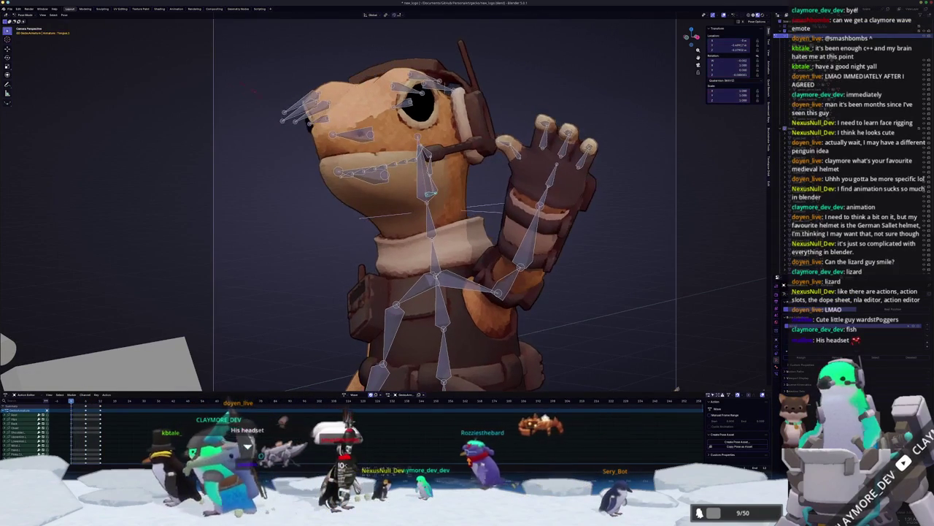
key("space")
key("space")
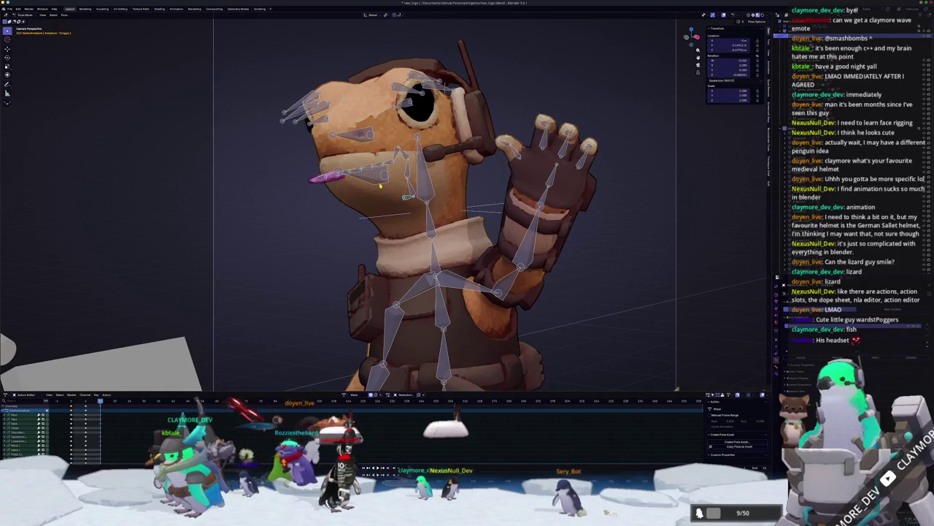
Tilt the tongue bone downward with two small rotations around its local X axis.
key("r")
key("x")
key("x")
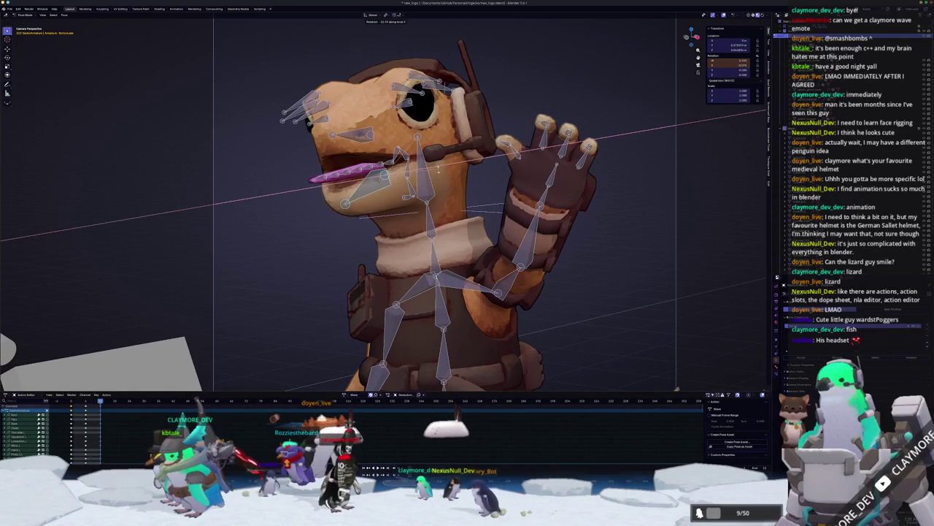
left_click(438, 168)
scroll(419, 187, "down", 5)
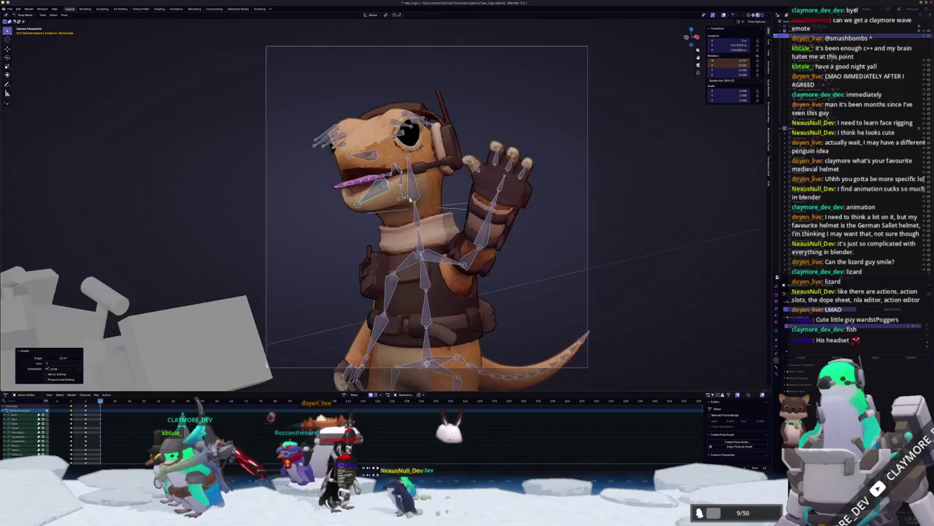
key("r")
key("x")
key("x")
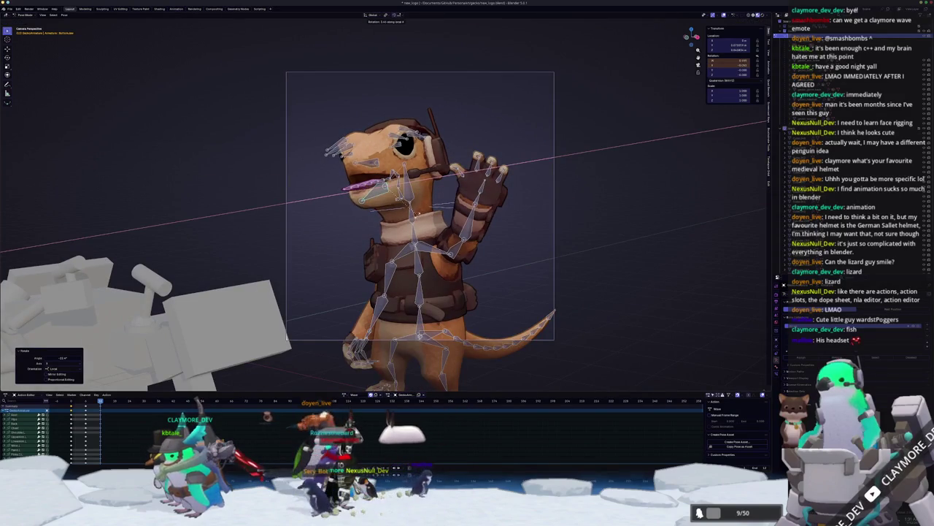
key("Return")
On another keyframe, rotate the jaw slightly open on local X and keyframe it.
key("a")
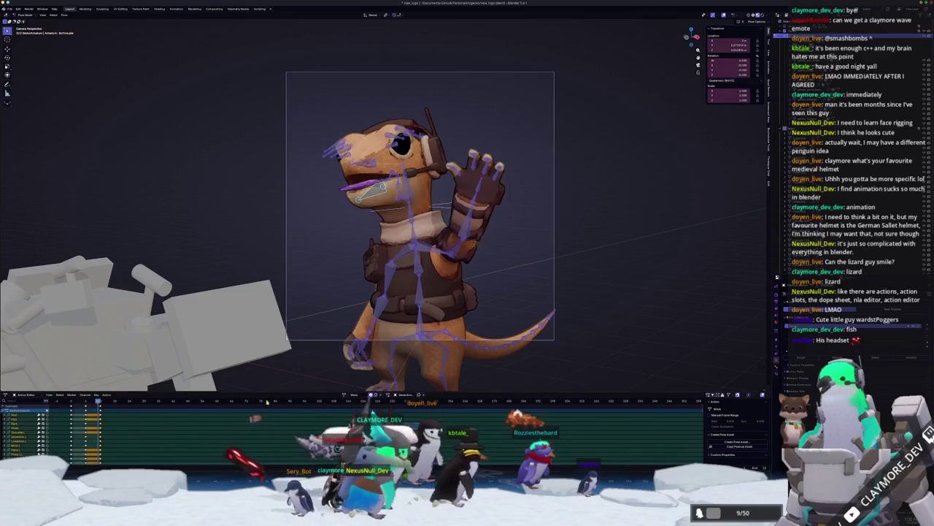
left_click(295, 264)
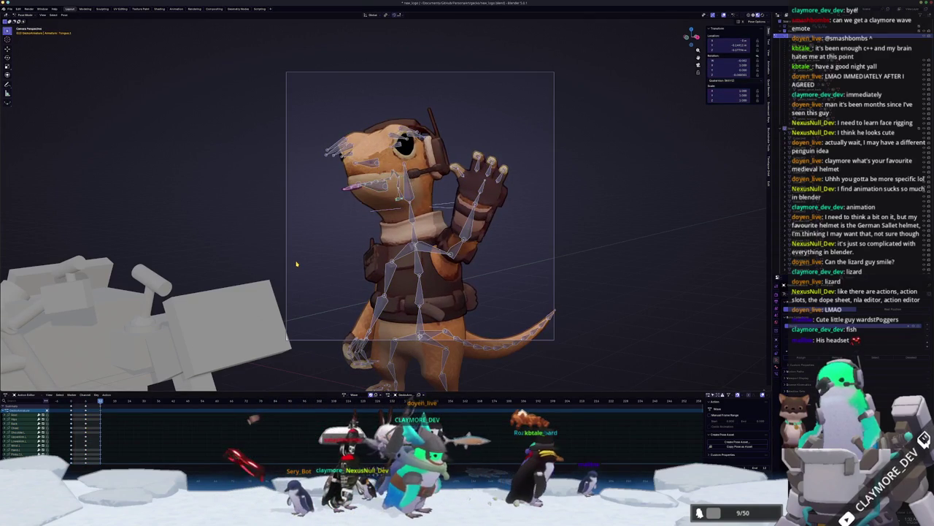
key("a")
key("ctrl+z")
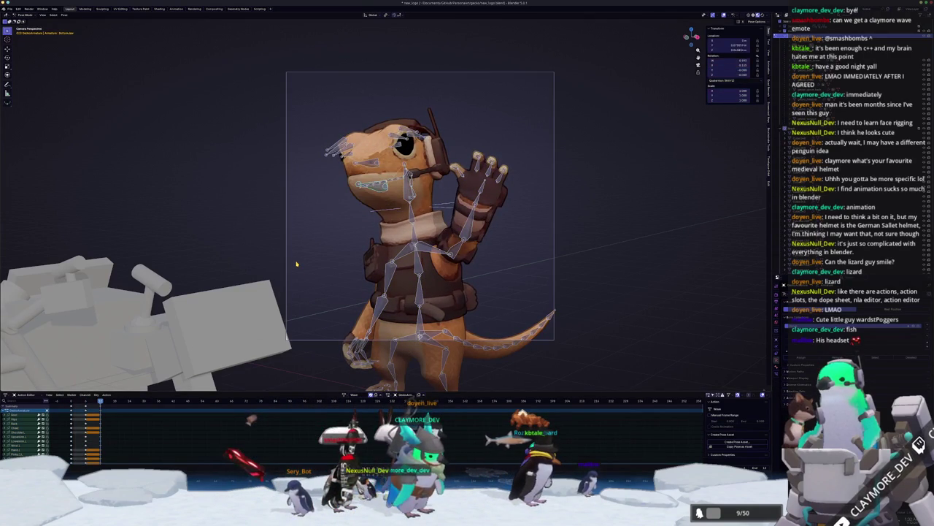
key("r")
key("x")
key("x")
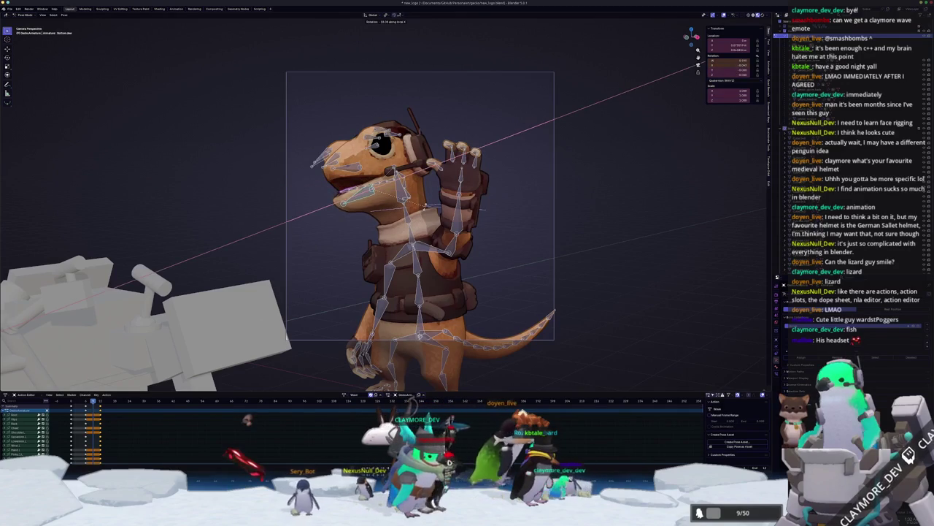
left_click(425, 209)
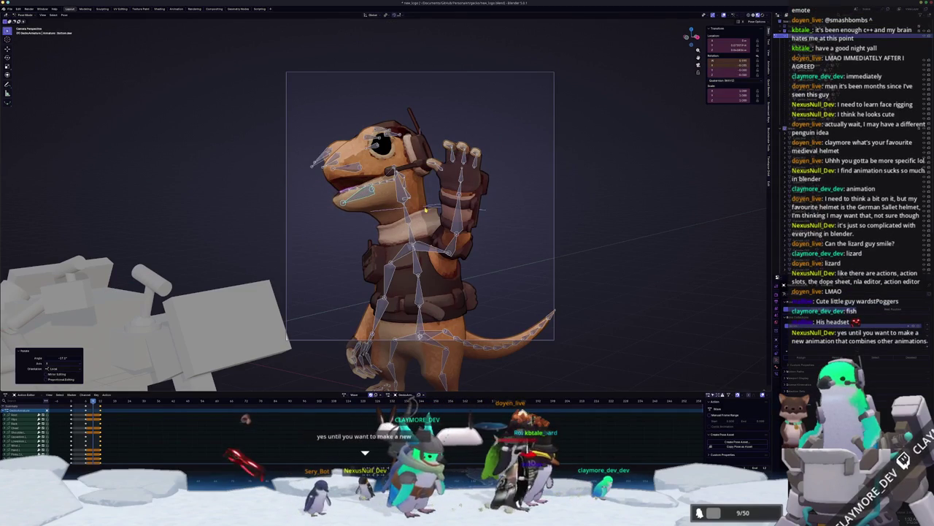
key("i")
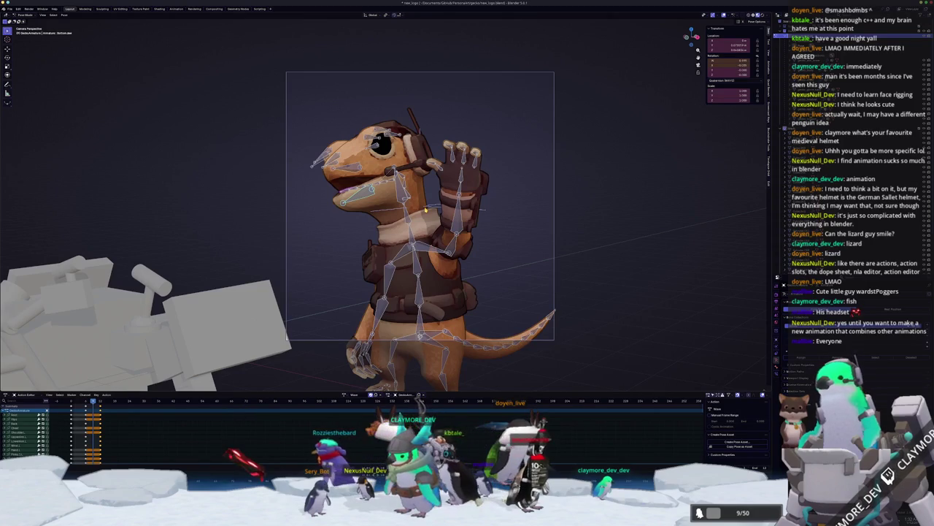
Paste the mirrored waving pose onto the later keyframes and keyframe it.
key("Down")
key("ctrl+shift+v")
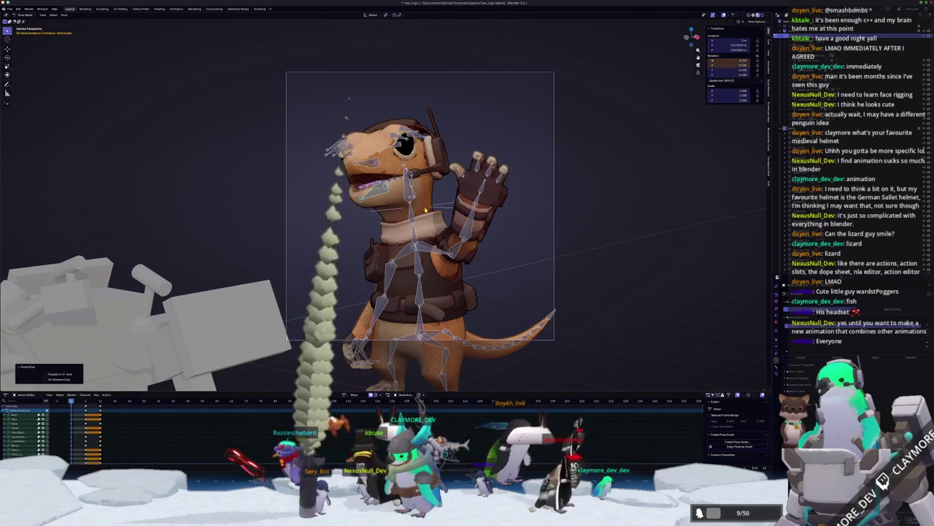
key("ctrl+z")
key("ctrl+z")
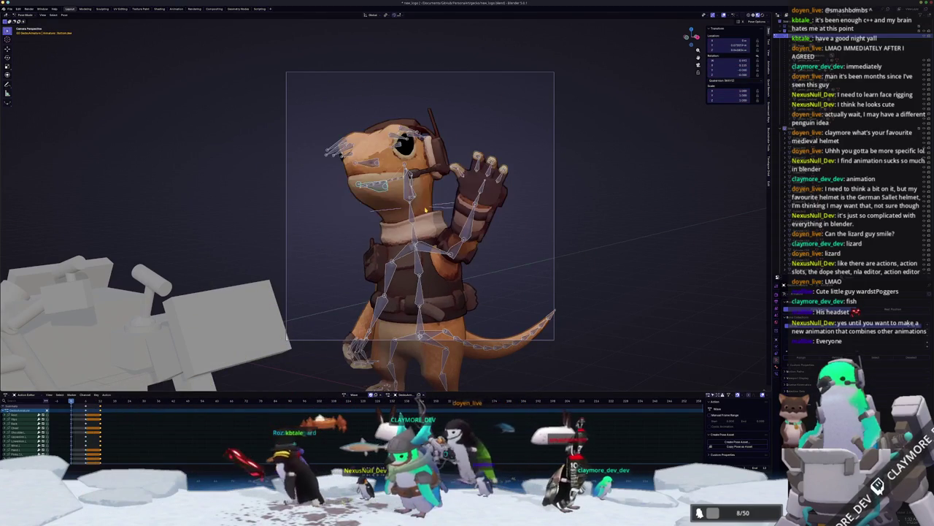
key("Up")
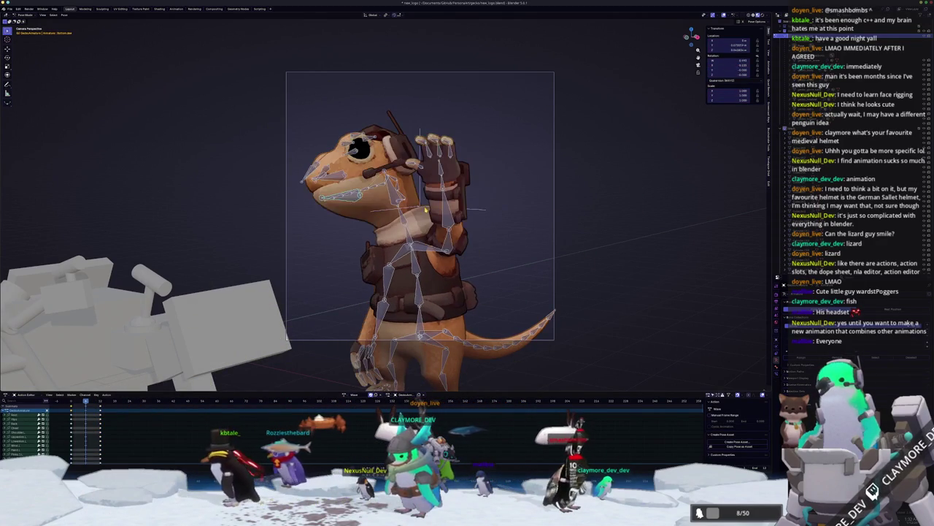
key("ctrl+shift+v")
key("ctrl+z")
key("Up")
key("ctrl+shift+v")
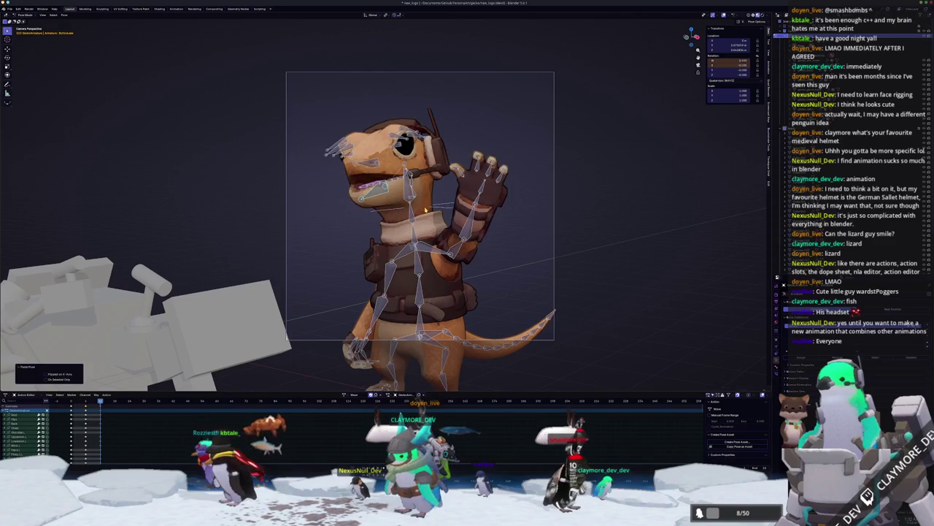
key("i")
Try moving the chosen bone along Y, then cancel and return to camera view.
key("Down")
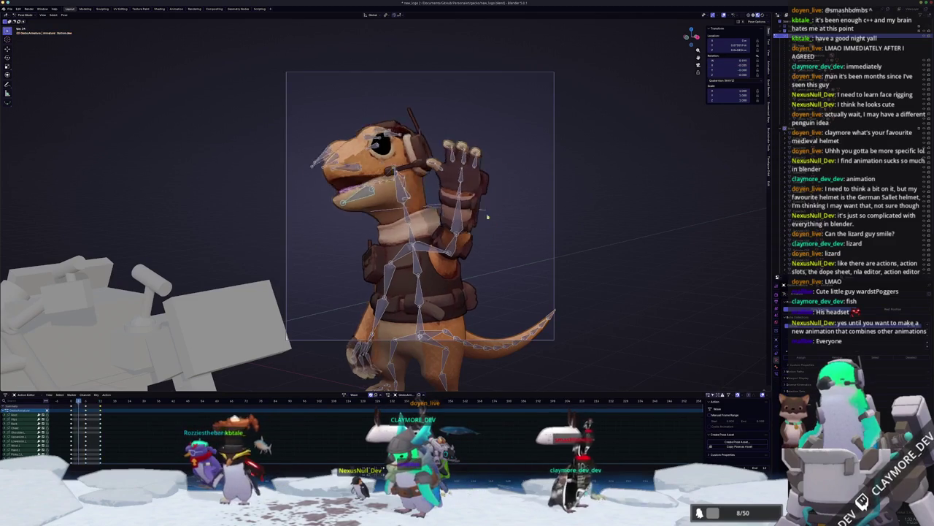
left_click_drag(444, 254, 387, 237)
key("g")
key("y")
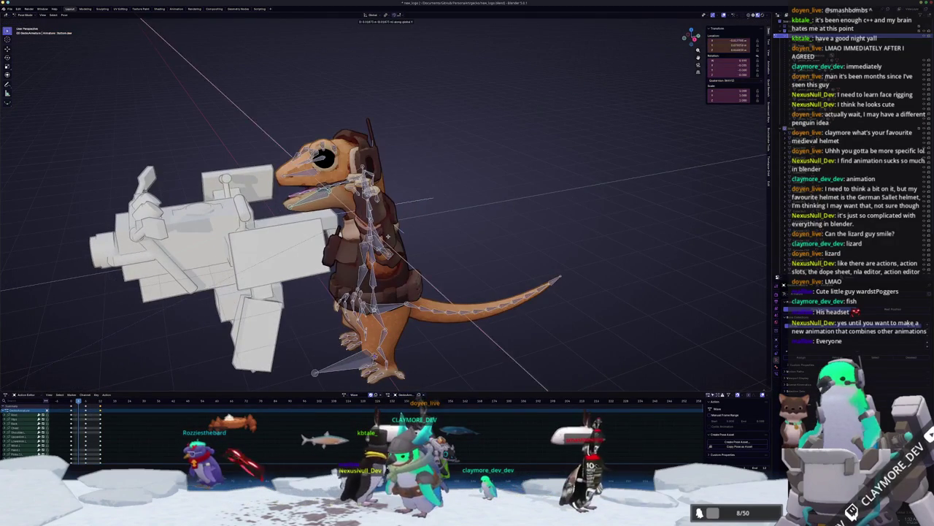
key("Escape")
key("KP_0")
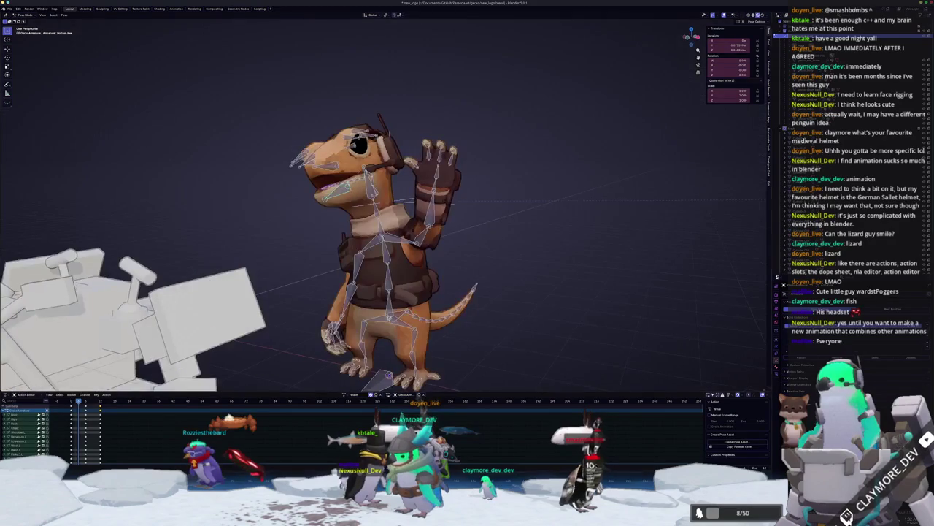
On the previous keyframe, move the bone along Y and keyframe its new location.
key("Down")
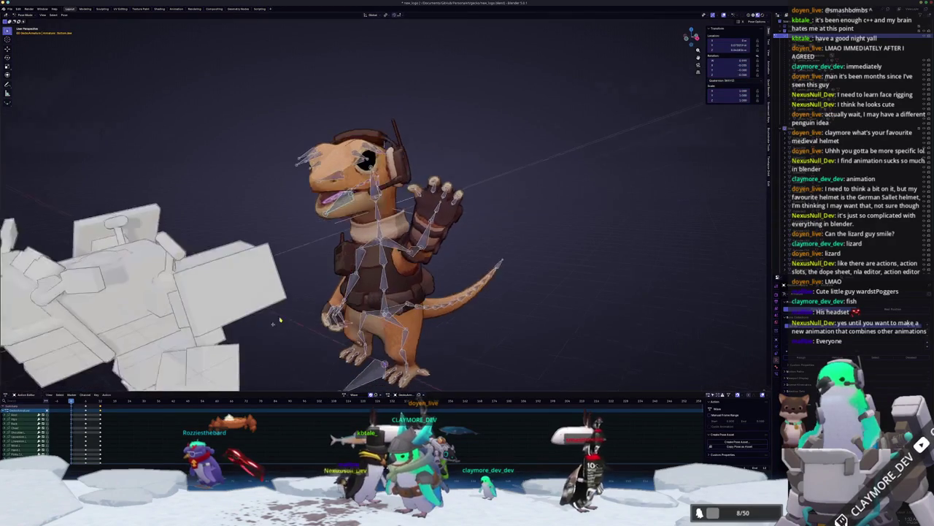
key("g")
key("y")
key("y")
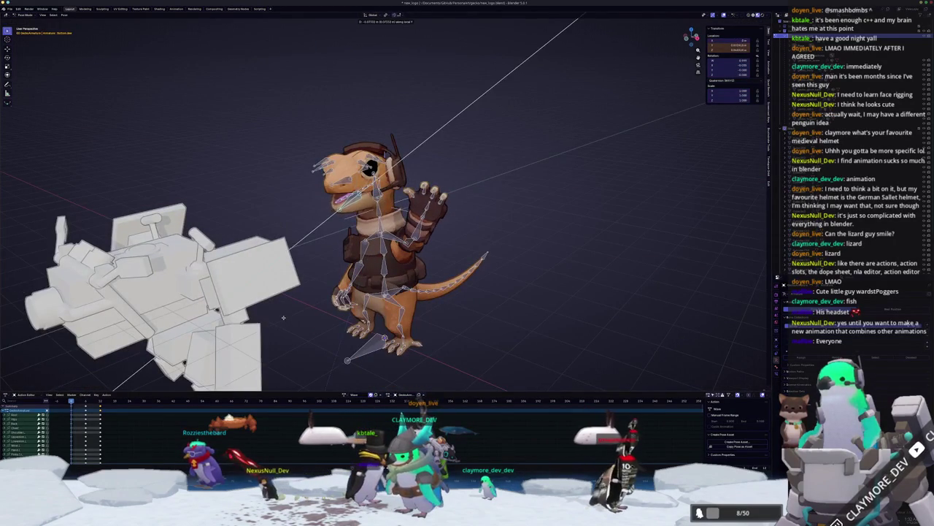
left_click(284, 317)
scroll(274, 292, "up", 5)
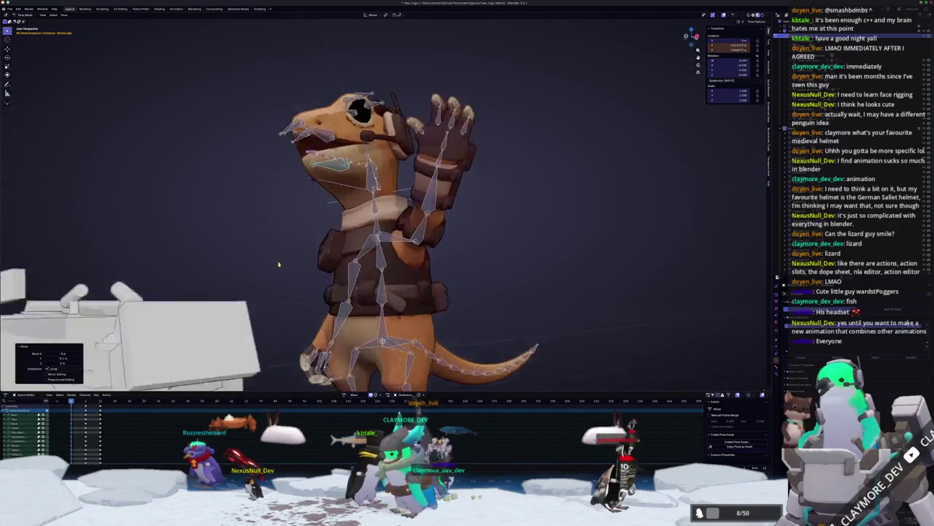
left_click_drag(261, 267, 266, 259)
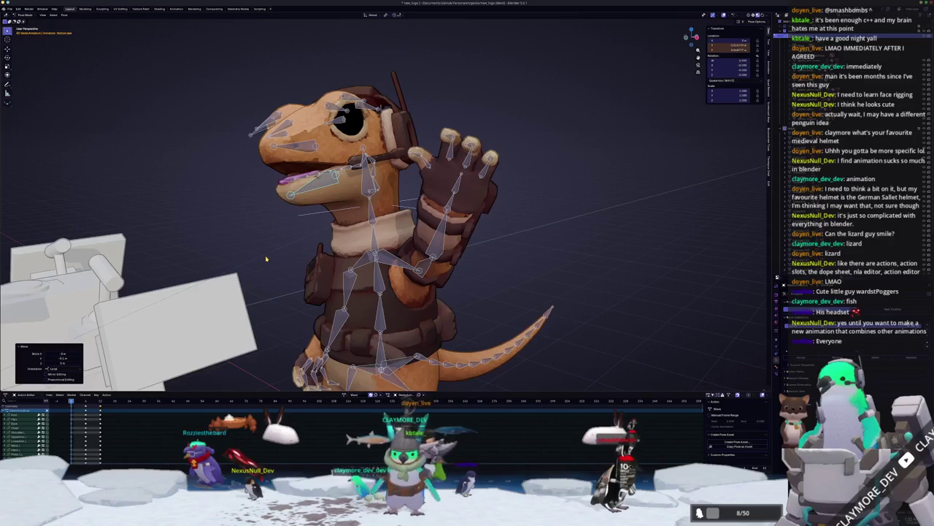
key("i")
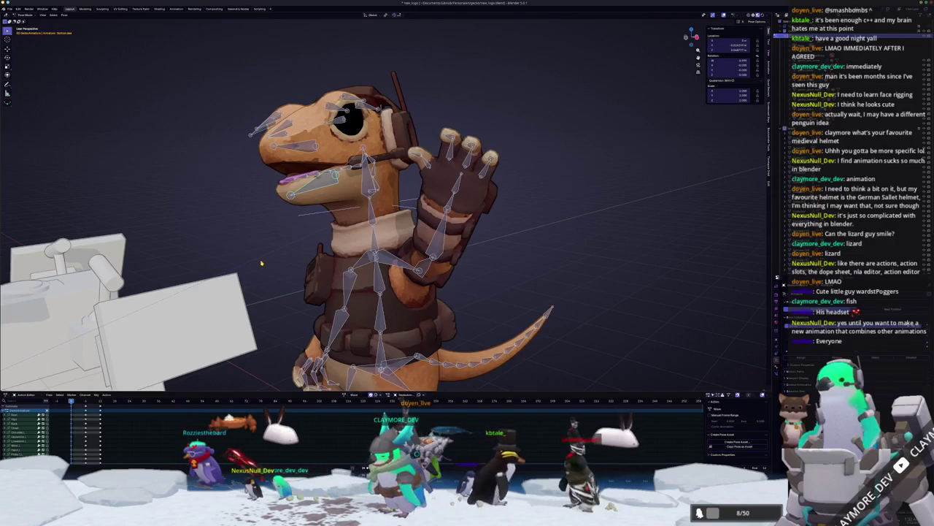
Play the animation through the scene camera, then select the Tail.3 bone.
key("Up")
key("ctrl+v")
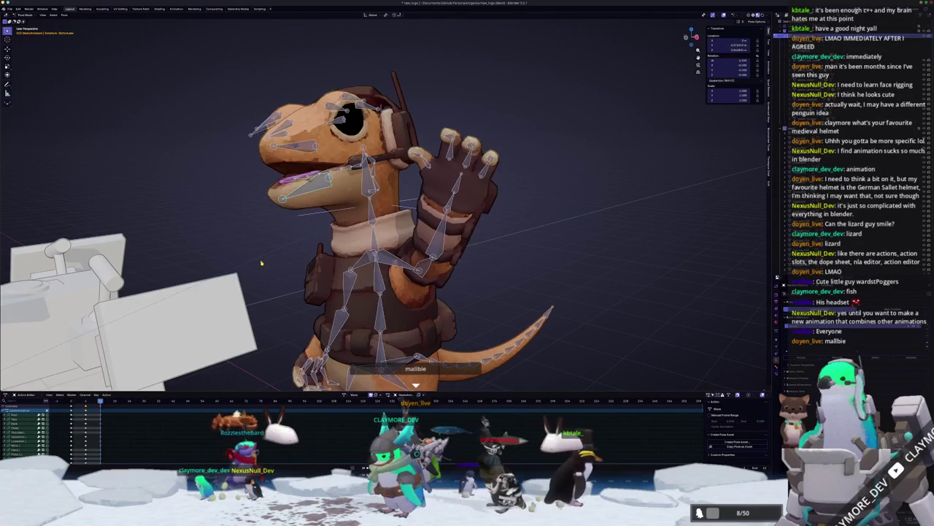
key("KP_0")
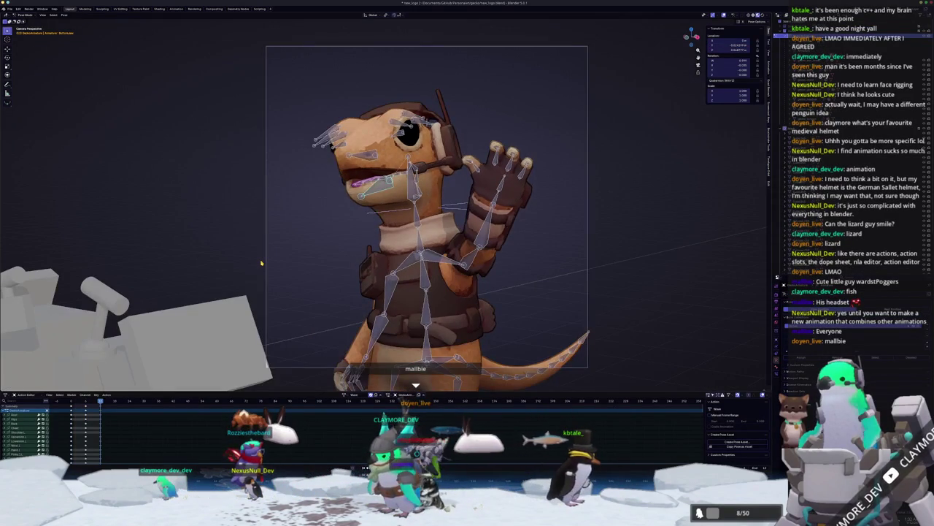
key("space")
scroll(261, 262, "down", 3)
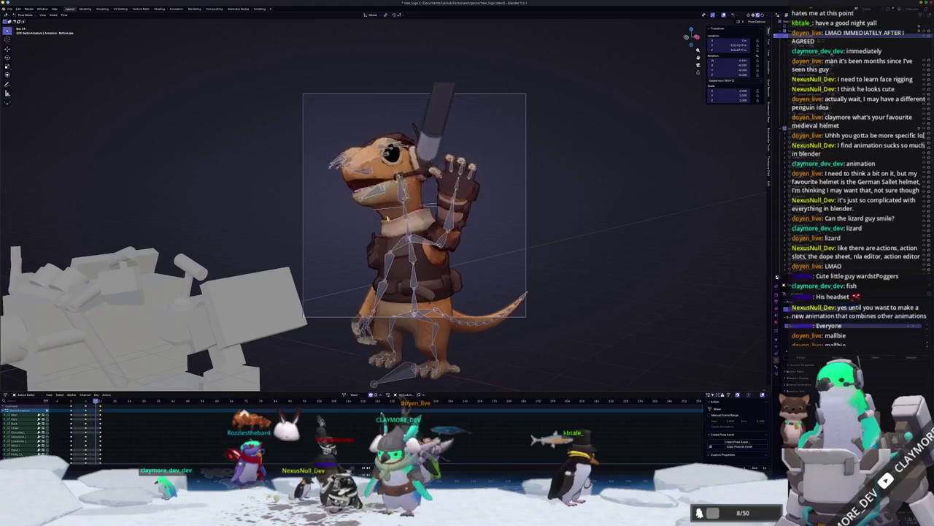
scroll(363, 232, "up", 3)
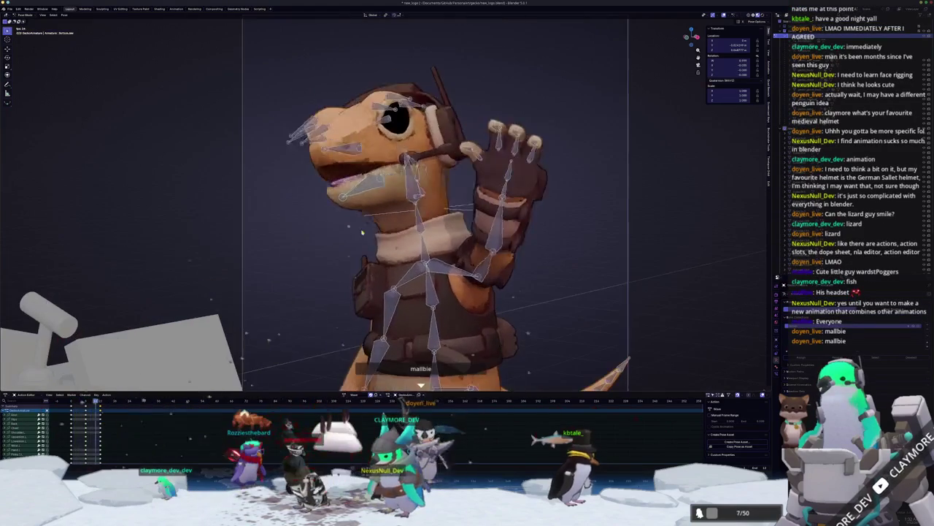
key("space")
scroll(496, 338, "down", 1)
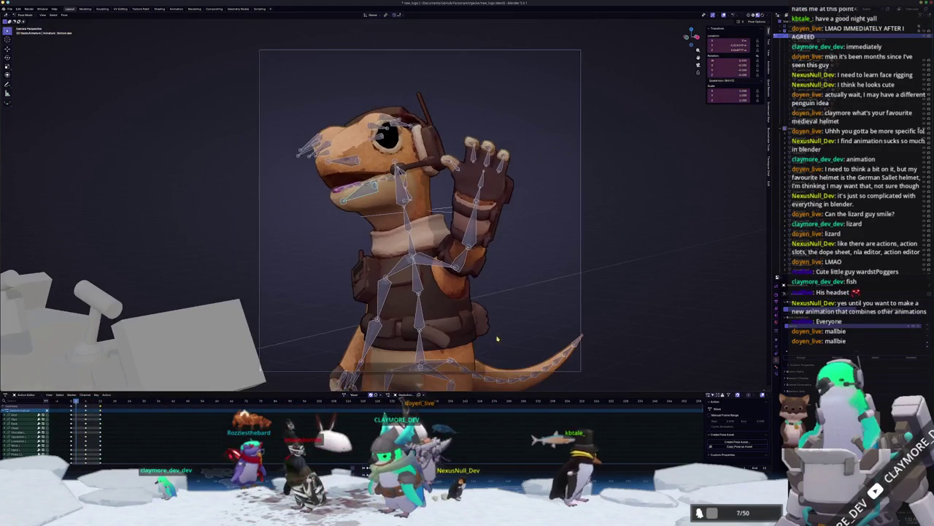
left_click(505, 353)
Rotate the Tail.3 bone on X, undo it, and confirm the tail curving upward.
key("r")
key("z")
key("x")
left_click(498, 360)
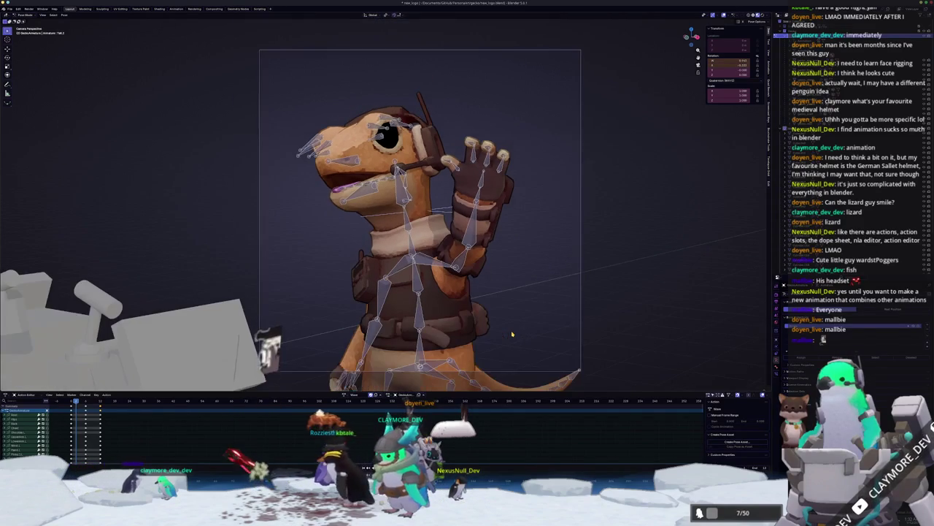
key("ctrl+z")
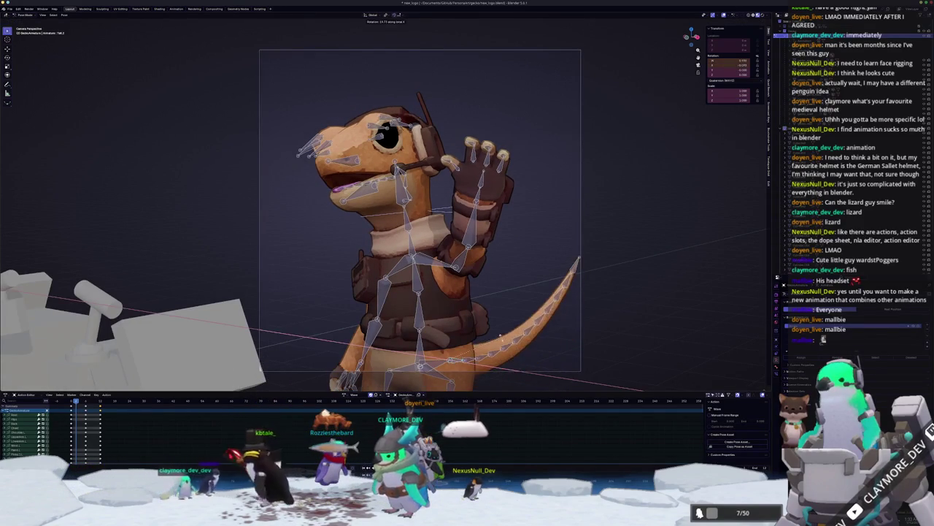
left_click(500, 344)
Box-select the tail bones and curl them upward with local Z and X rotations.
left_click_drag(589, 372, 533, 269)
key("r")
key("z")
key("z")
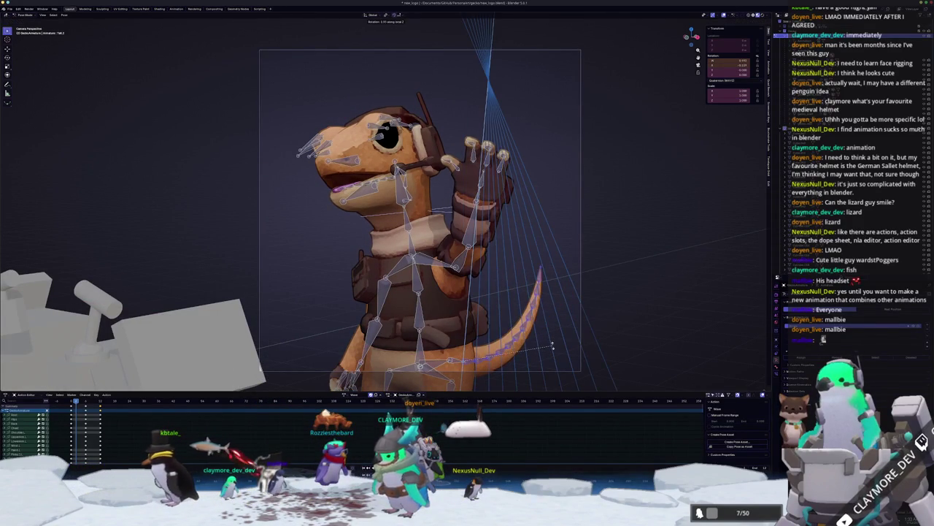
left_click(554, 343)
key("r")
key("x")
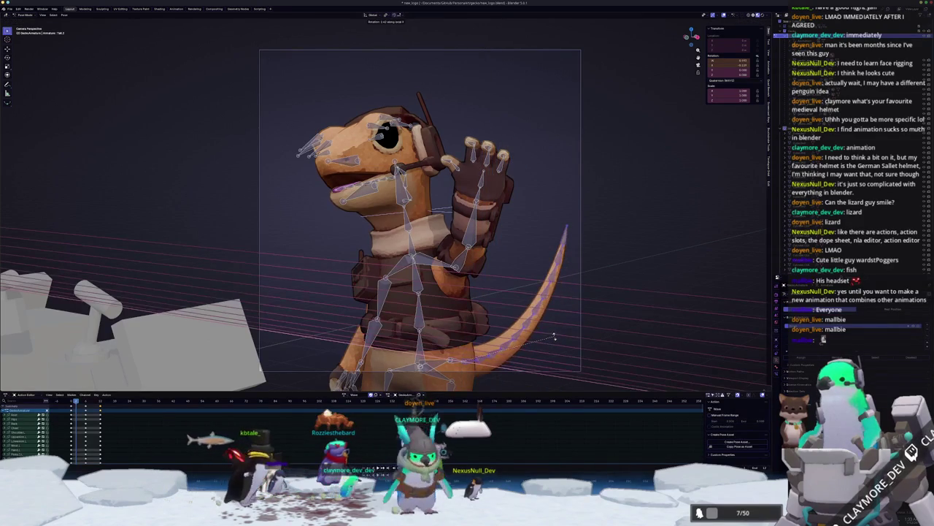
left_click(555, 338)
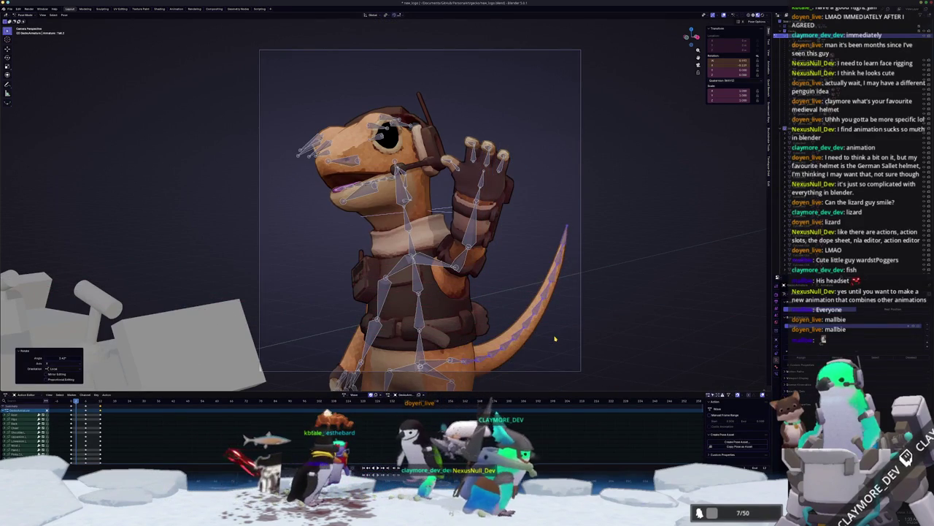
On the next keyframe, paste the mirrored curled-tail pose, rotate the tail up on Z, and keyframe it.
key("Down")
key("Up")
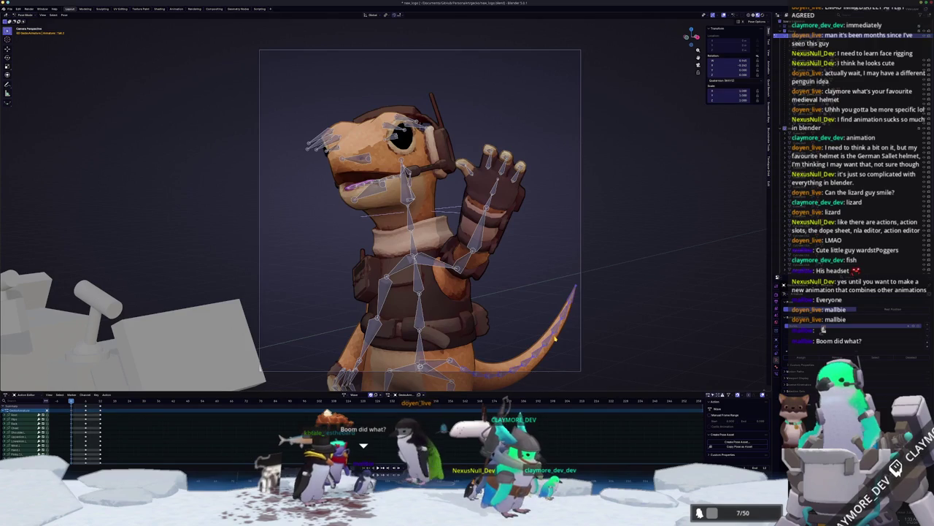
key("Up")
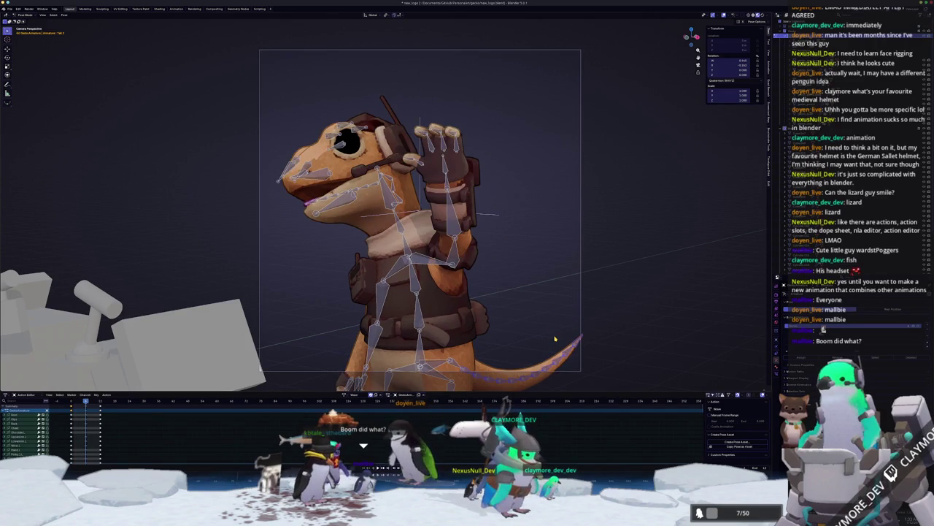
key("ctrl+shift+v")
key("r")
key("z")
key("z")
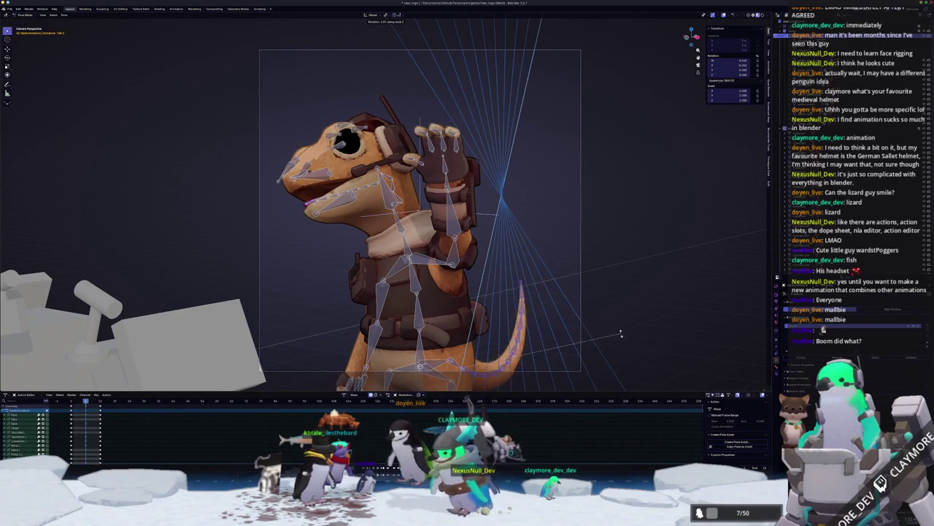
left_click(623, 339)
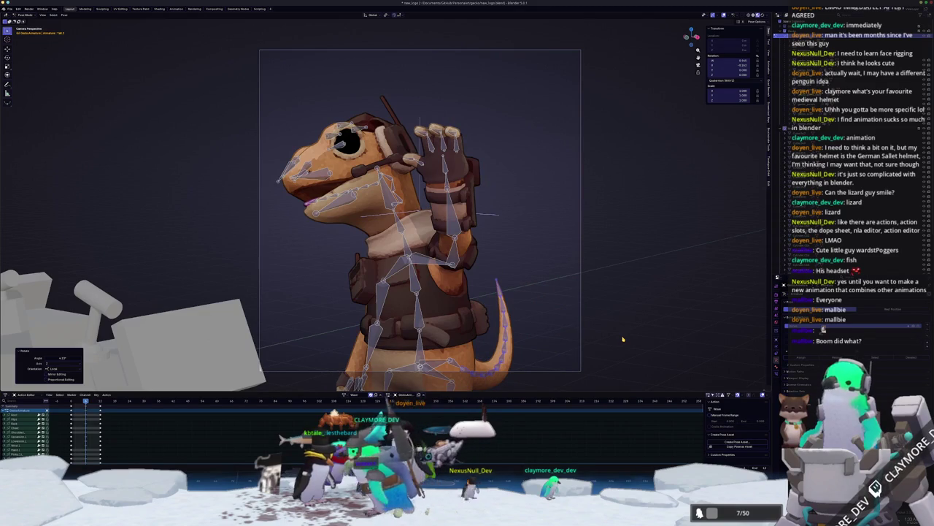
key("i")
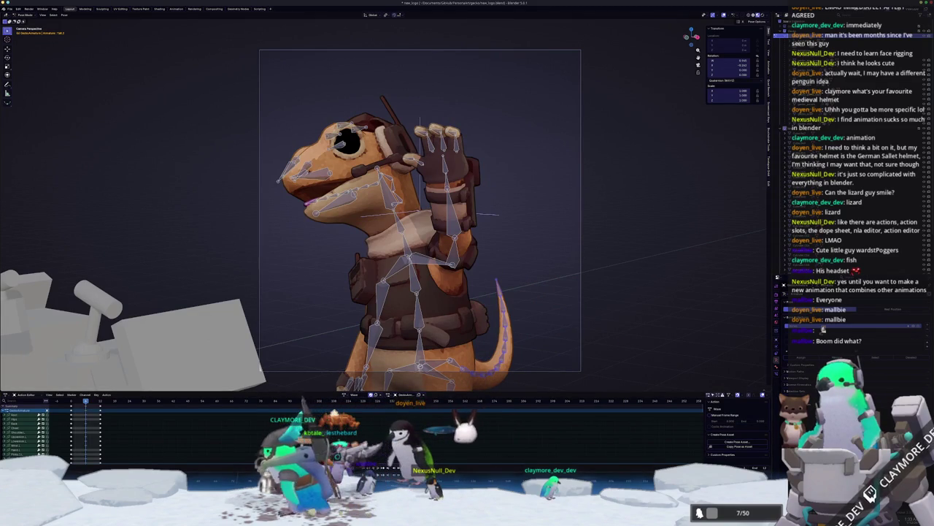
Select every armature bone, step back through keyframes, and play the wave animation.
key("a")
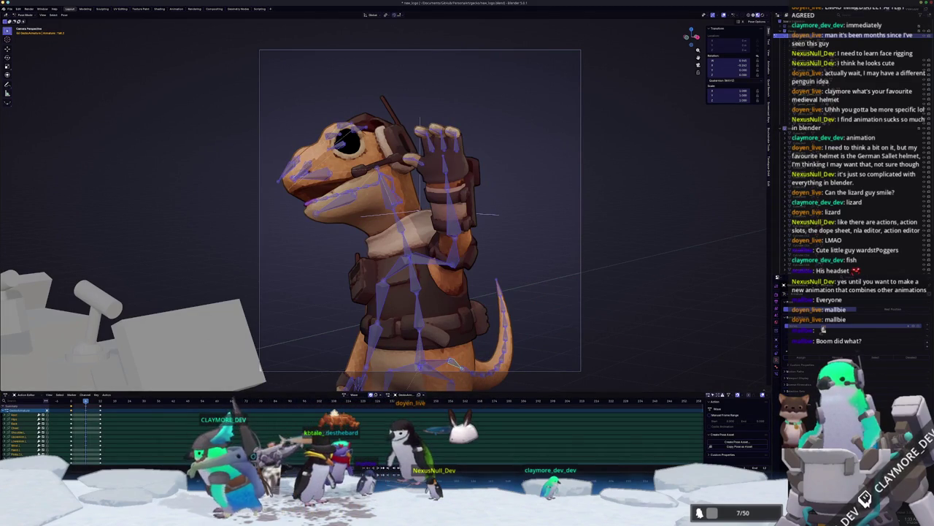
key("Left")
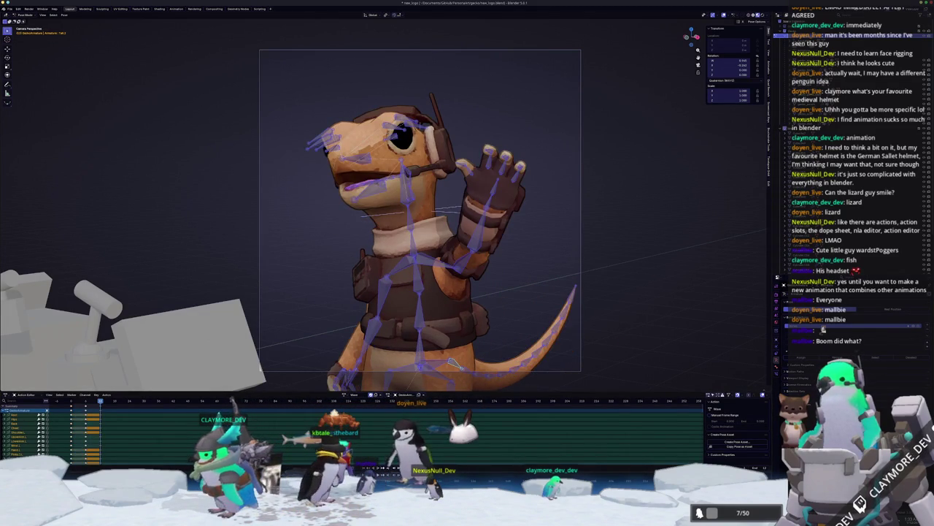
key("Left")
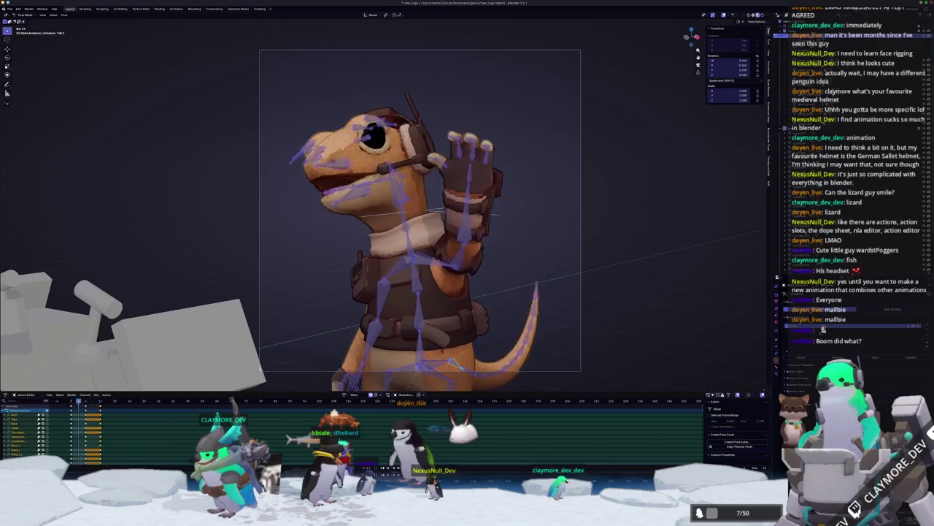
key("Left")
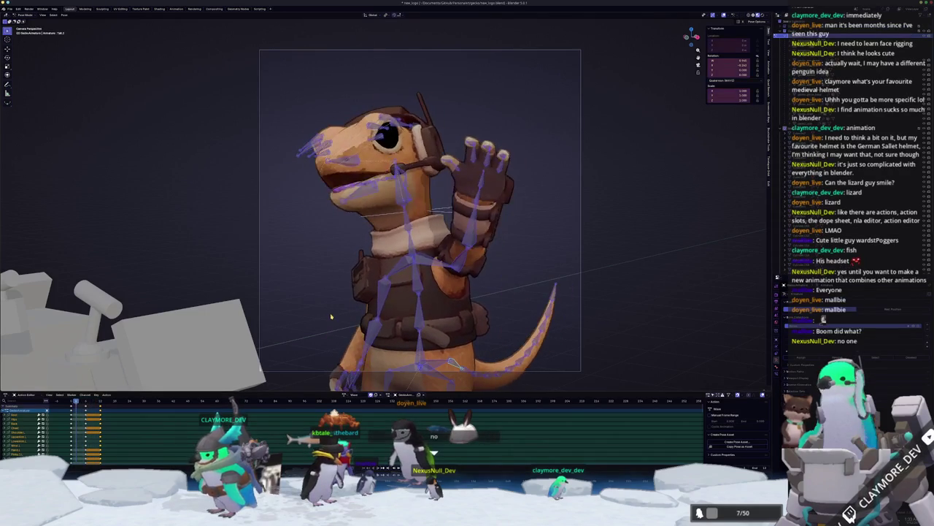
key("space")
scroll(549, 319, "down", 3)
scroll(550, 319, "up", 5)
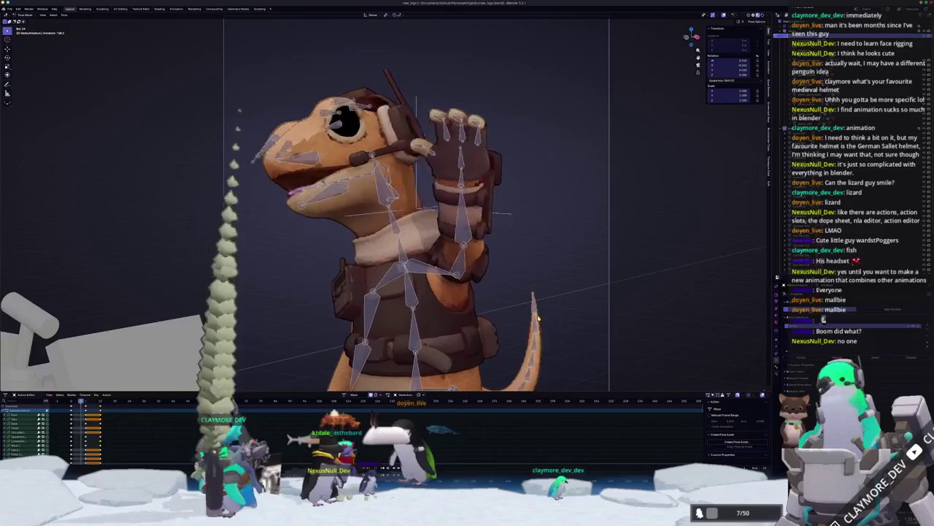
Rotate the raised hand bone around its local Z axis and check it in playback.
key("space")
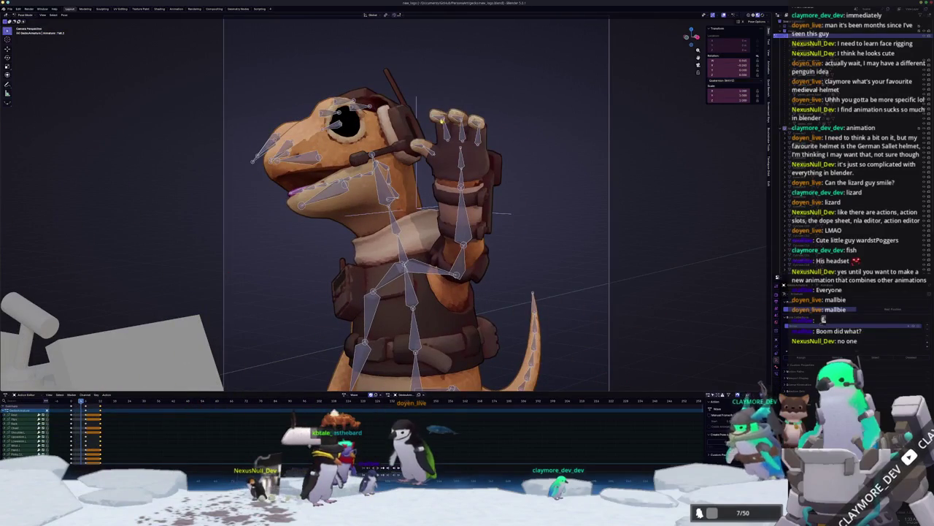
key("r")
key("z")
key("z")
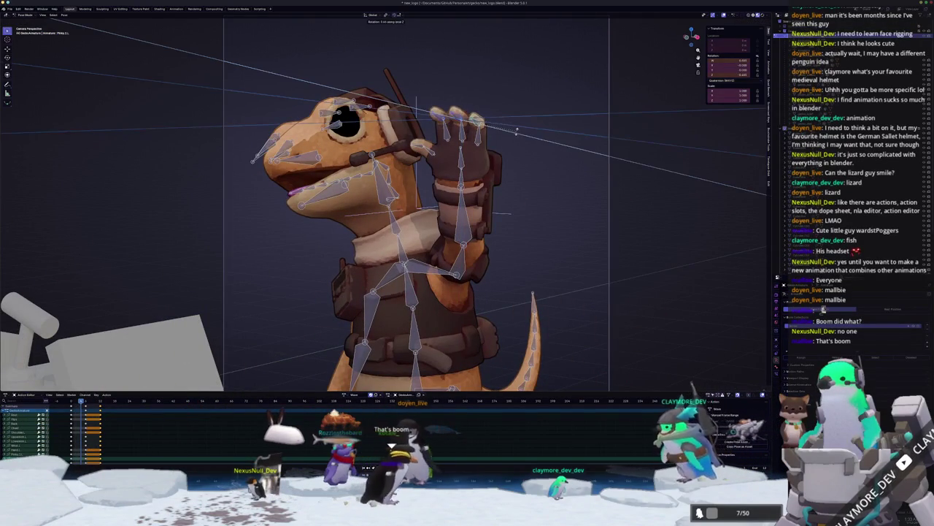
left_click(503, 147)
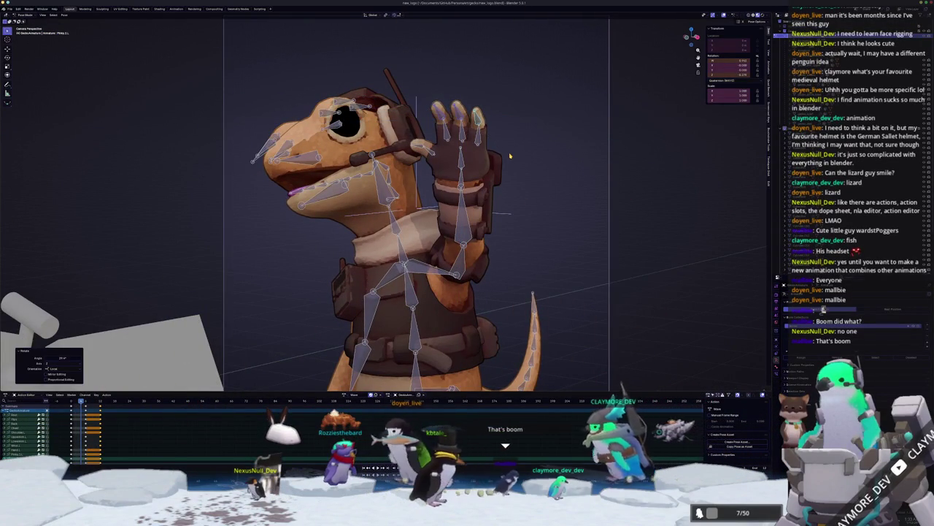
key("space")
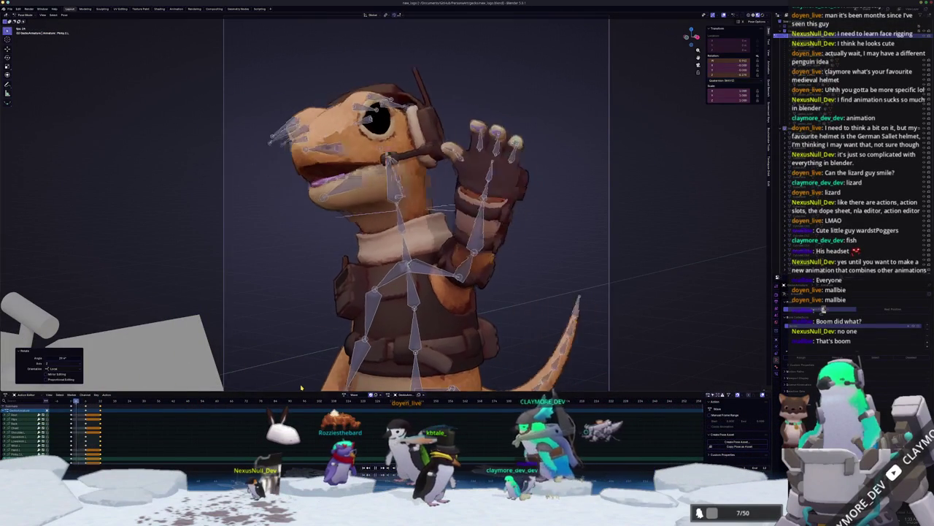
key("Escape")
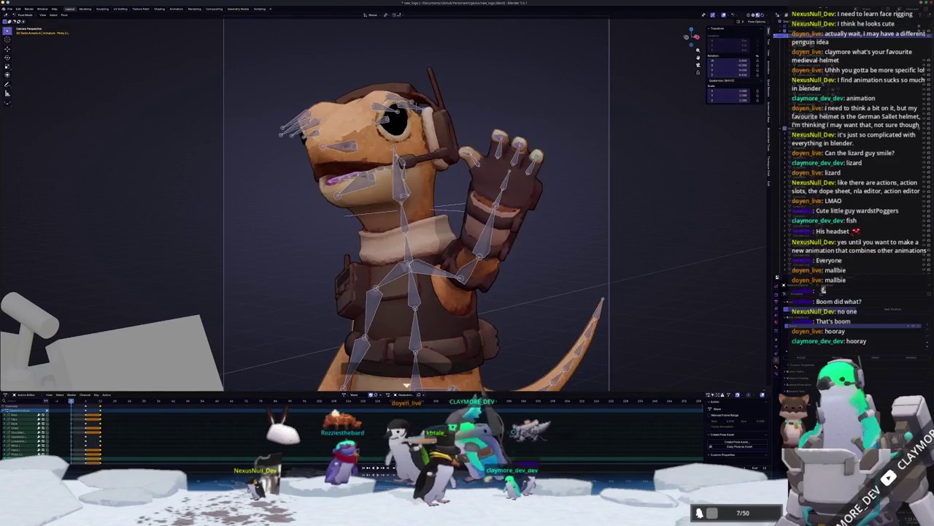
Swing the arm bone outward, select all bones, and preview the animation.
key("r")
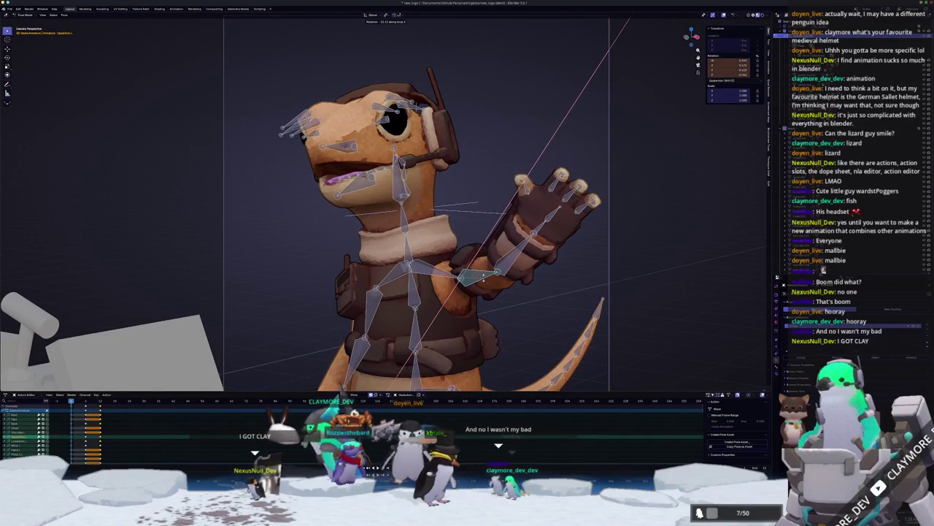
left_click(484, 279)
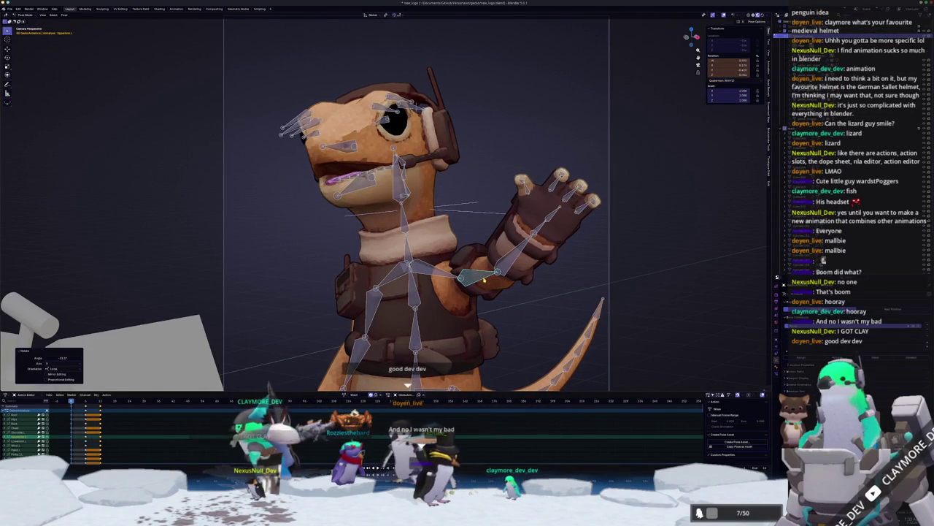
key("a")
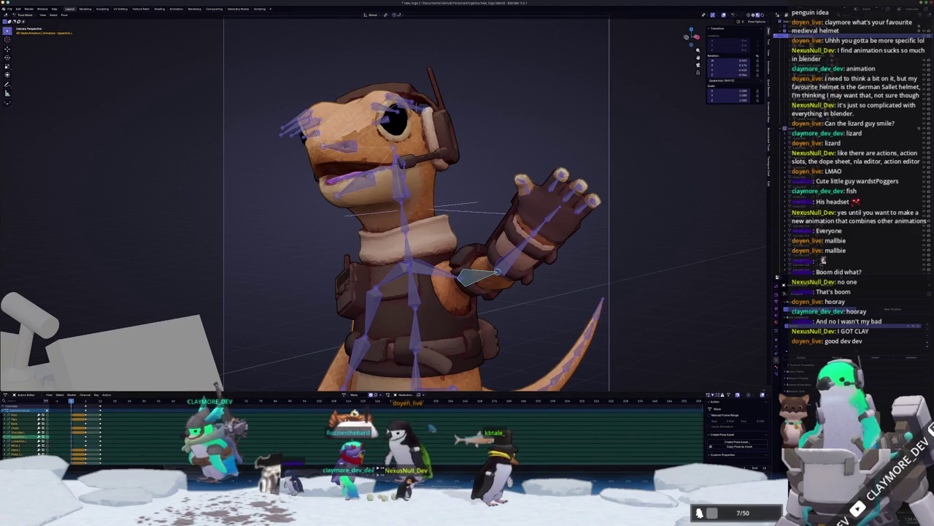
key("space")
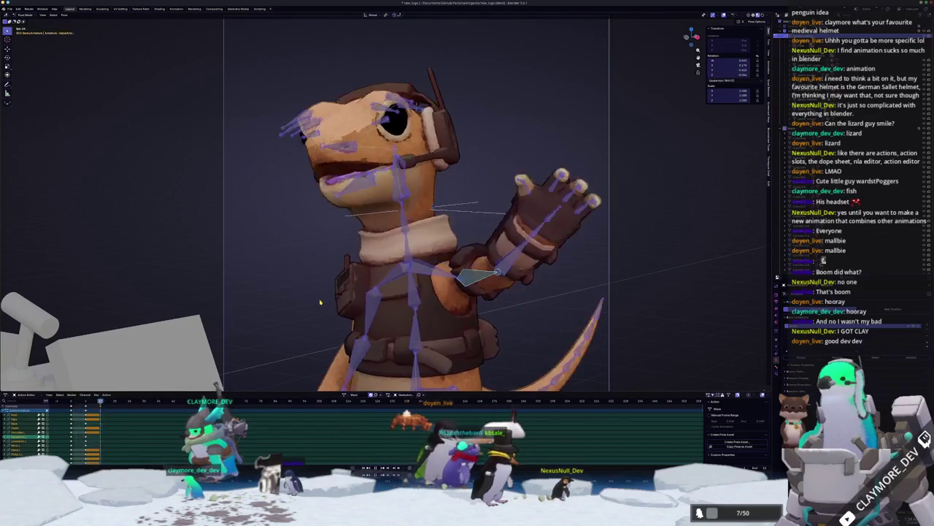
key("Escape")
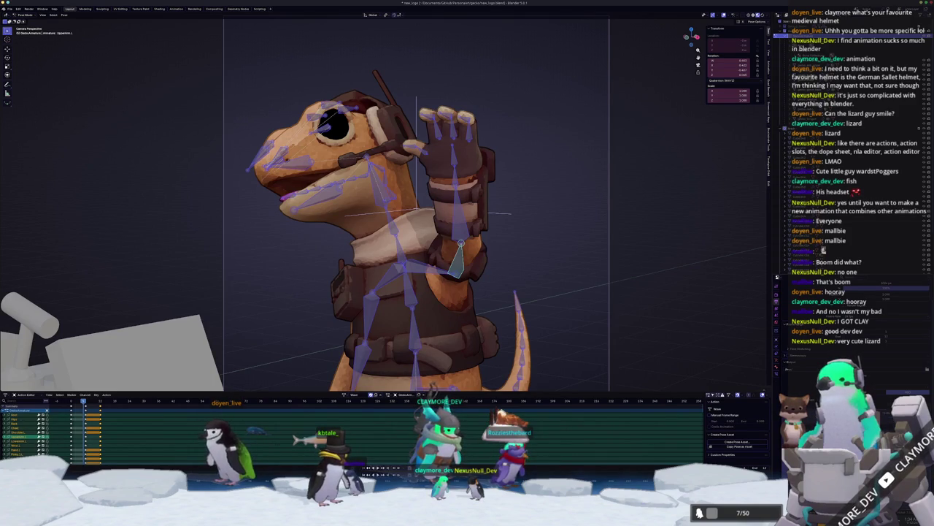
Render the current frame with F12 from the Rendering workspace.
scroll(530, 270, "down", 1)
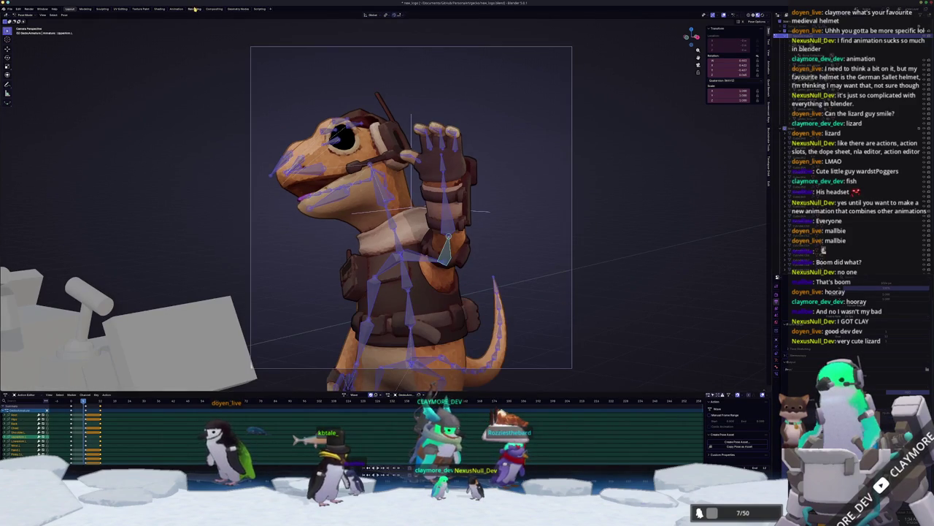
left_click(195, 9)
key("F12")
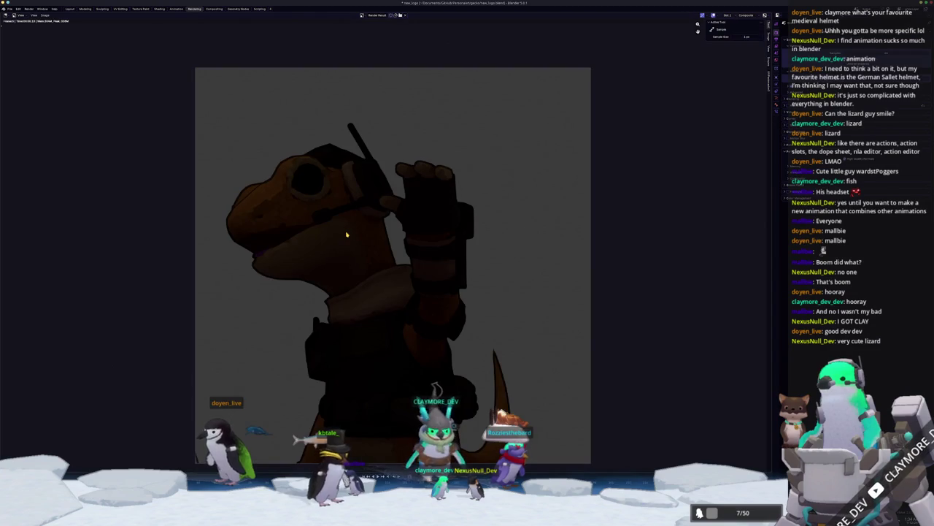
Back in Layout, set viewport shading to Rendered and deselect all pose bones.
left_click(70, 9)
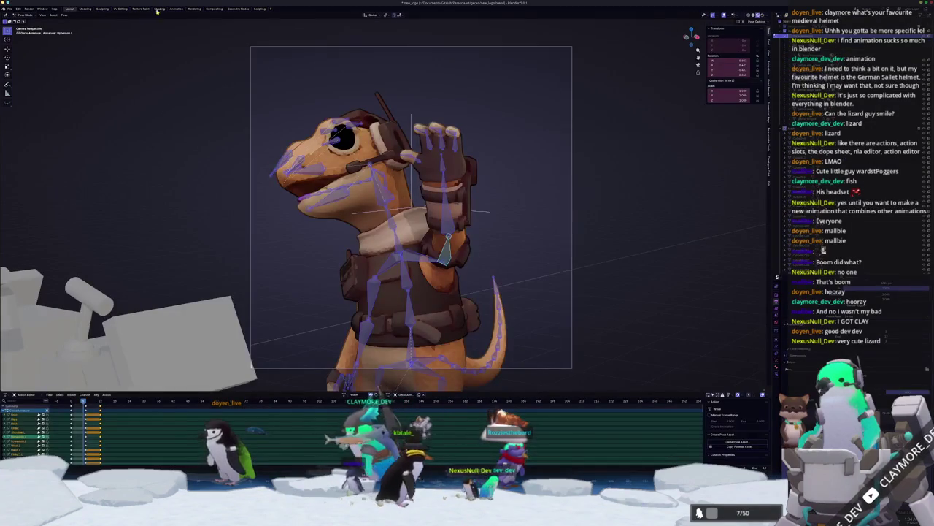
key("z")
left_click(424, 228)
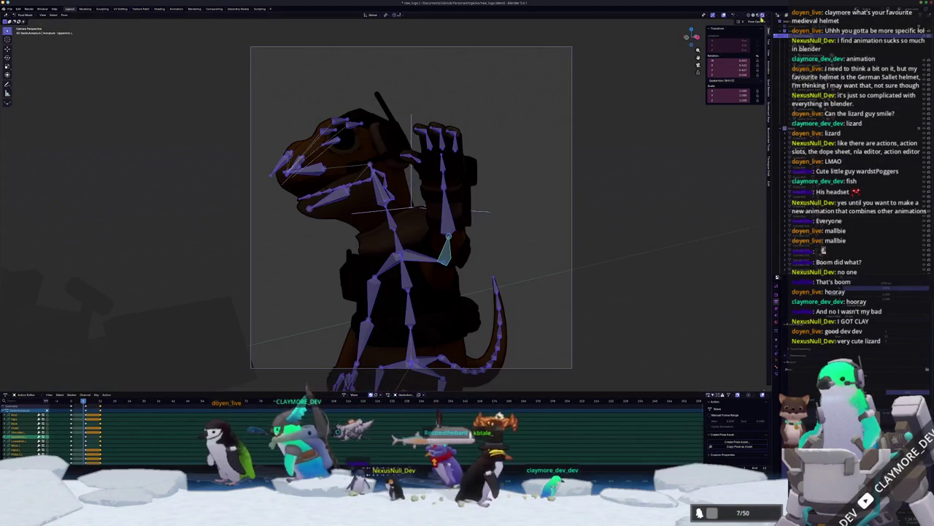
key("alt+a")
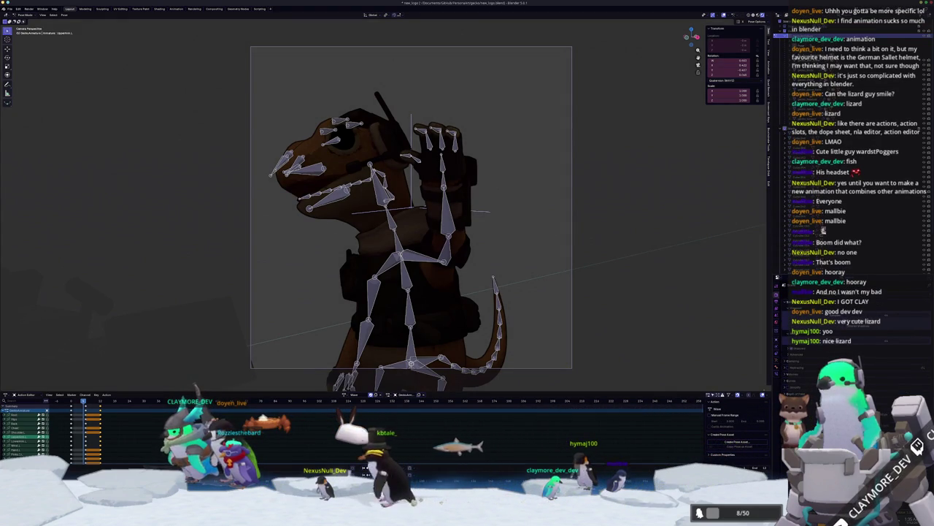
scroll(515, 225, "up", 3)
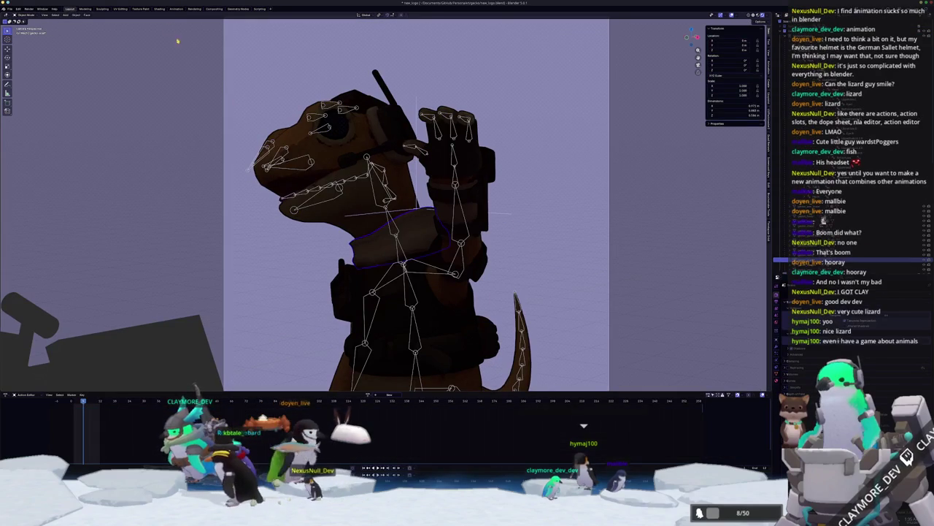
In the Shading workspace, frame the lizard and set the shader type to Object.
left_click(162, 10)
key("KP_Decimal")
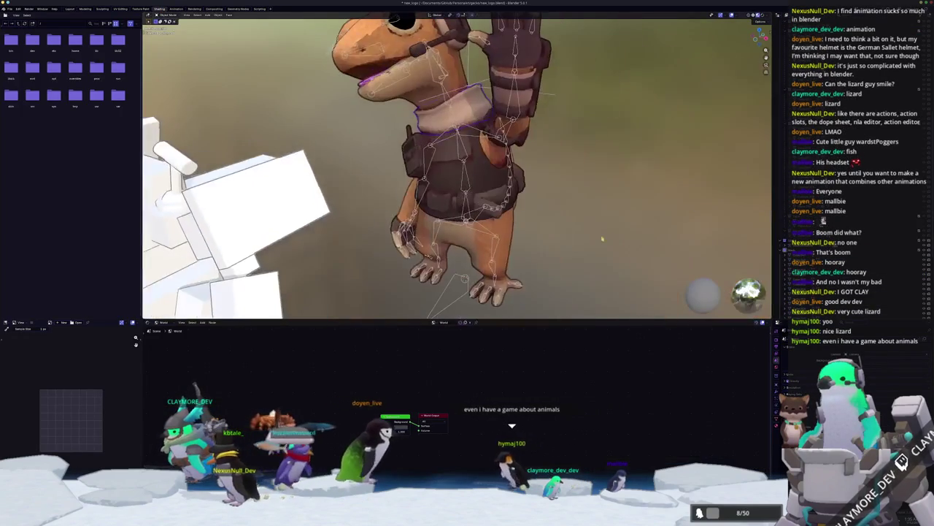
scroll(625, 250, "up", 3)
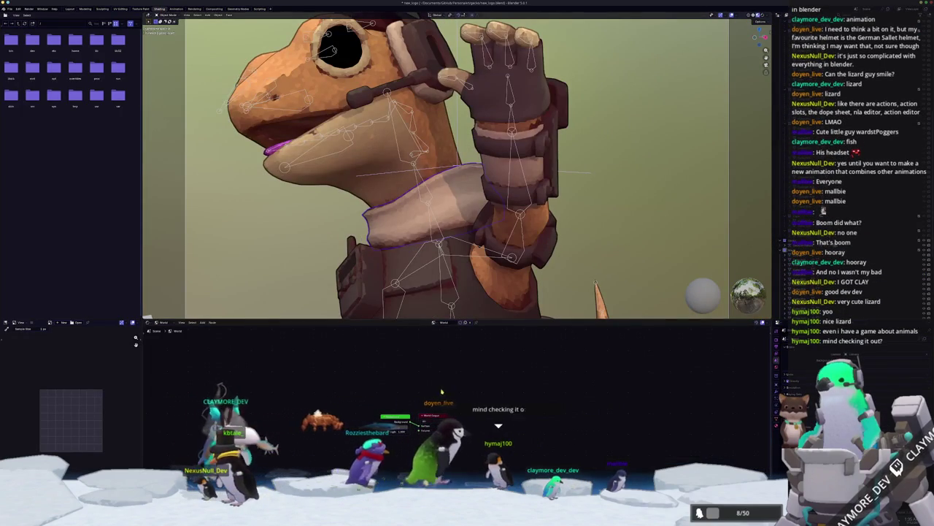
left_click(163, 322)
left_click(163, 334)
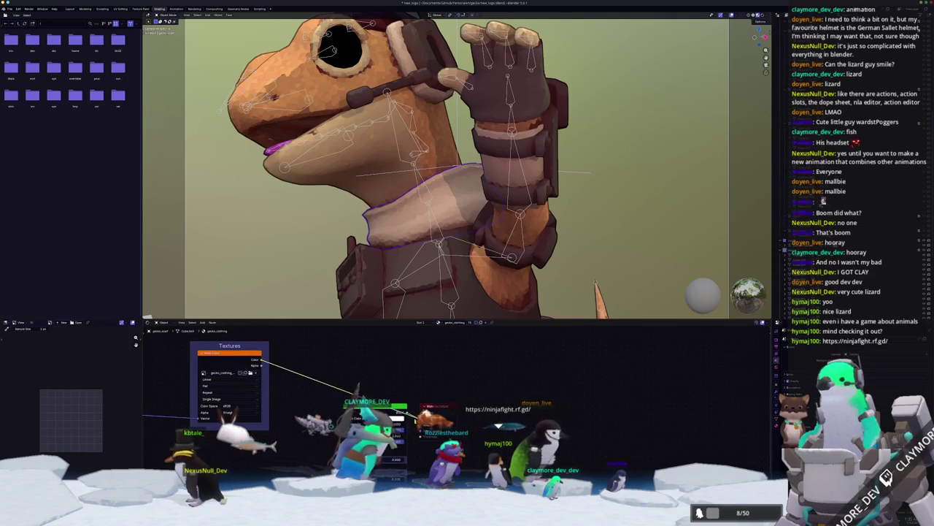
Link the gecko body's texture output into its shader input, then select the clothing and armband.
left_click(408, 183)
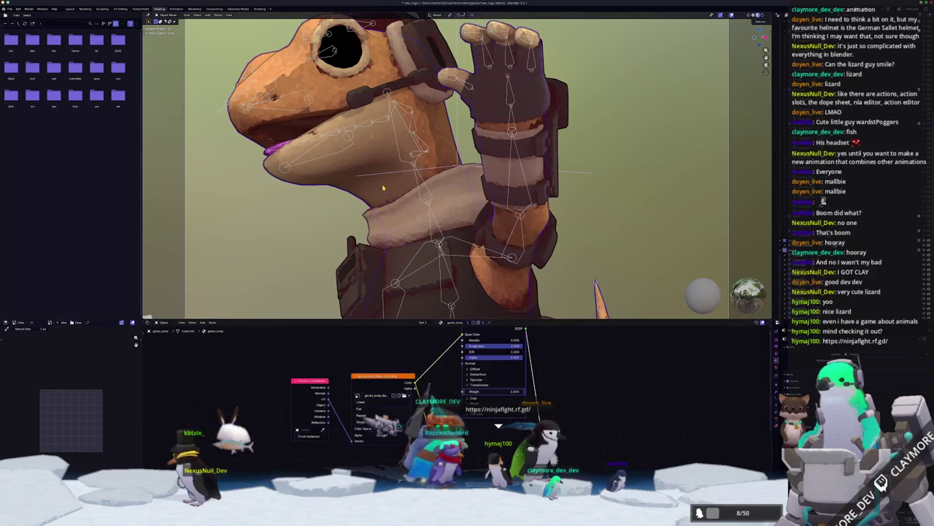
left_click_drag(424, 443, 436, 415)
mouse_move(393, 450)
left_mouse_down()
mouse_move(410, 420)
mouse_move(389, 379)
mouse_move(419, 416)
left_mouse_up()
left_click_drag(476, 431, 478, 428)
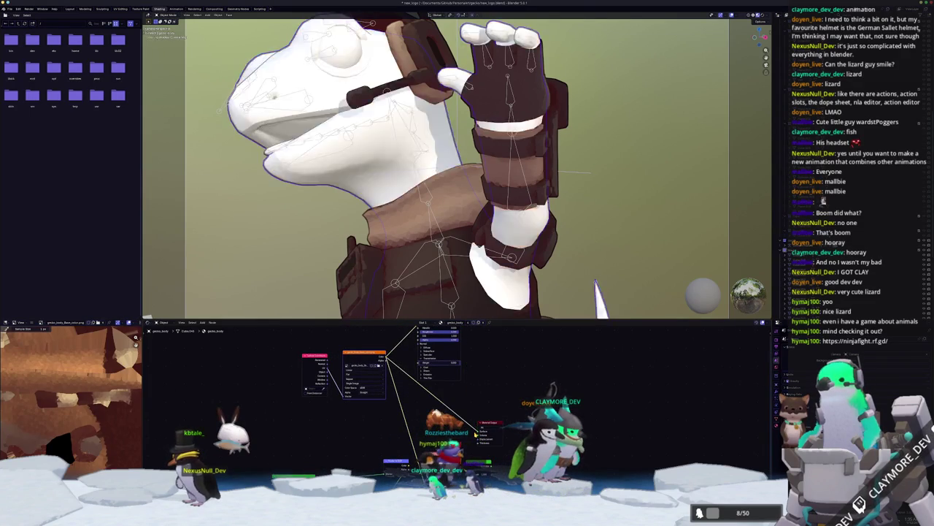
left_click(494, 109)
left_click(543, 251)
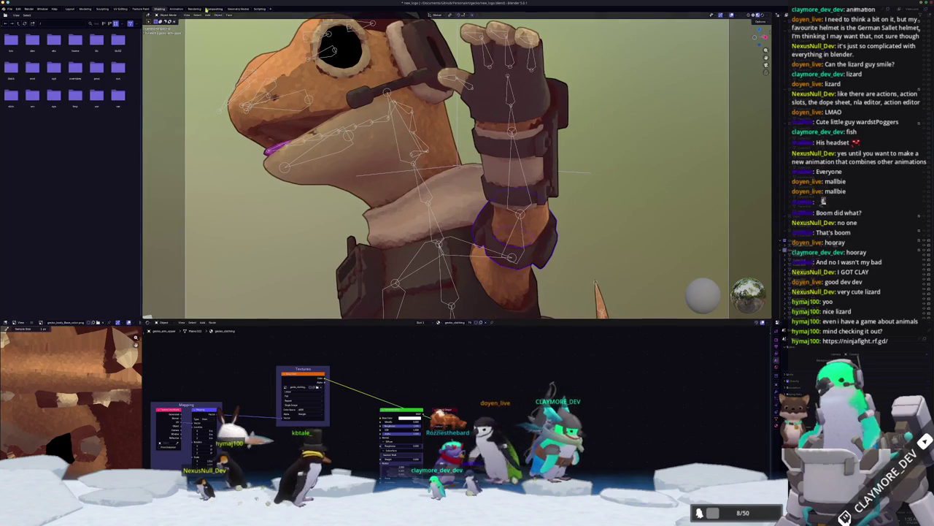
left_click(195, 8)
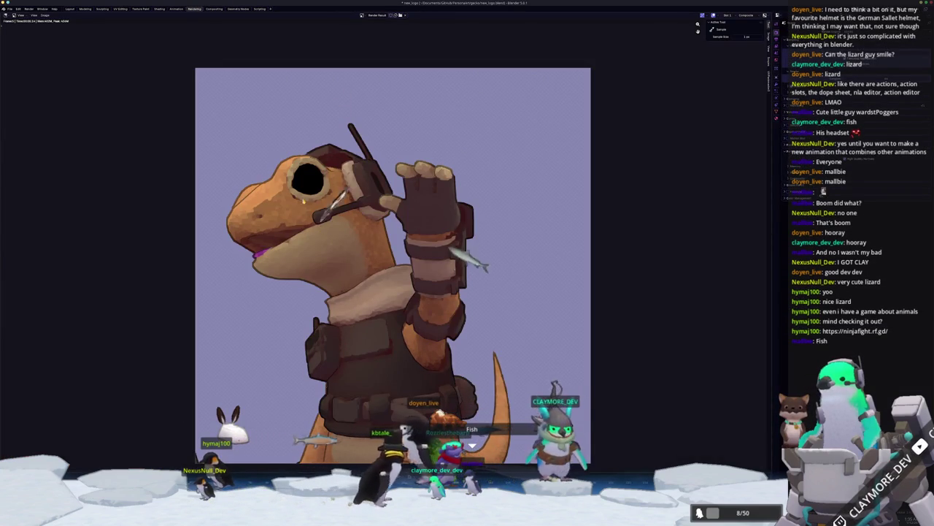
Render a new still via Render > Render Image, then briefly browse to Downloads and close.
left_click(29, 9)
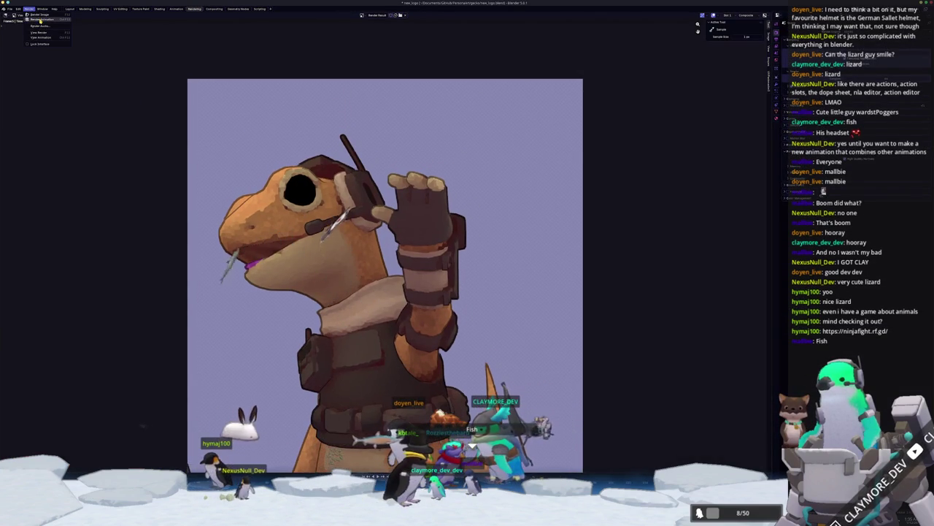
left_click(41, 20)
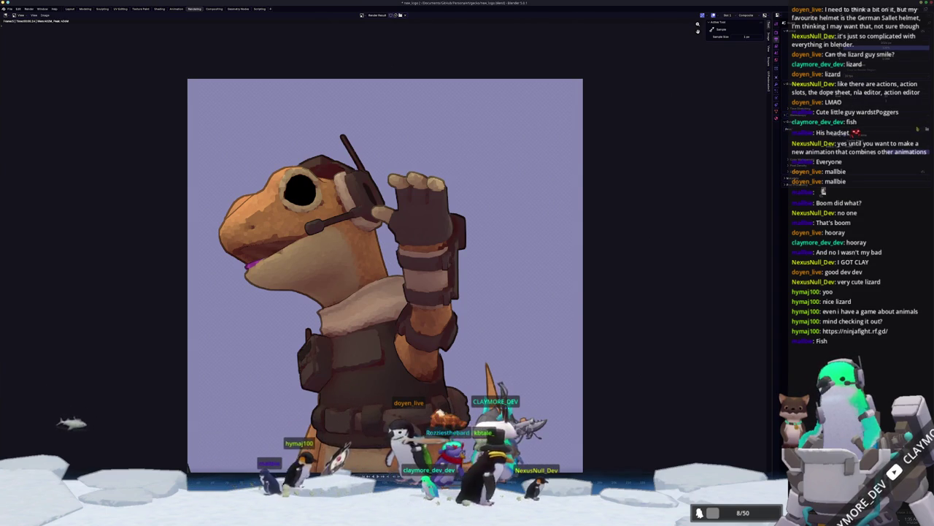
key("shift+alt+s")
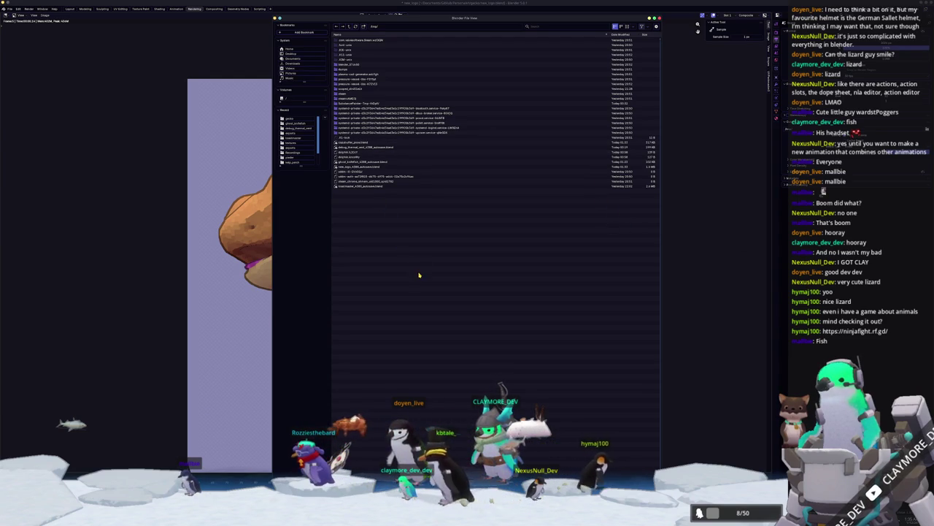
left_click(291, 62)
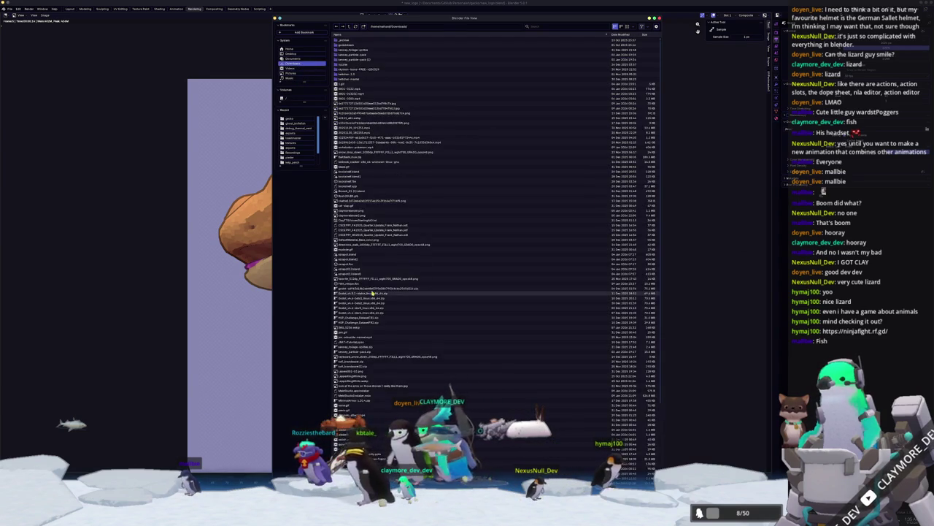
key("Escape")
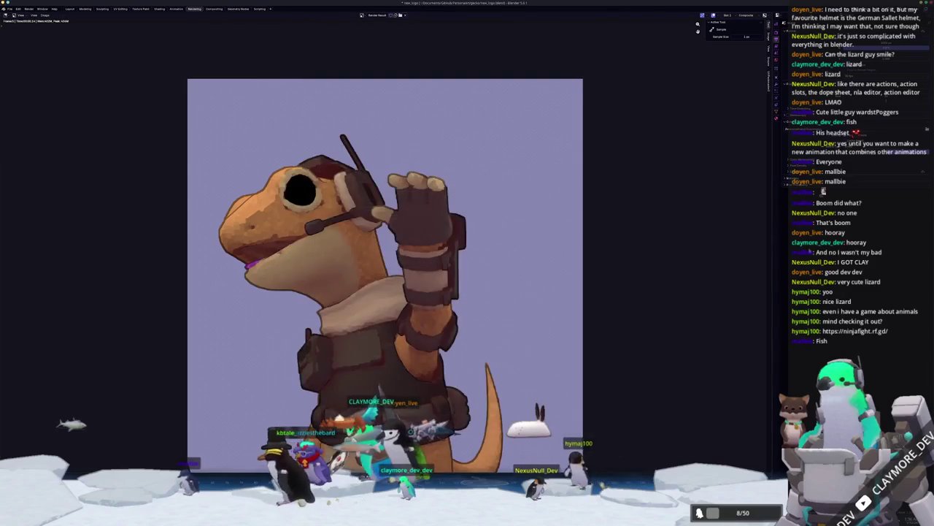
Re-render the frame with Render > Render Image so the lizard shows its arm swung outward.
left_click(30, 8)
left_click(33, 21)
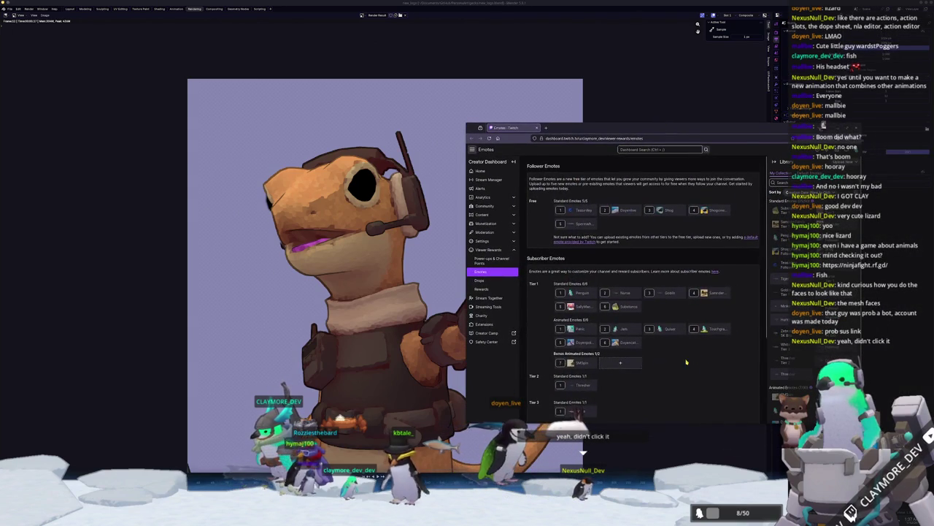
Add a bonus animated emote named wave from a Downloads GIF, then return to Blender.
left_click(615, 337)
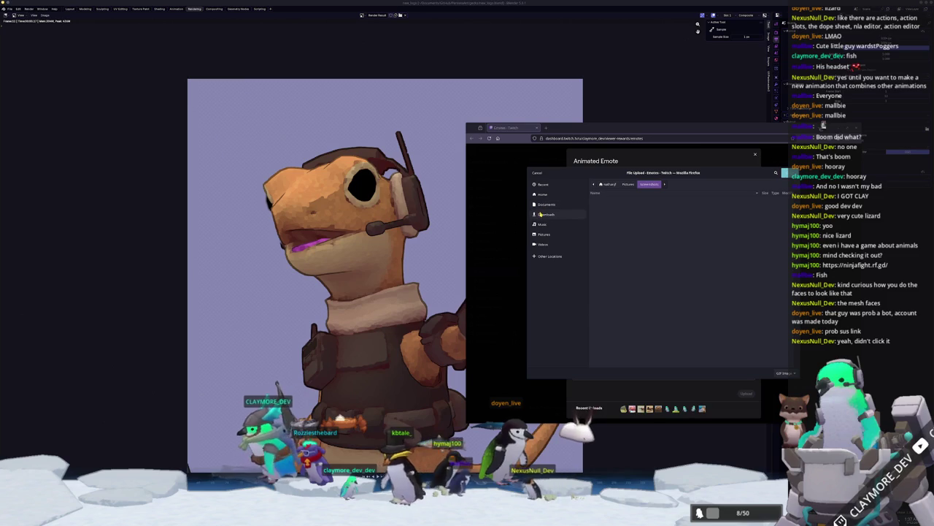
left_click(546, 214)
double_click(607, 261)
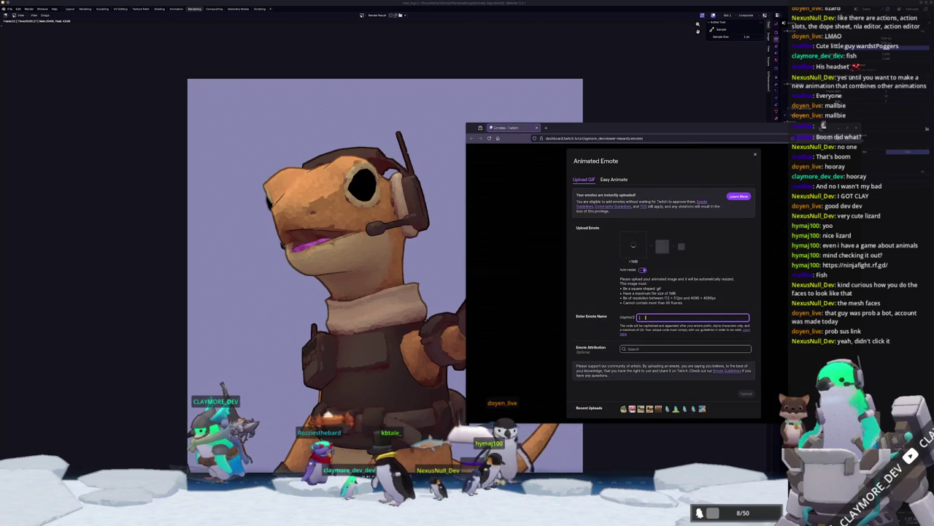
left_click(605, 281)
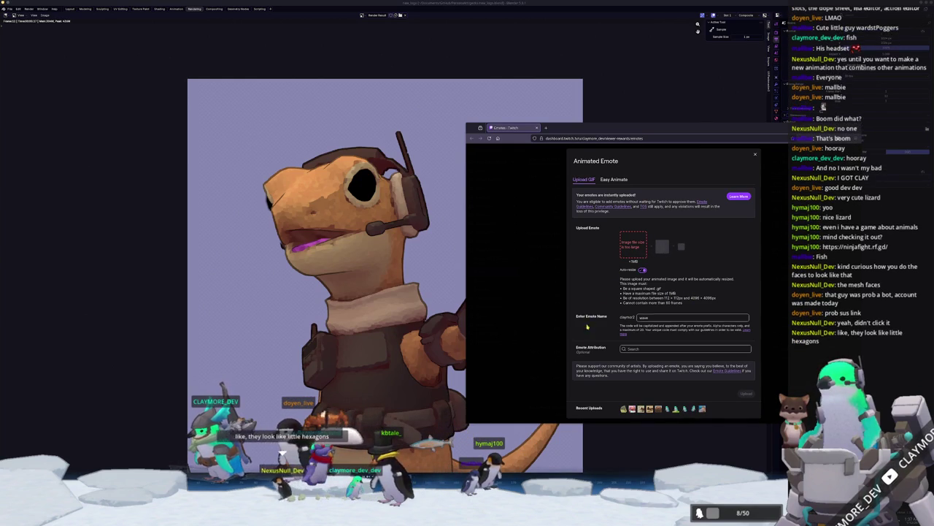
left_click(353, 378)
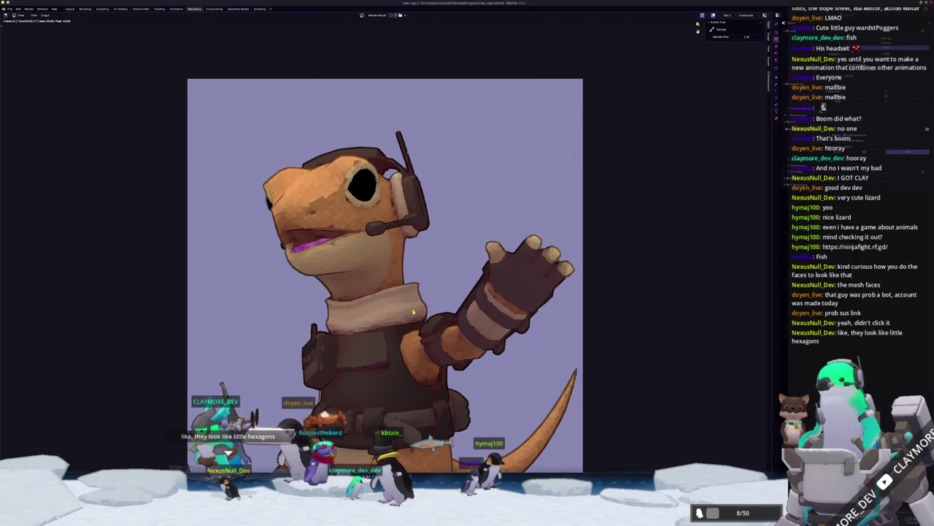
Recentre the lizard render and re-render the frame with Render > Render Image.
scroll(385, 275, "down", 1)
left_click_drag(299, 178, 295, 167)
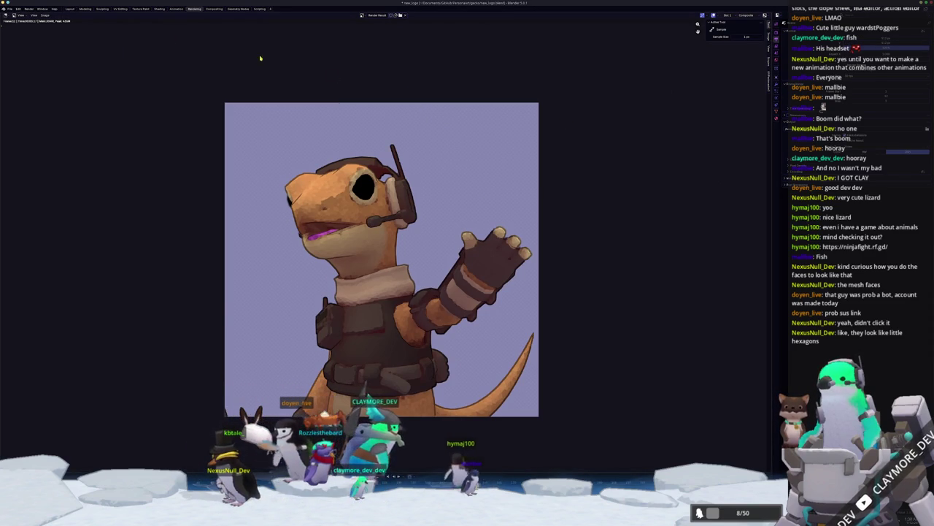
left_click(29, 8)
left_click(38, 15)
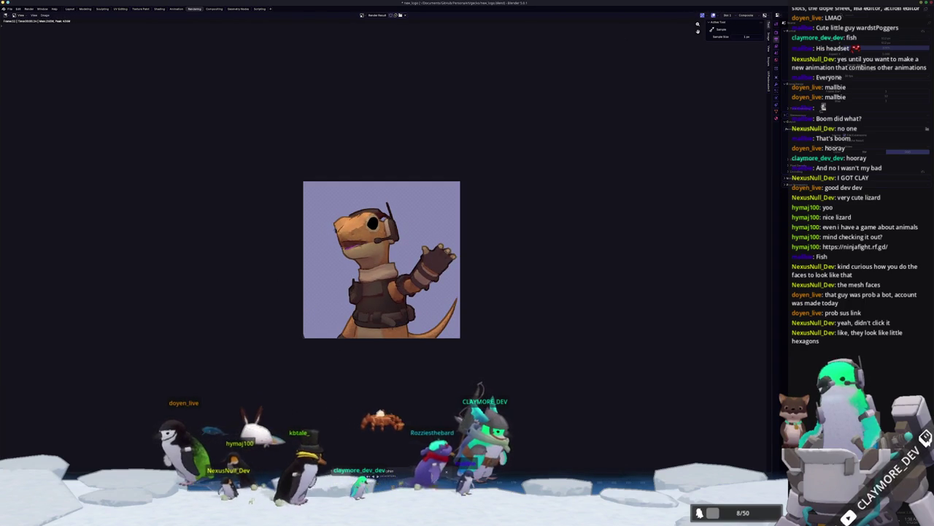
key("alt+Tab")
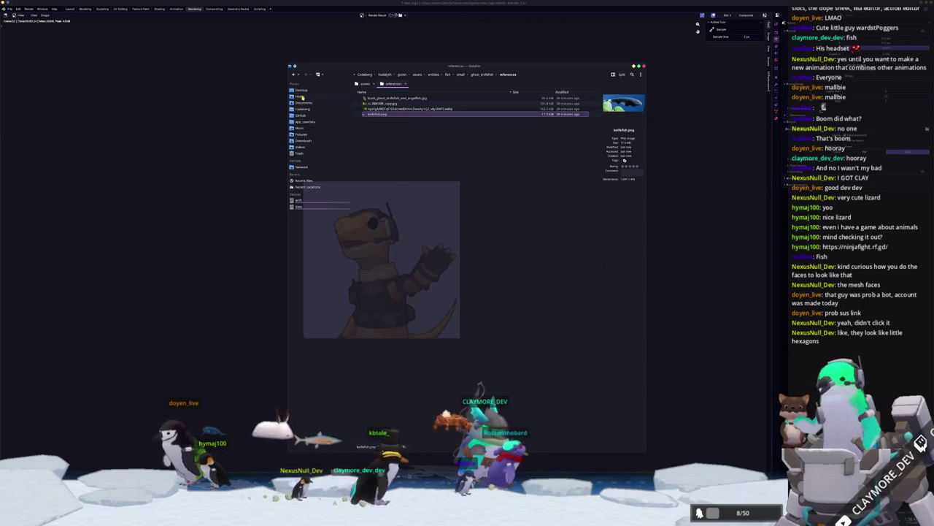
Open Downloads, select and play 0001-0012.mp4, then close the file manager.
left_click(302, 141)
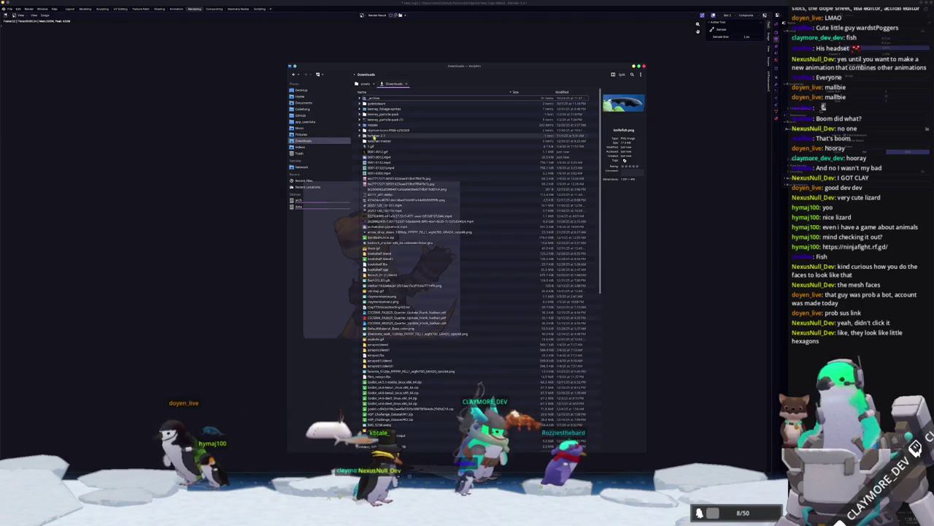
left_click(380, 157)
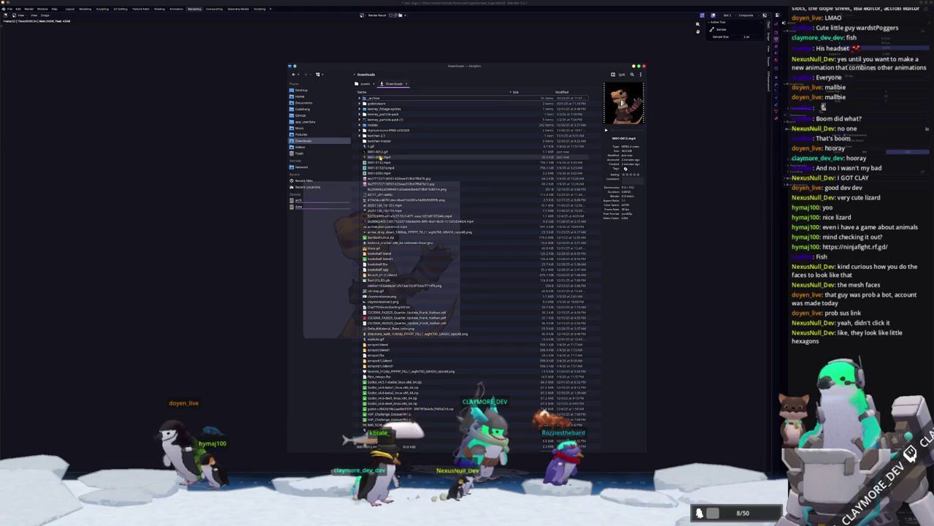
double_click(393, 156)
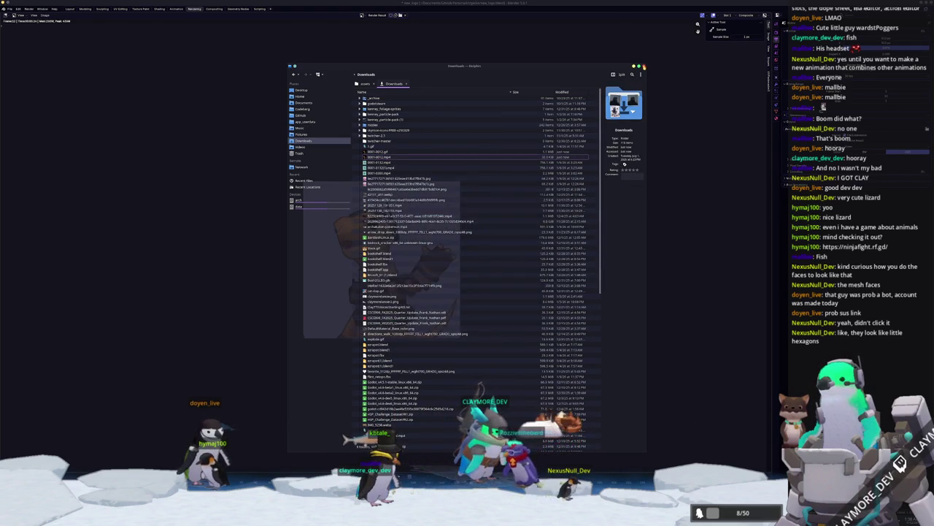
left_click(751, 286)
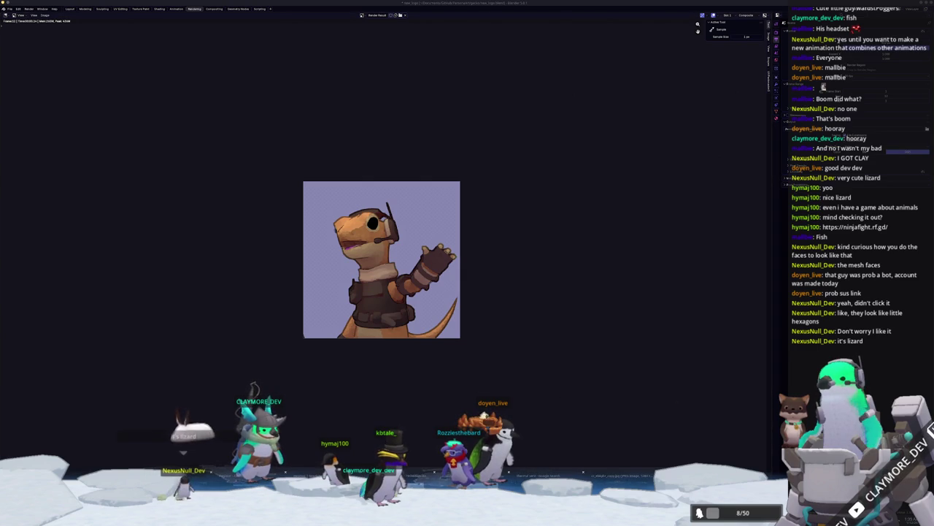
Load the smaller ezgif-converted 0001-0012 GIF from Downloads into the emote upload form.
key("alt+Tab")
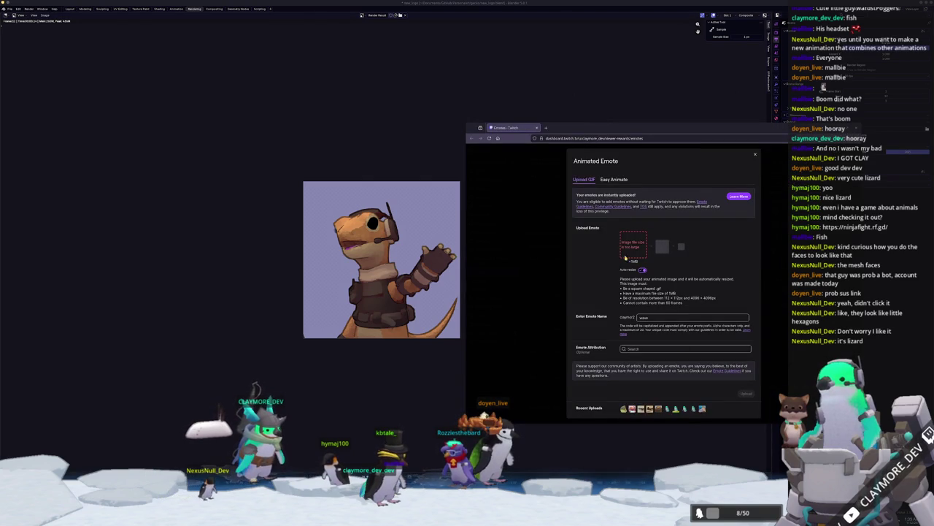
left_click(630, 249)
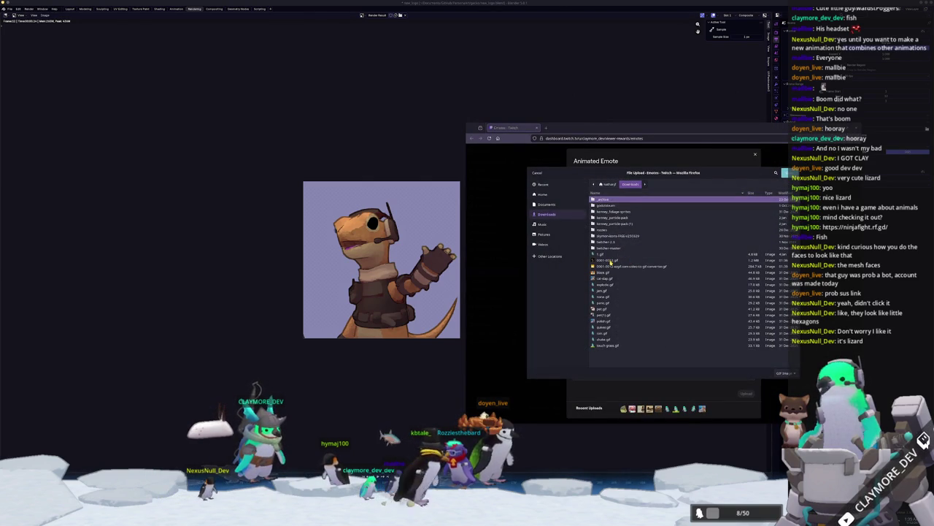
left_click(610, 260)
left_click(617, 267)
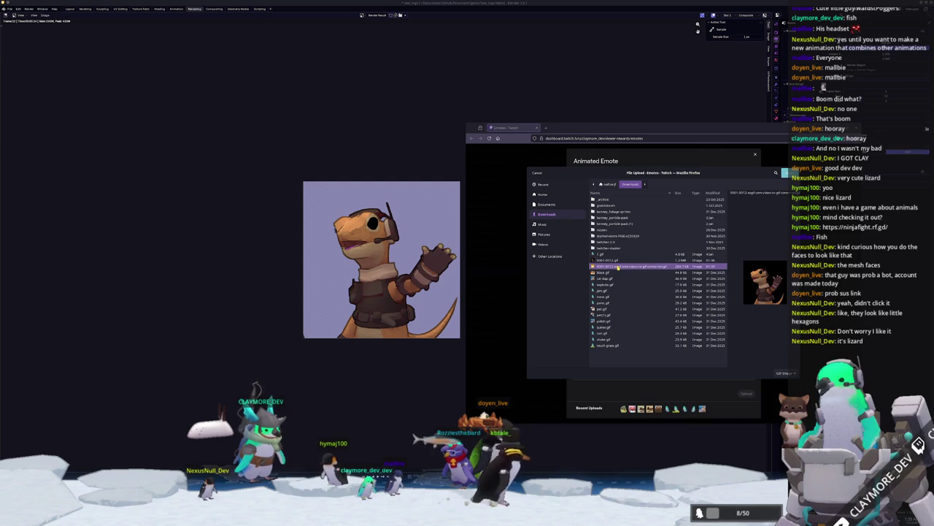
double_click(617, 267)
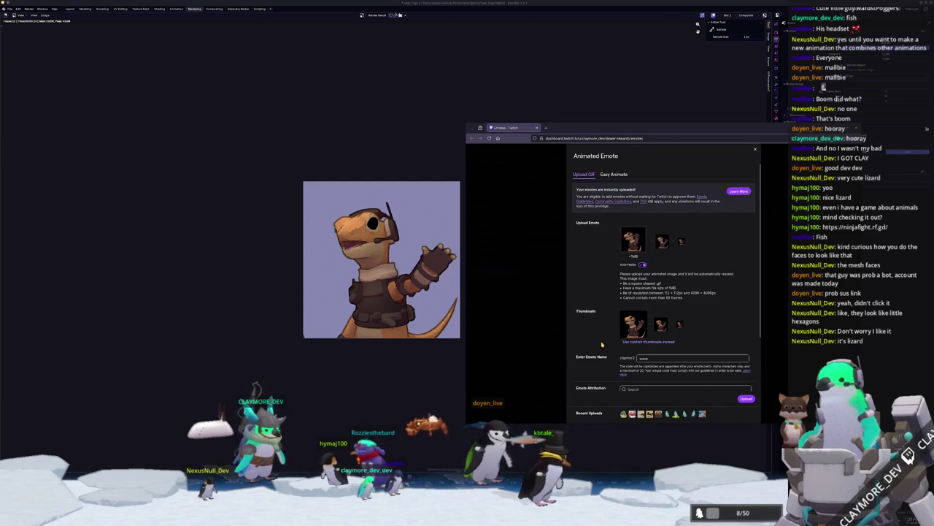
scroll(601, 343, "down", 2)
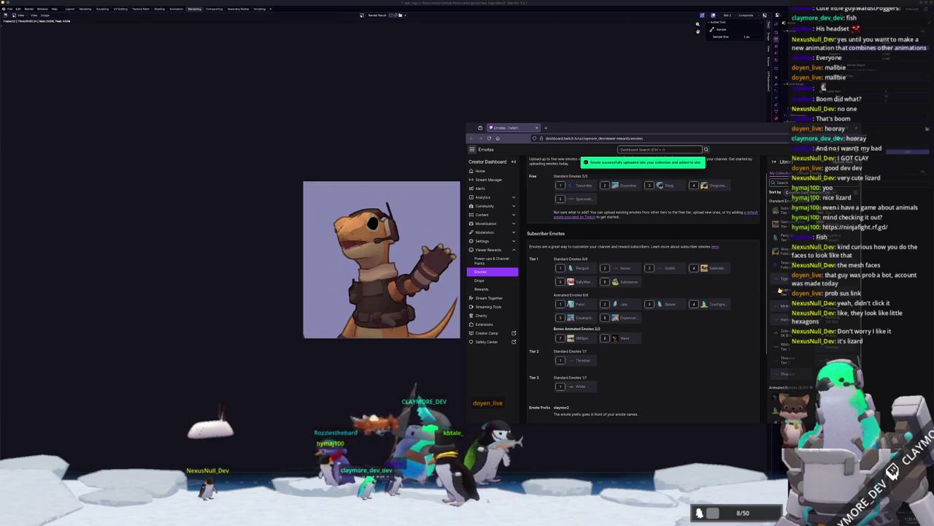
scroll(757, 312, "up", 1)
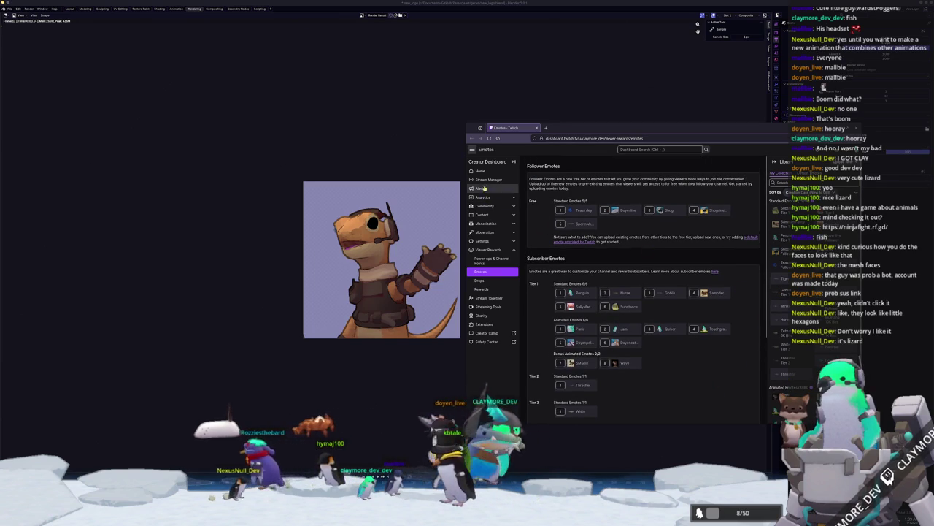
Check the Stream Manager page, then close the Twitch dashboard and quit Blender.
left_click(493, 181)
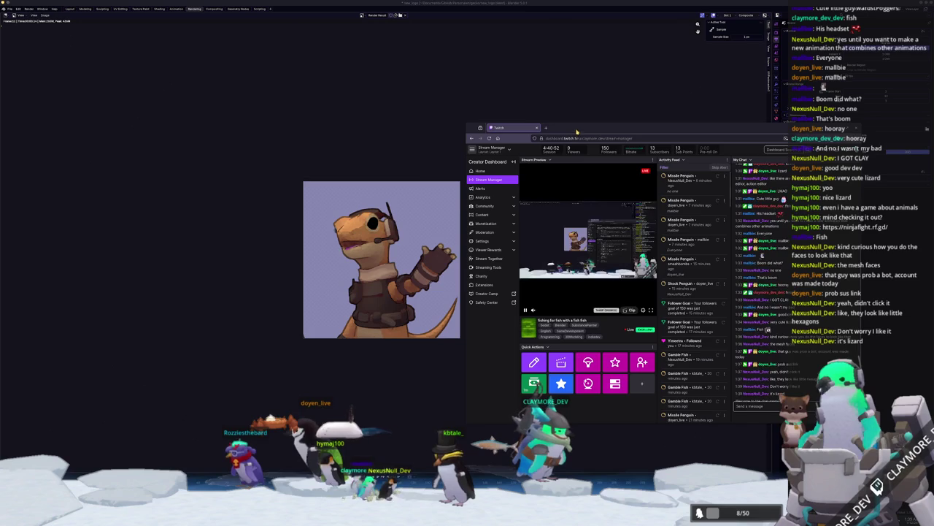
left_click_drag(571, 133, 582, 138)
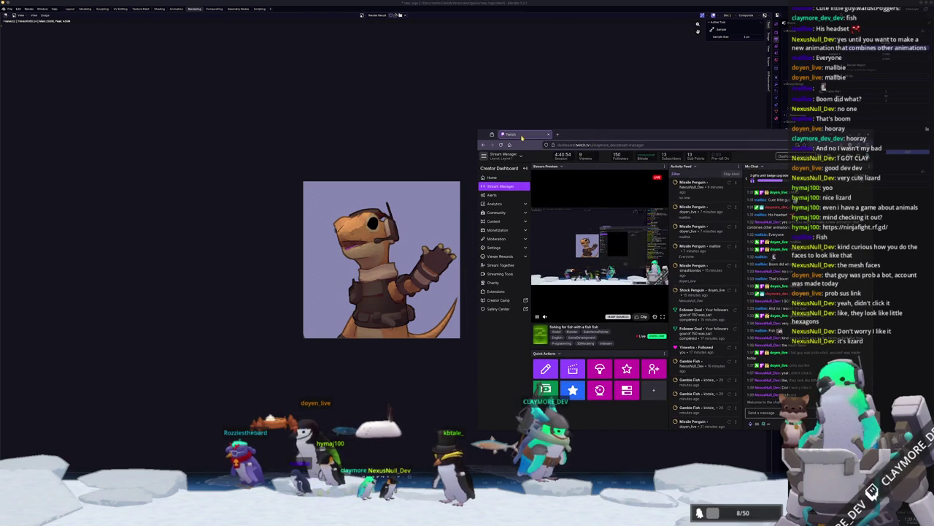
left_click(548, 134)
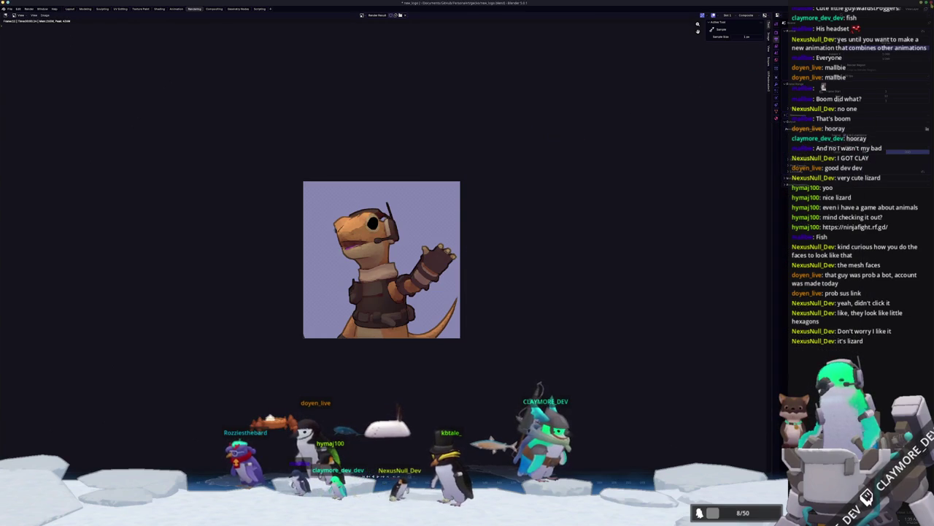
key("super+q")
Save Blender as it closes, then stop the Godot game with F8 and relaunch it with F5.
left_click(506, 268)
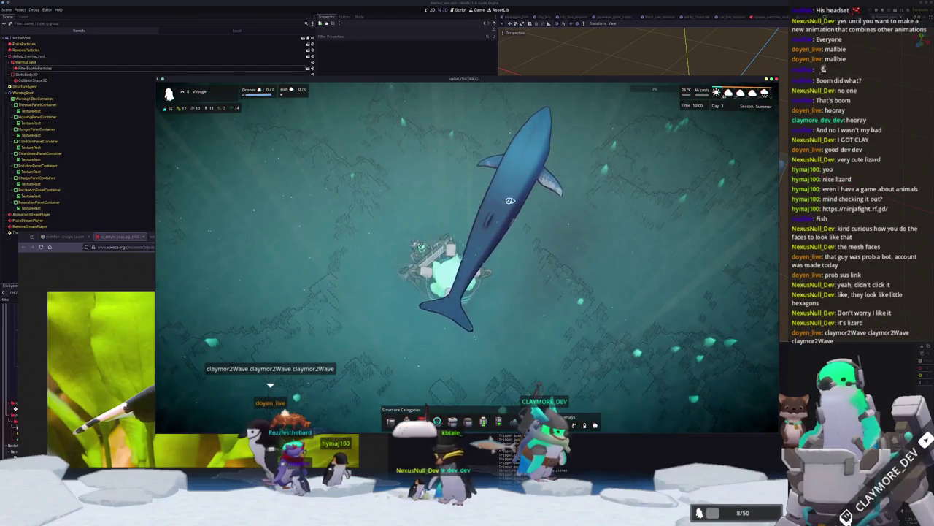
key("F8")
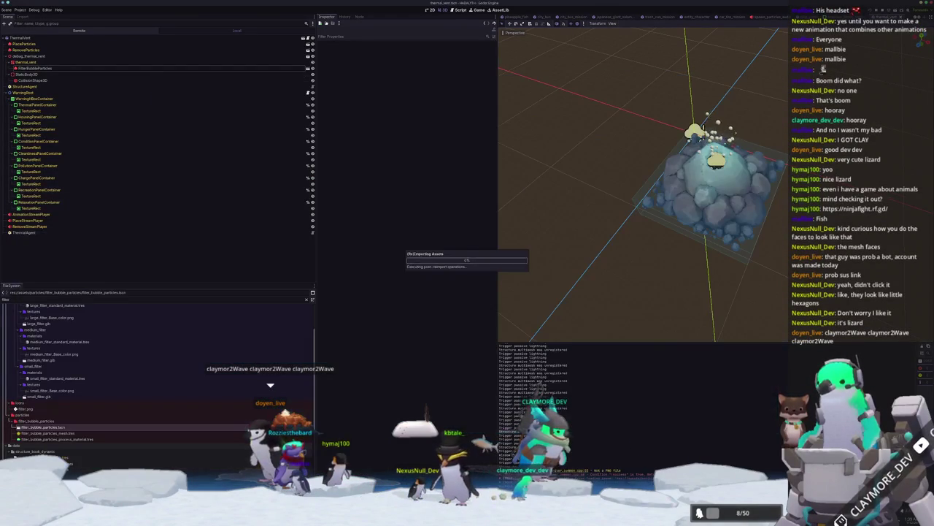
key("F5")
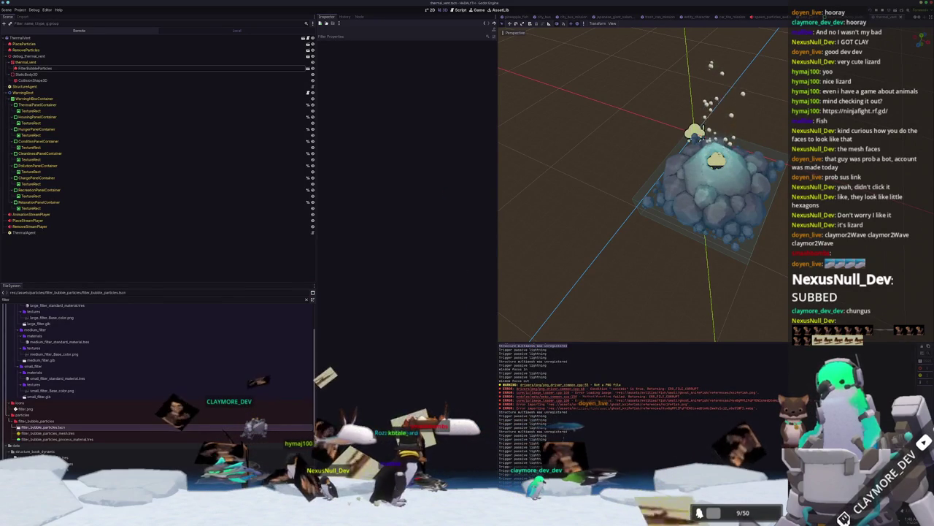
Check Substance Painter's File menu, then open the recent ghost_knifefish.blend in Blender.
key("alt+Tab")
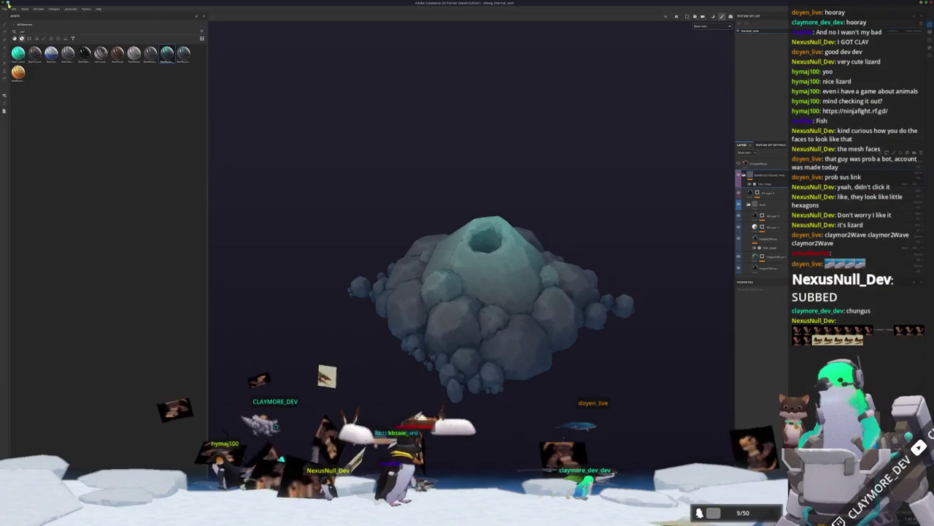
left_click(4, 8)
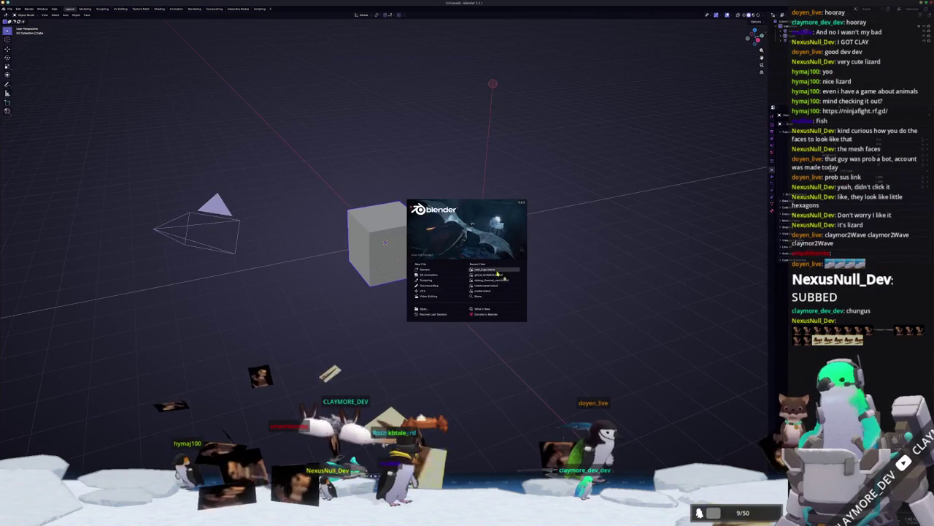
left_click(496, 275)
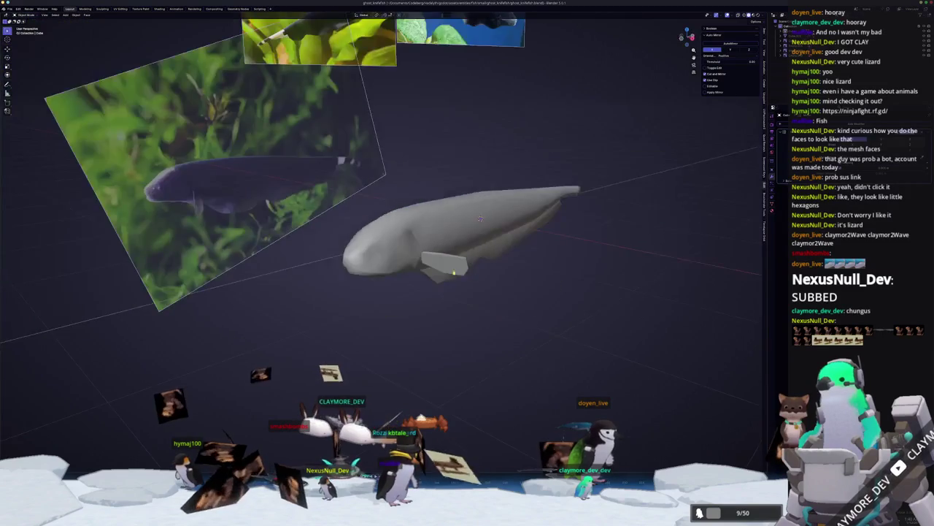
Lengthen the fish's snout in Edit Mode by moving it forward along X and scaling it.
left_click(408, 283)
key("Tab")
scroll(409, 283, "up", 3)
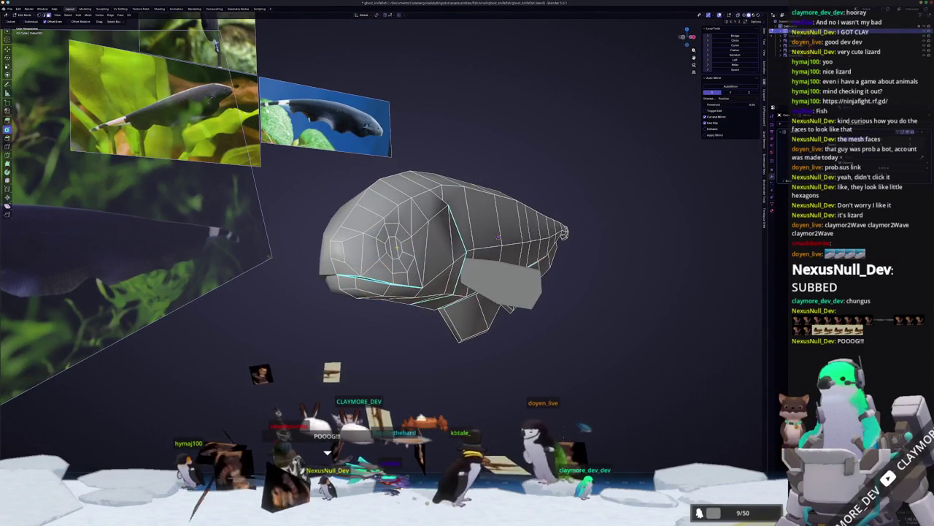
scroll(497, 237, "up", 2)
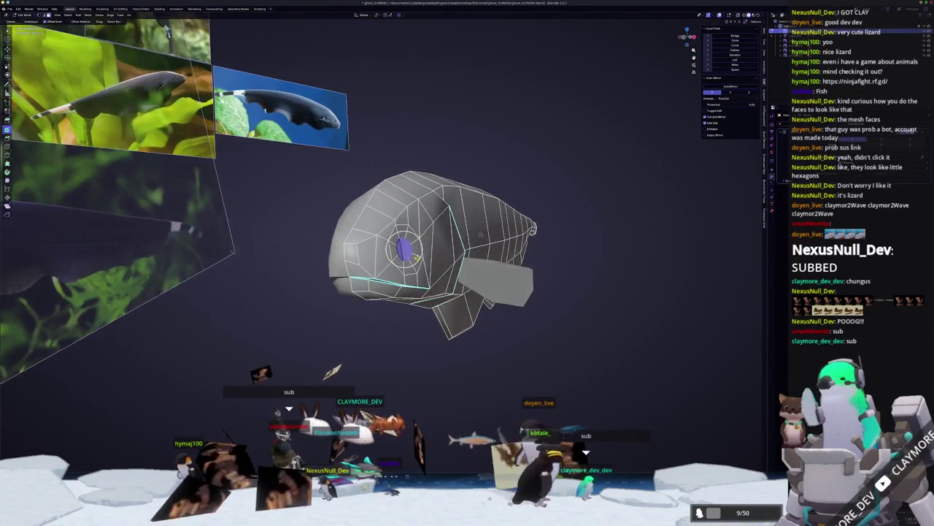
key("g")
key("x")
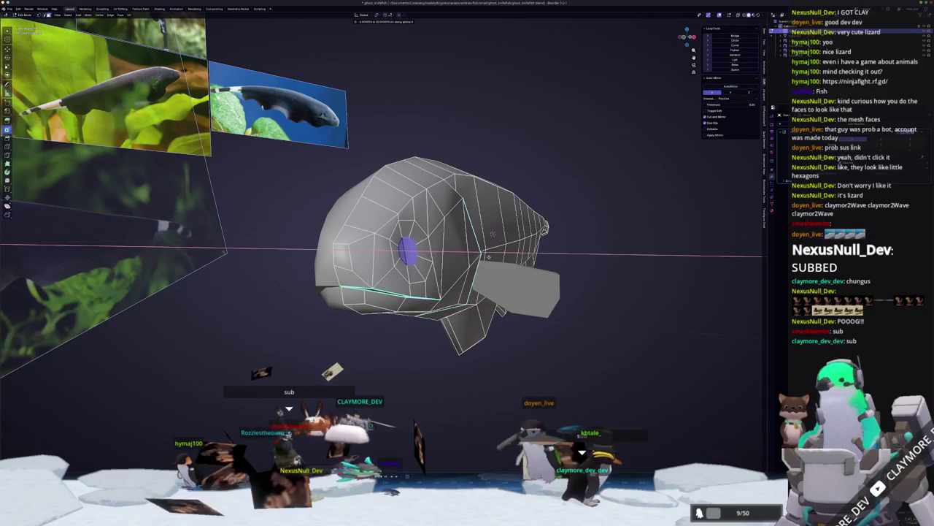
left_click(539, 226)
key("s")
left_click(539, 226)
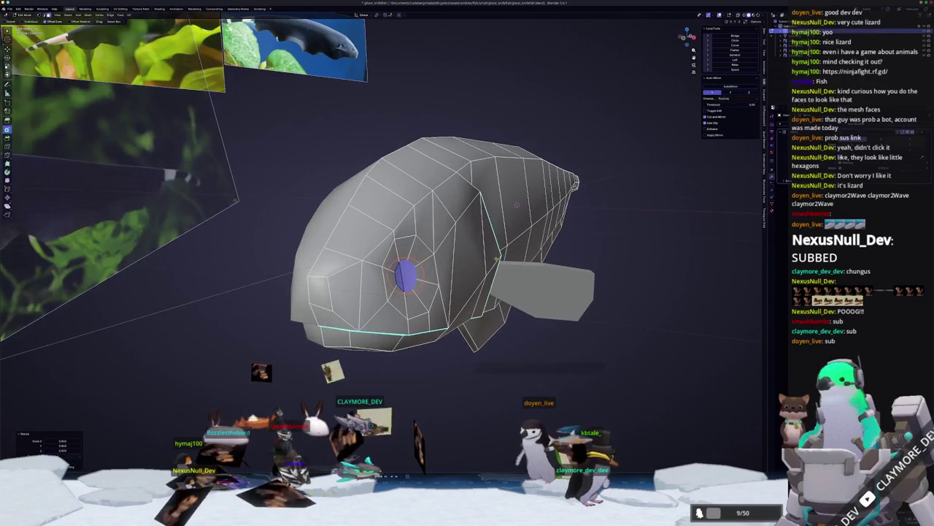
key("Tab")
Apply Shade Auto Smooth and Shade Smooth to the fish object.
left_click_drag(494, 278, 427, 279)
right_click(445, 270)
left_click(463, 277)
right_click(426, 279)
left_click(426, 277)
mouse_move(502, 333)
left_mouse_down()
mouse_move(525, 313)
mouse_move(513, 317)
mouse_move(499, 292)
mouse_move(502, 312)
mouse_move(496, 305)
mouse_move(486, 318)
left_mouse_up()
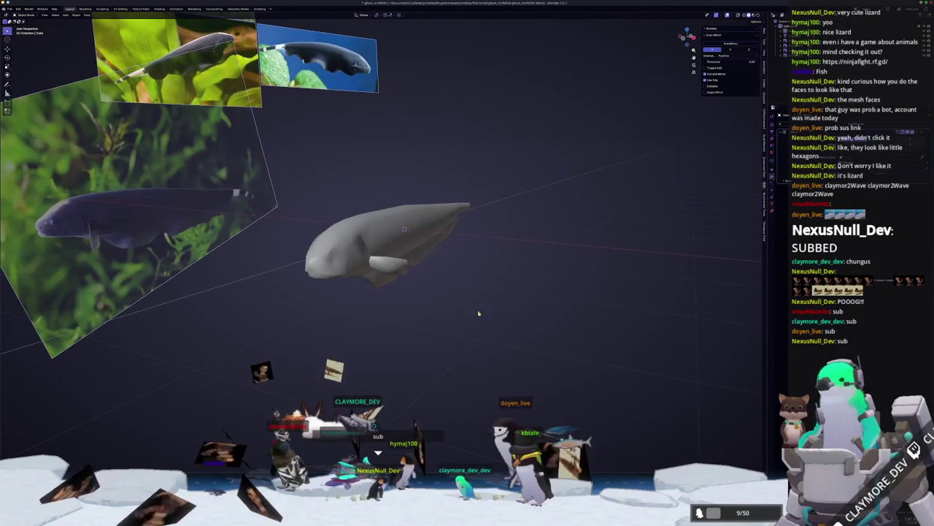
Convert the fish object using the right-click Convert To menu.
left_click(416, 263)
right_click(306, 218)
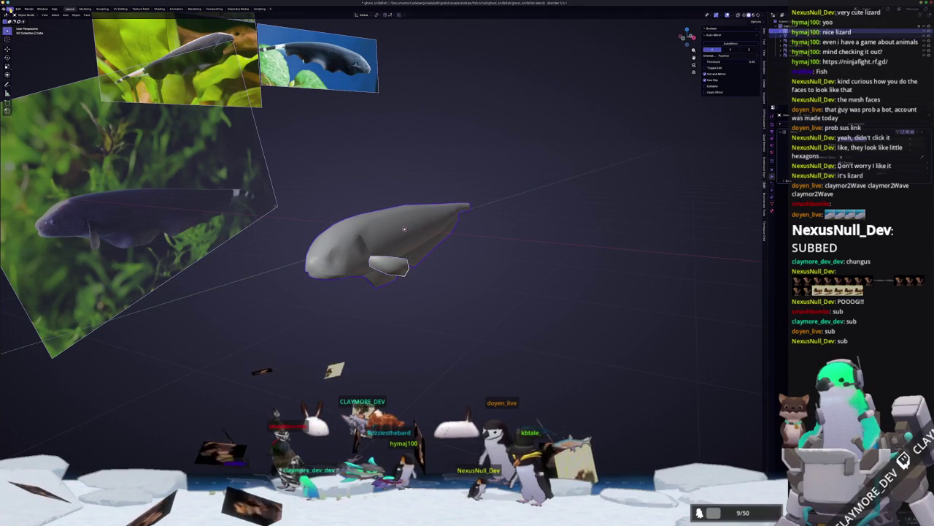
right_click(365, 252)
left_click(365, 259)
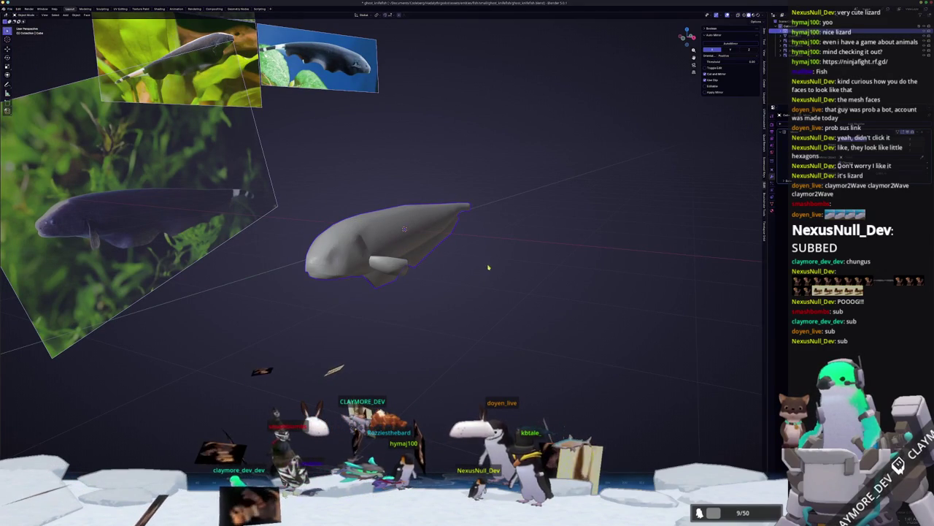
right_click(361, 256)
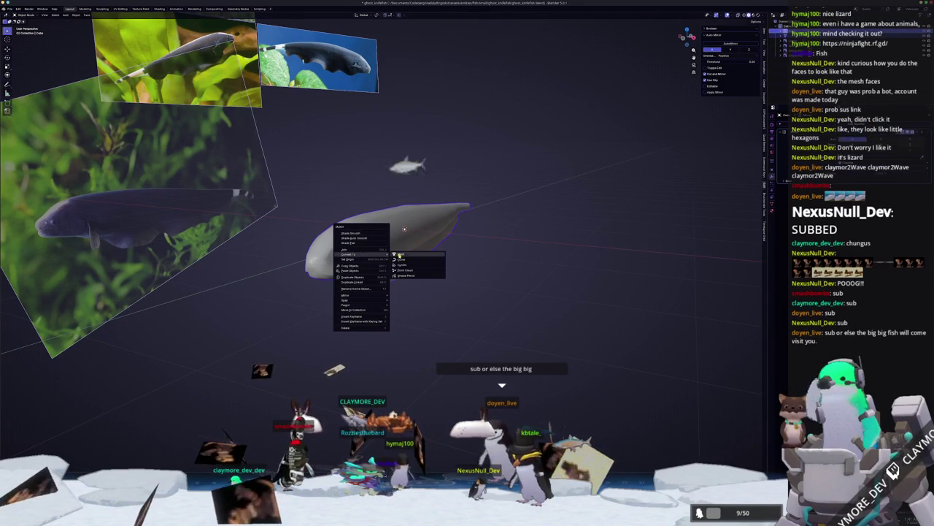
left_click(408, 255)
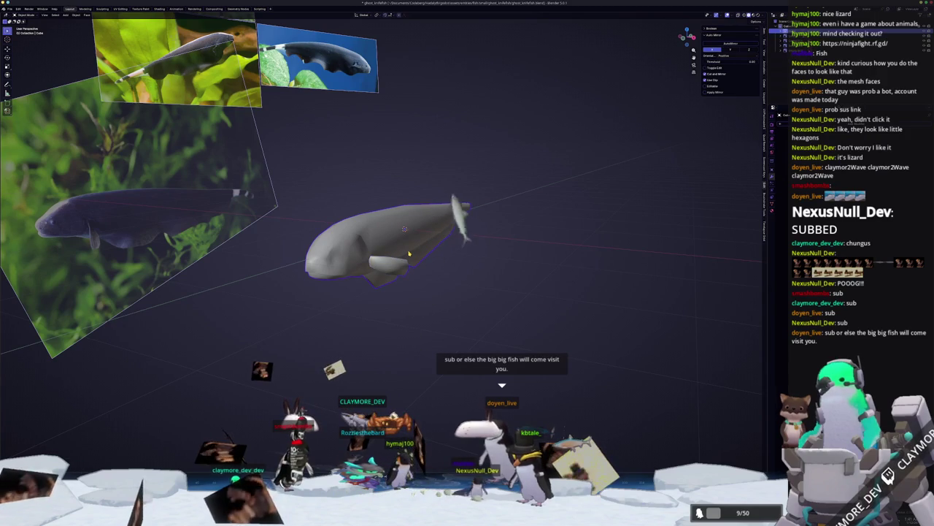
In top view, move and scale the fish, shifting it along Y to fit the reference.
key("KP_7")
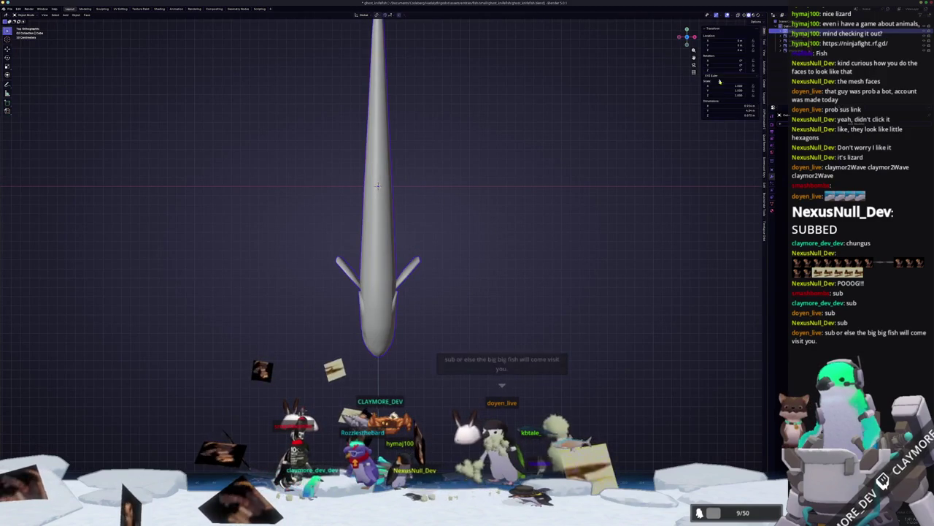
key("g")
left_click(606, 216)
key("s")
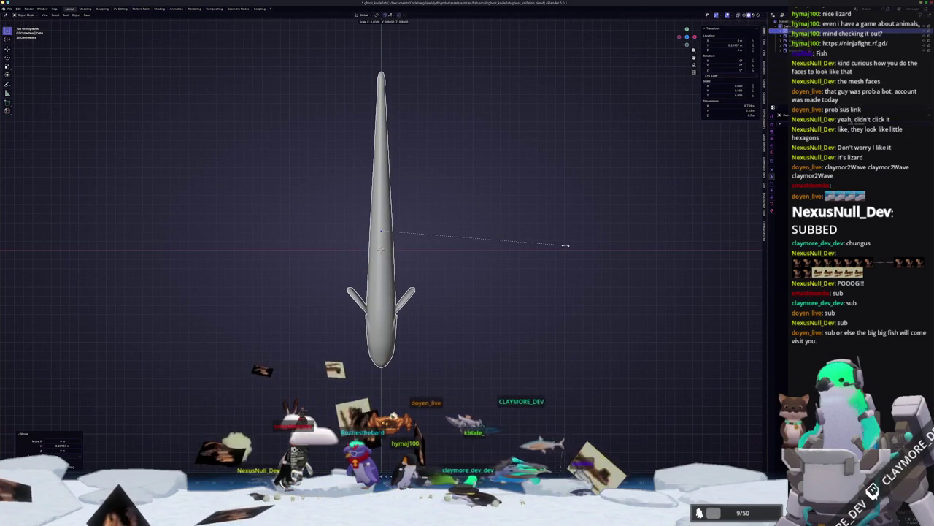
left_click(492, 263)
key("s")
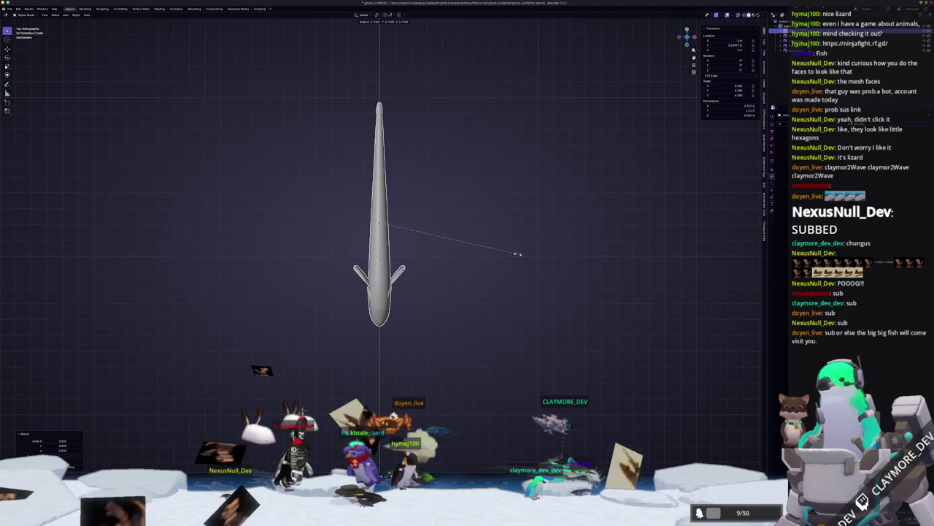
left_click(517, 265)
key("g")
key("y")
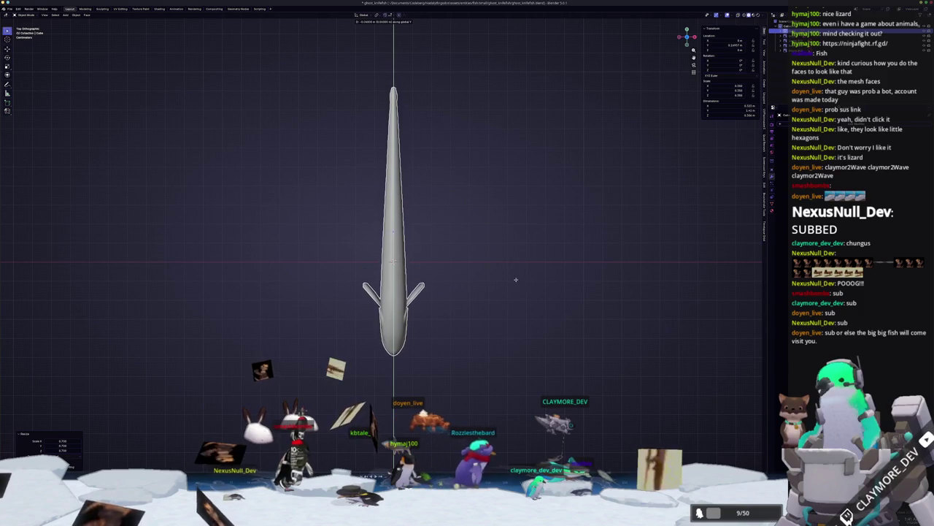
left_click(521, 282)
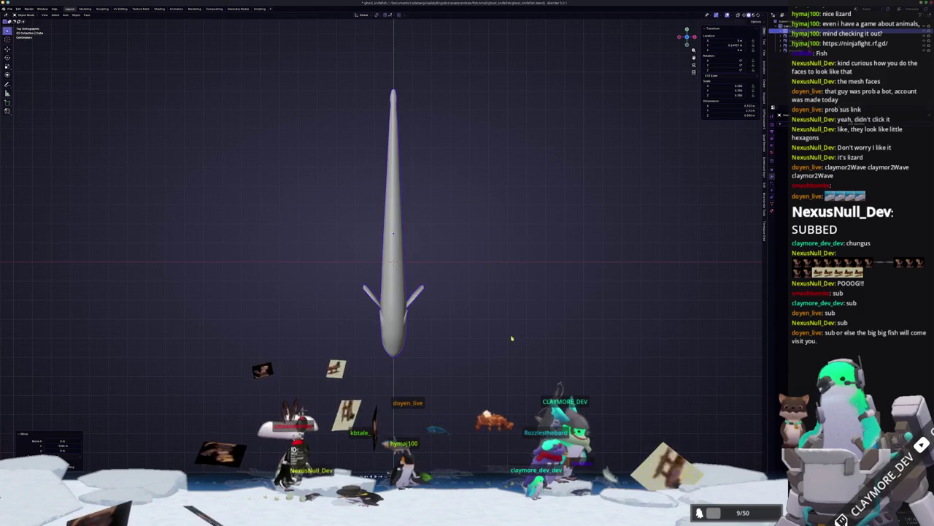
scroll(493, 269, "down", 1)
key("s")
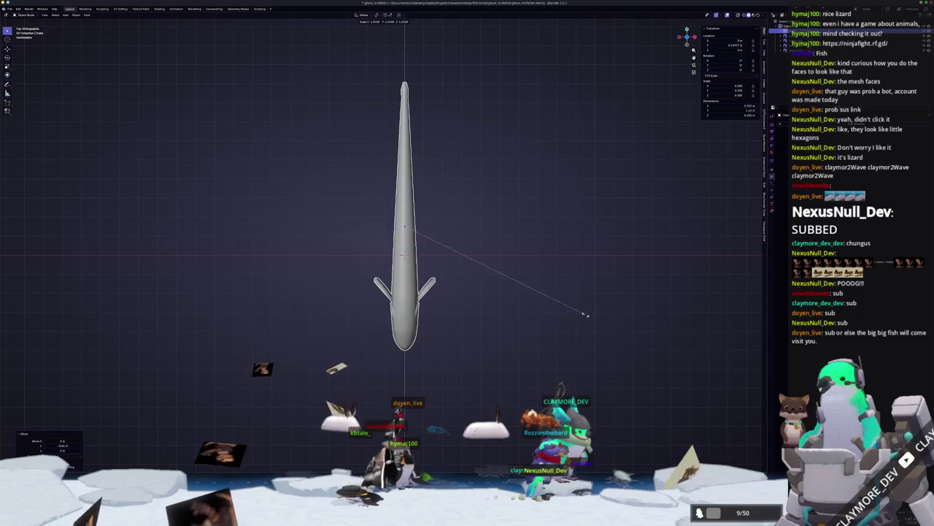
left_click(703, 304)
Apply All Transforms to the fish object.
left_click_drag(703, 304, 569, 316)
key("ctrl+a")
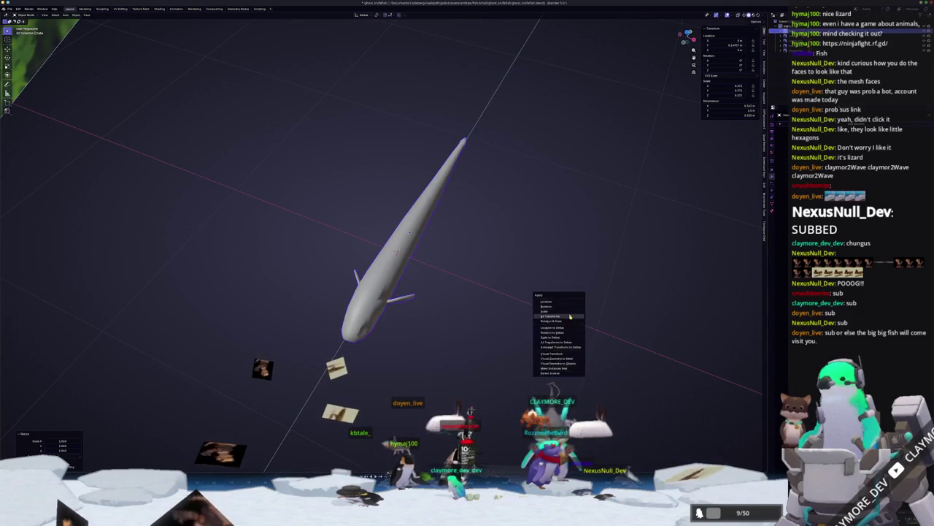
left_click(571, 316)
scroll(569, 319, "up", 5)
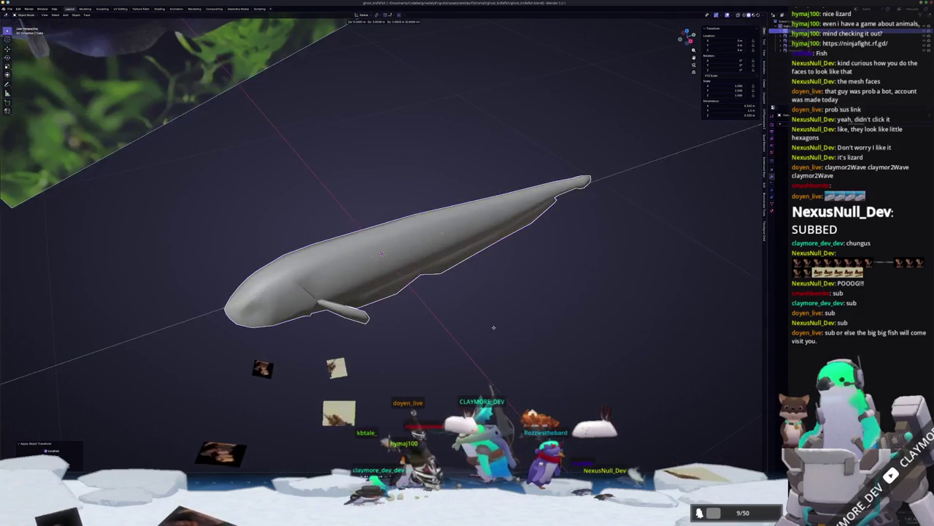
right_click(493, 327)
scroll(503, 327, "down", 2)
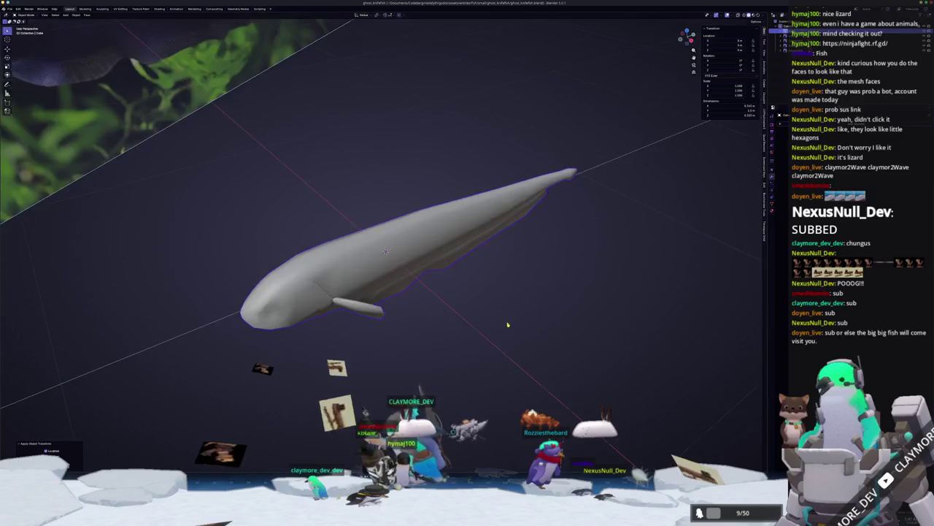
scroll(508, 326, "down", 5)
key("F2")
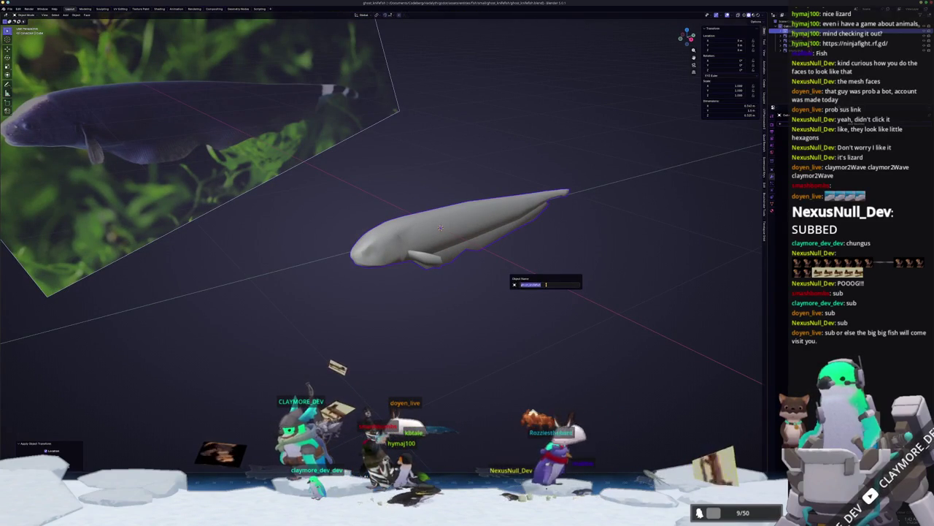
Confirm the name ghost_knifefish and look through the fish's Properties tabs.
key("Return")
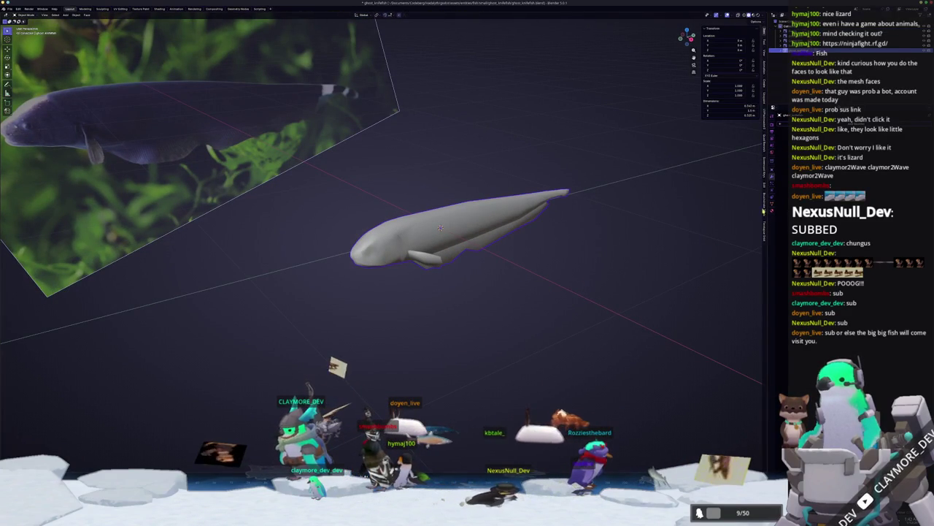
left_click(773, 207)
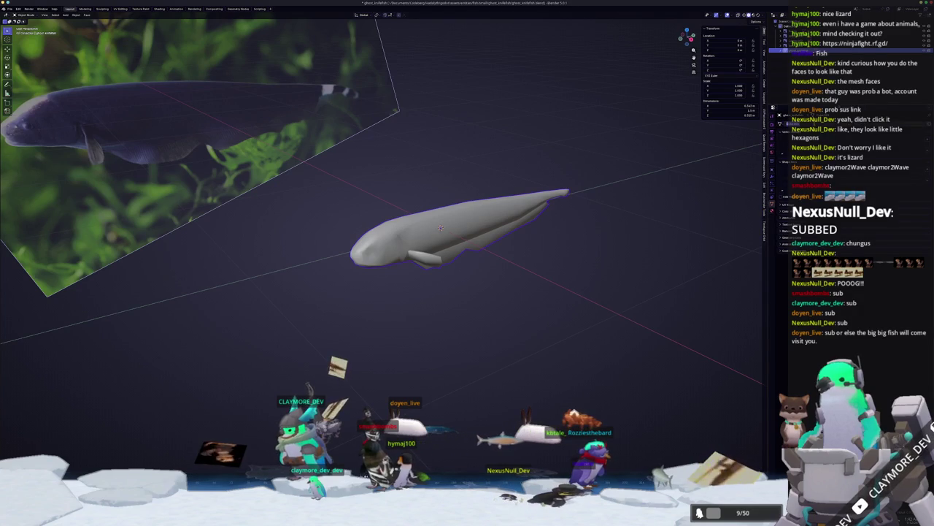
left_click(772, 210)
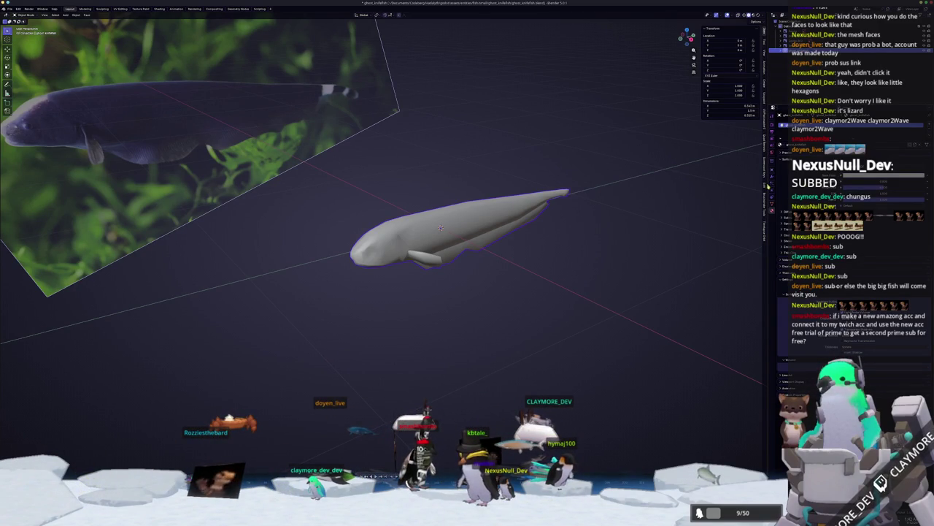
Apply the fish's location and switch to Right Orthographic view against the reference photo.
key("ctrl+a")
left_click(503, 206)
mouse_move(557, 224)
left_mouse_down()
mouse_move(532, 236)
mouse_move(558, 232)
mouse_move(543, 232)
mouse_move(552, 244)
mouse_move(580, 244)
left_mouse_up()
scroll(562, 234, "up", 1)
key("KP_3")
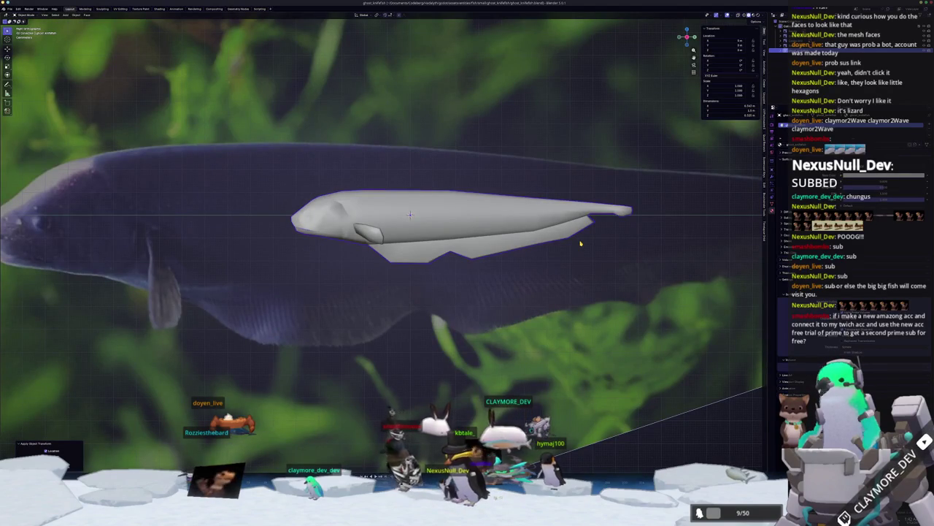
Check the fish from front and side views, cancelling a stray vertical move.
key("KP_1")
key("KP_3")
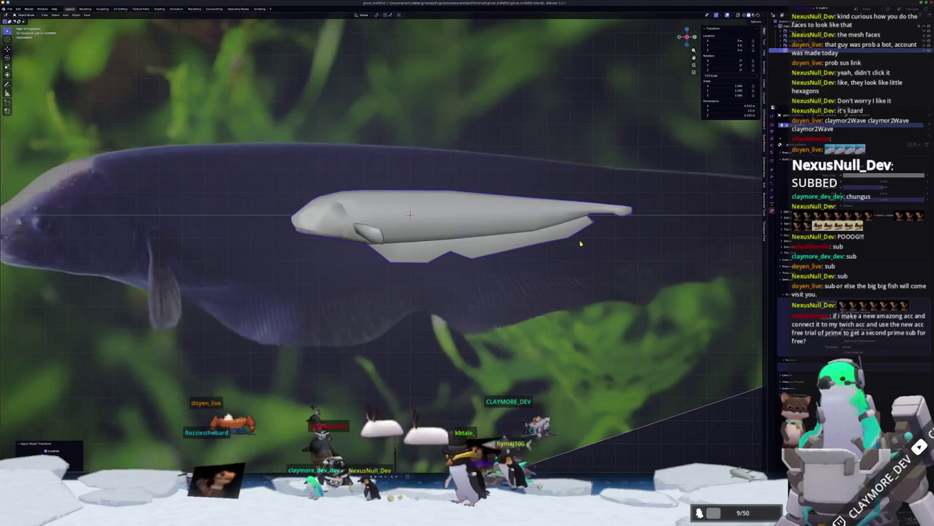
key("g")
key("z")
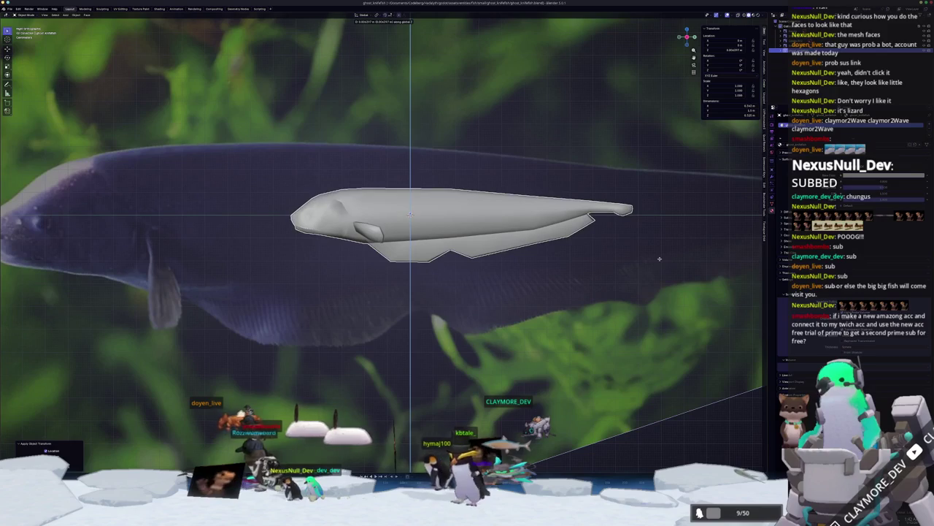
right_click(661, 257)
key("Escape")
key("ctrl+KP_4")
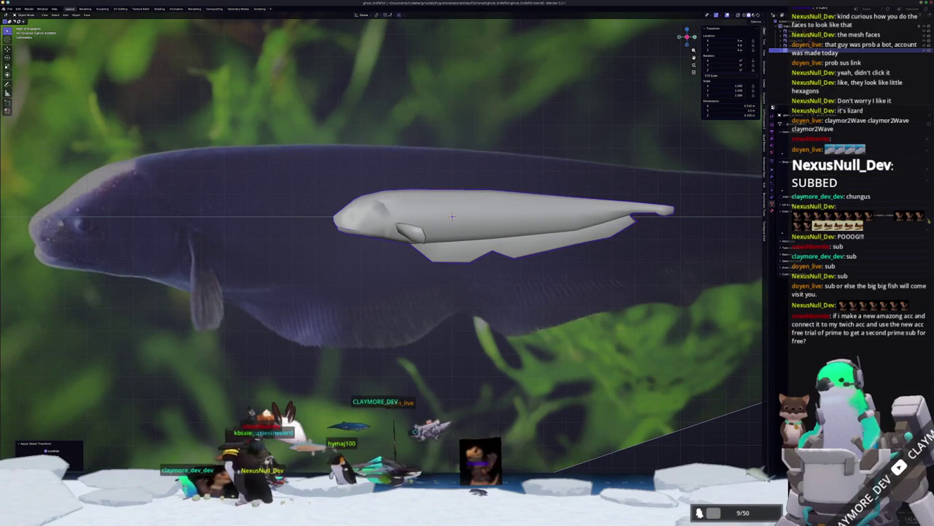
Put the fish mesh in Edit Mode within the UV Editing workspace.
key("KP_8")
key("Tab")
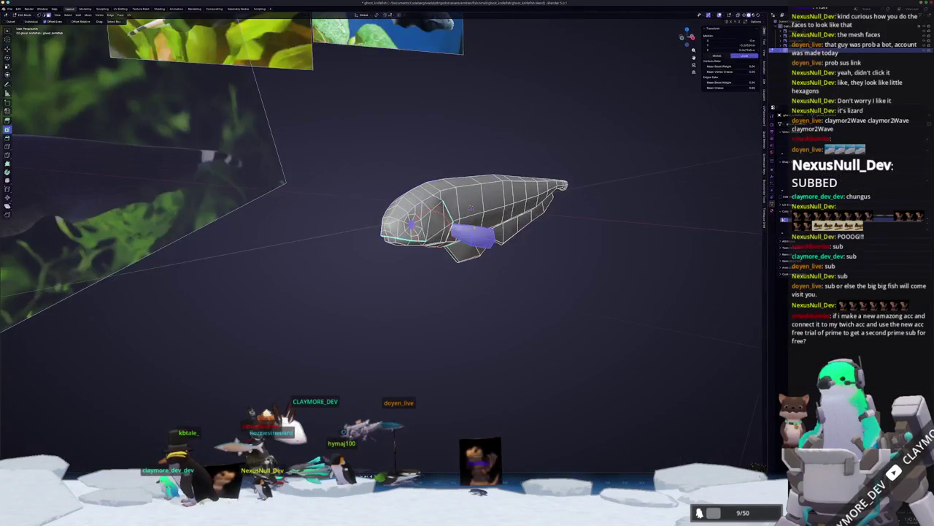
left_click(120, 8)
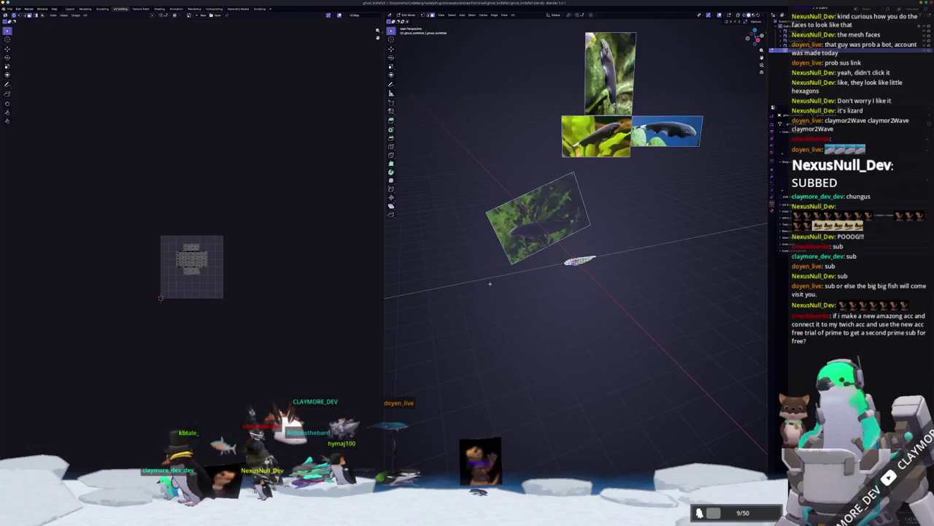
key("KP_Divide")
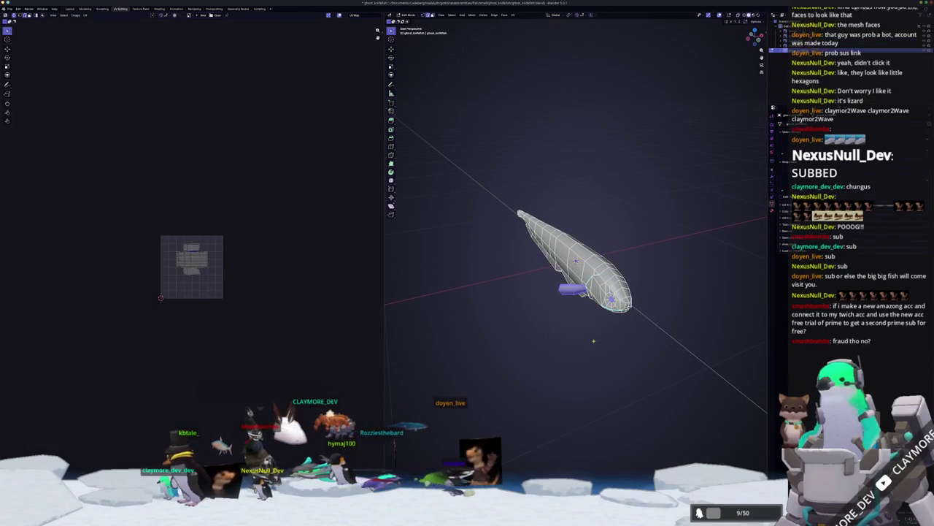
key("KP_1")
scroll(565, 341, "up", 3)
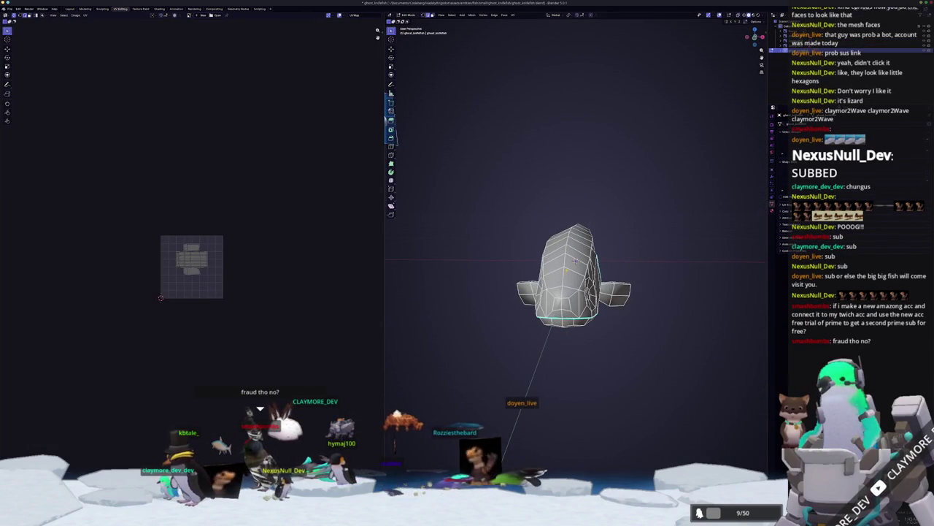
key("KP_Divide")
scroll(553, 263, "up", 3)
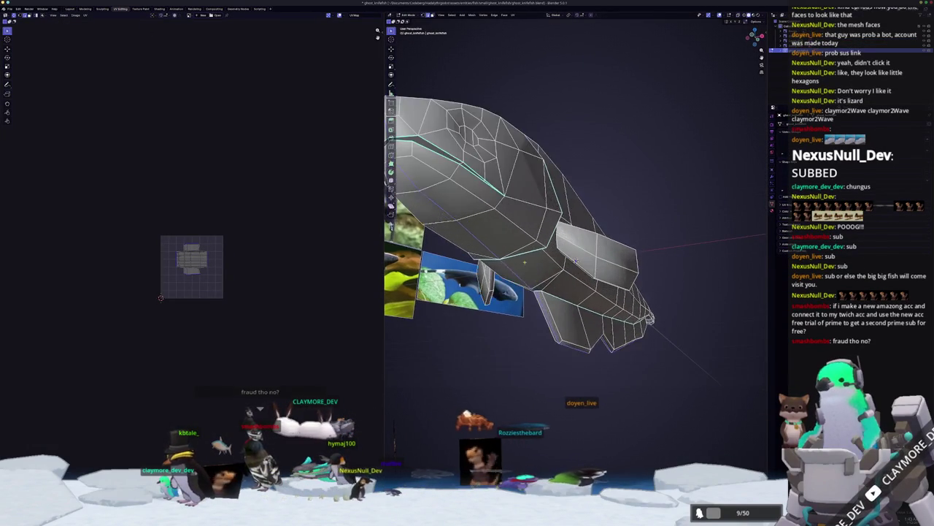
scroll(577, 263, "up", 5)
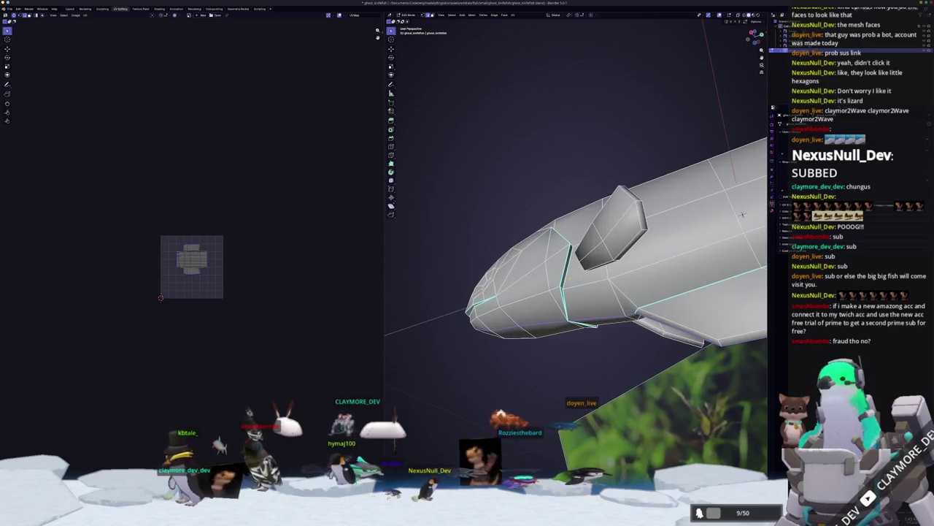
left_click_drag(742, 214, 686, 341)
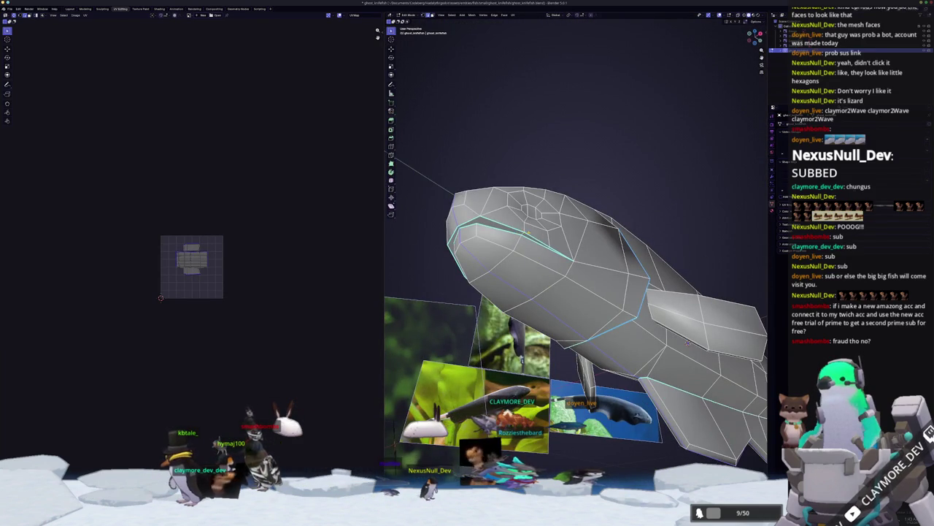
mouse_move(688, 340)
left_mouse_down()
mouse_move(533, 330)
mouse_move(598, 307)
mouse_move(583, 310)
mouse_move(591, 260)
mouse_move(549, 259)
mouse_move(599, 335)
left_mouse_up()
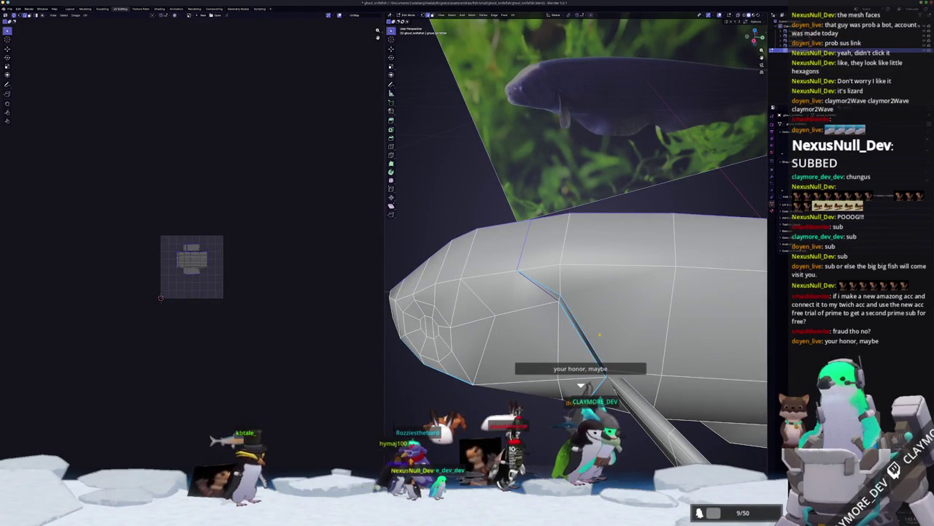
left_click_drag(633, 351, 393, 273)
scroll(413, 322, "up", 5)
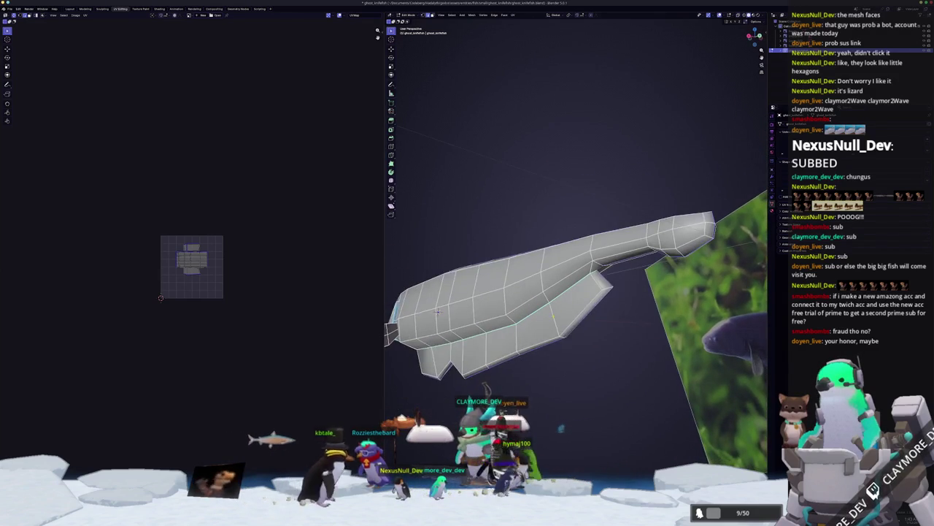
mouse_move(413, 321)
left_mouse_down()
mouse_move(751, 298)
mouse_move(686, 256)
mouse_move(653, 277)
mouse_move(501, 287)
mouse_move(449, 261)
left_mouse_up()
Mark an edge loop around the fish body as a seam and unwrap the whole mesh.
left_click(449, 261, "alt")
key("ctrl+e")
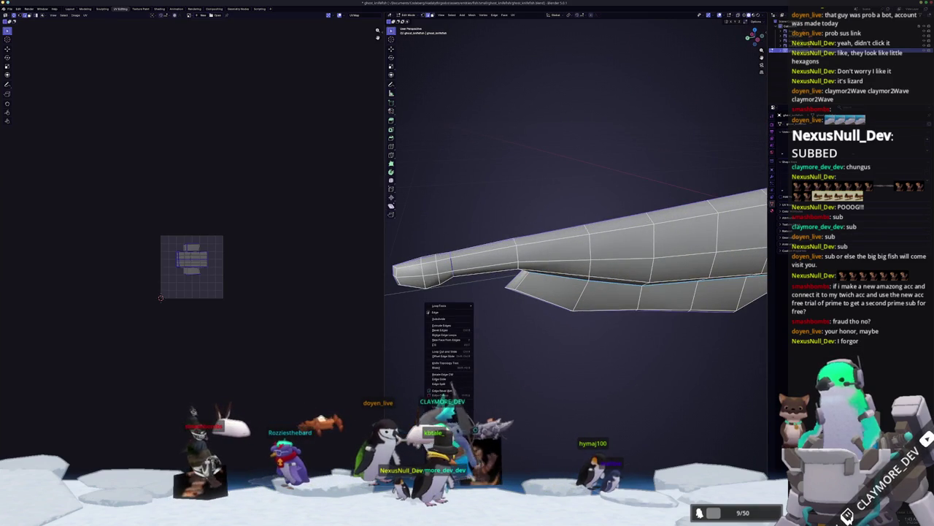
left_click(448, 402)
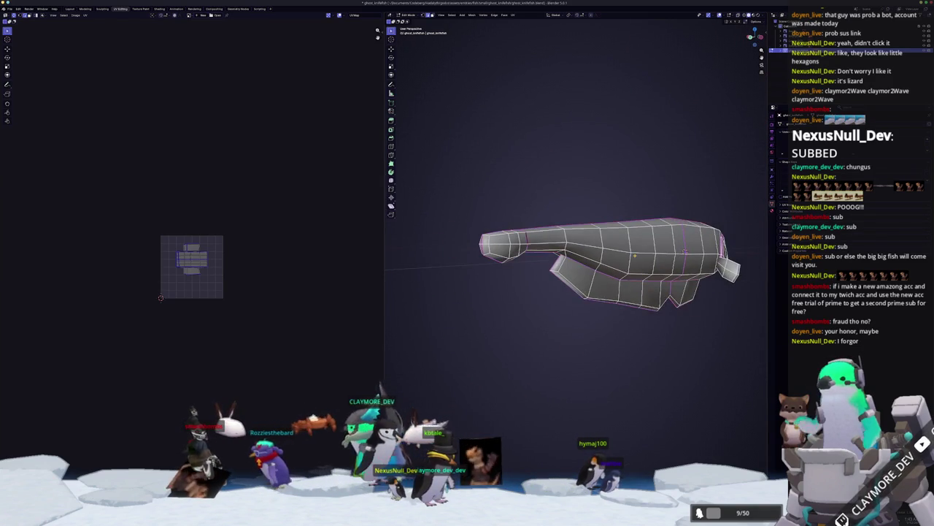
key("a")
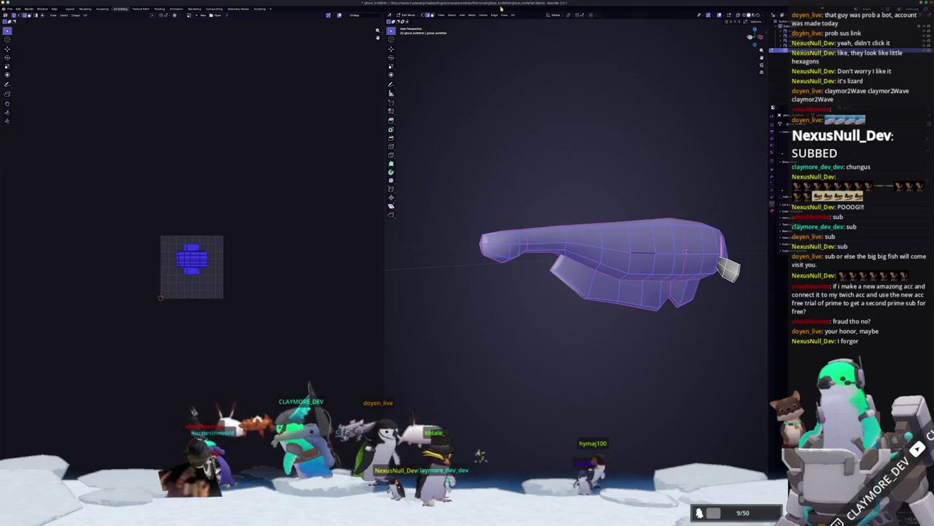
left_click(513, 15)
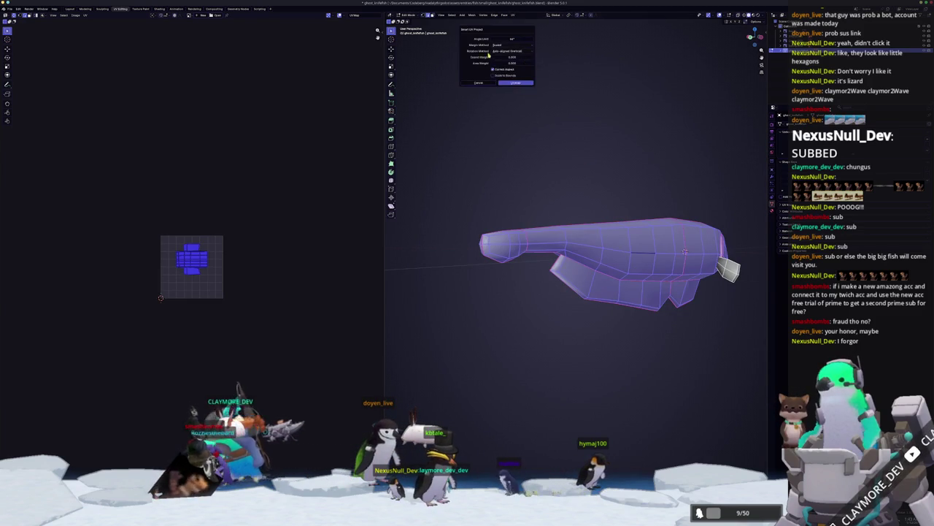
left_click(521, 31)
scroll(192, 267, "up", 7)
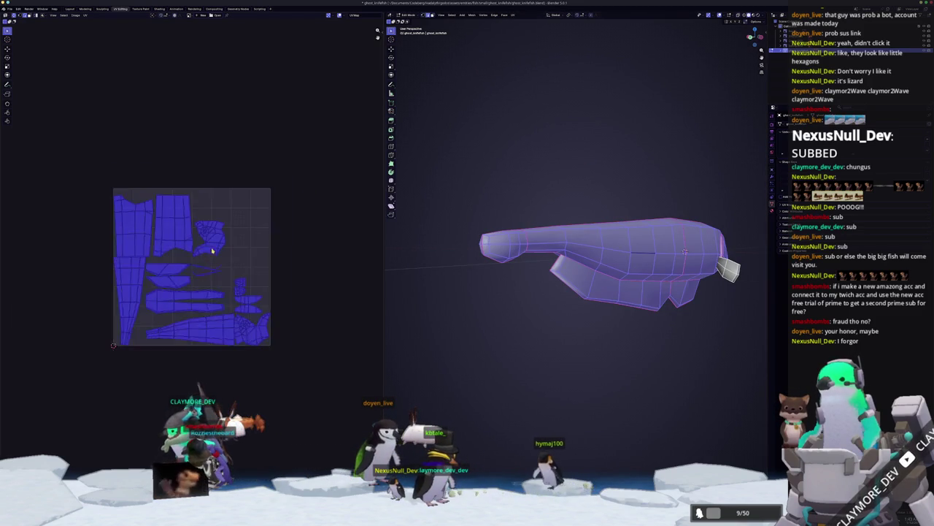
left_click(497, 331)
Re-unwrap with Smart UV Project, pack islands with UVPackmaster, and return to Object Mode.
left_click(514, 15)
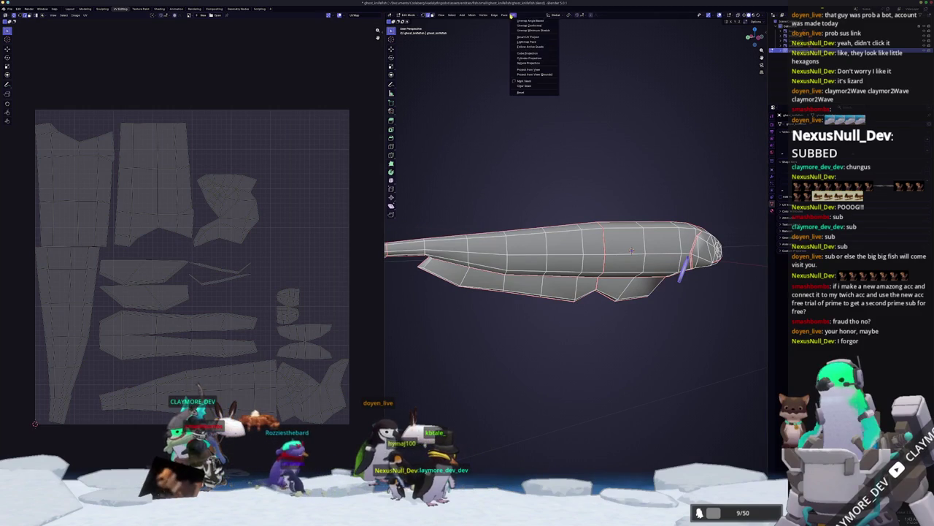
left_click(520, 36)
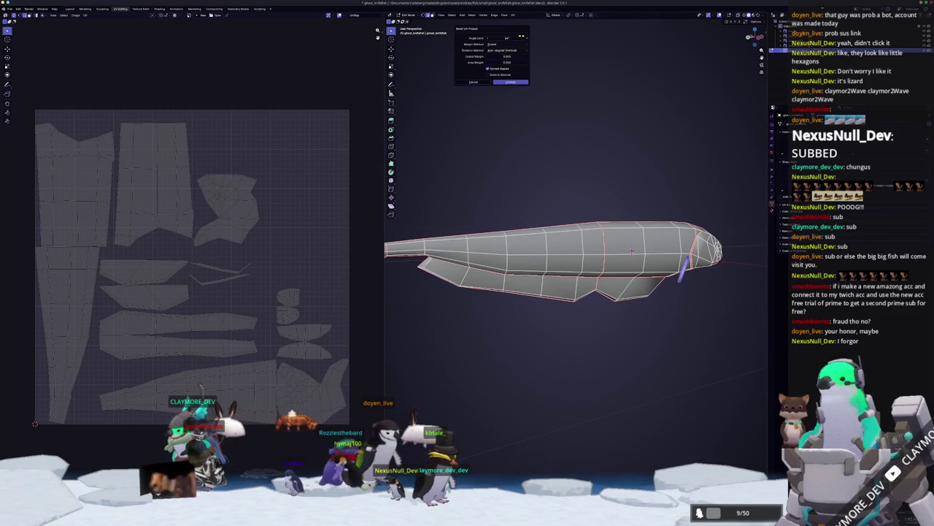
left_click(508, 82)
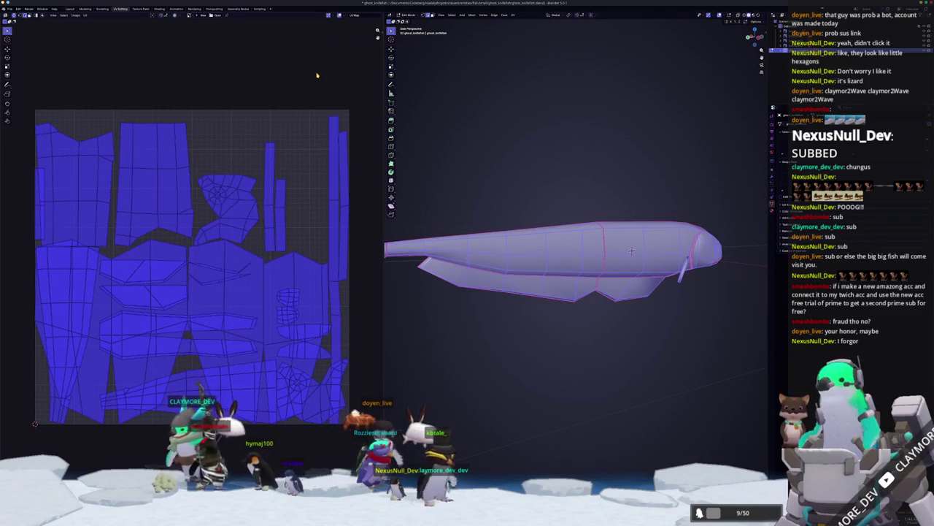
key("n")
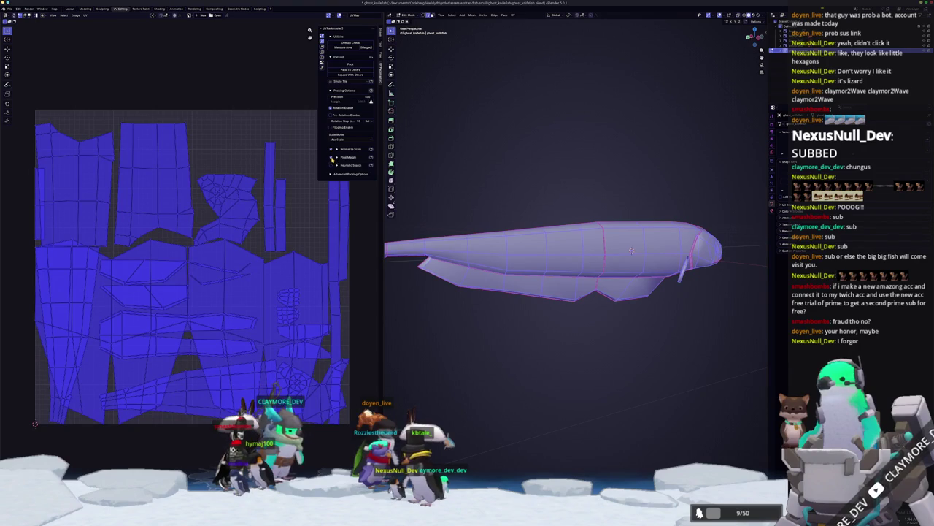
left_click(350, 64)
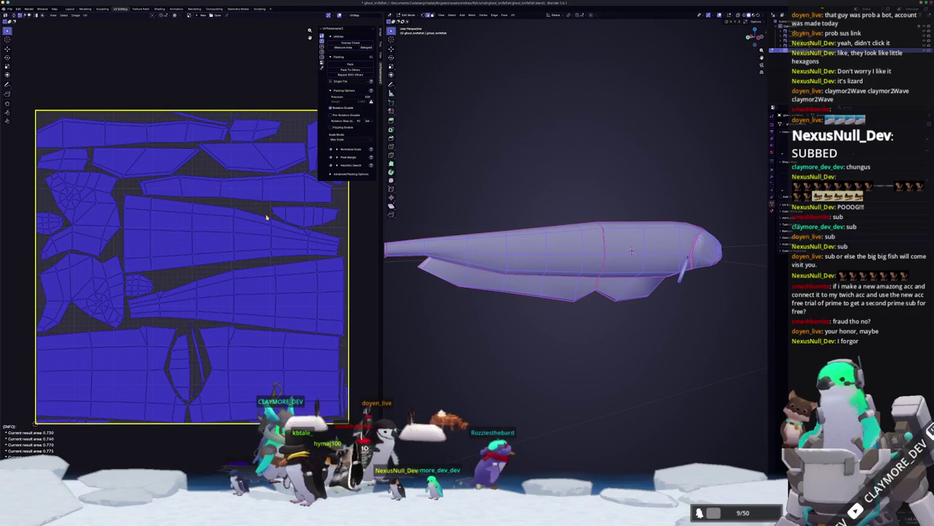
key("Tab")
key("r")
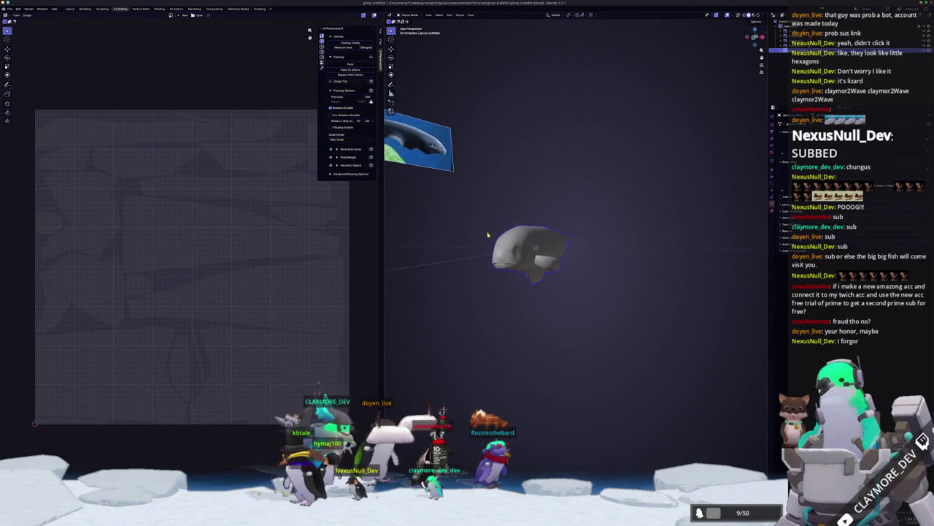
Add a Texture Coordinate node to the fish's material in the Shading workspace.
left_click_drag(533, 236, 567, 224)
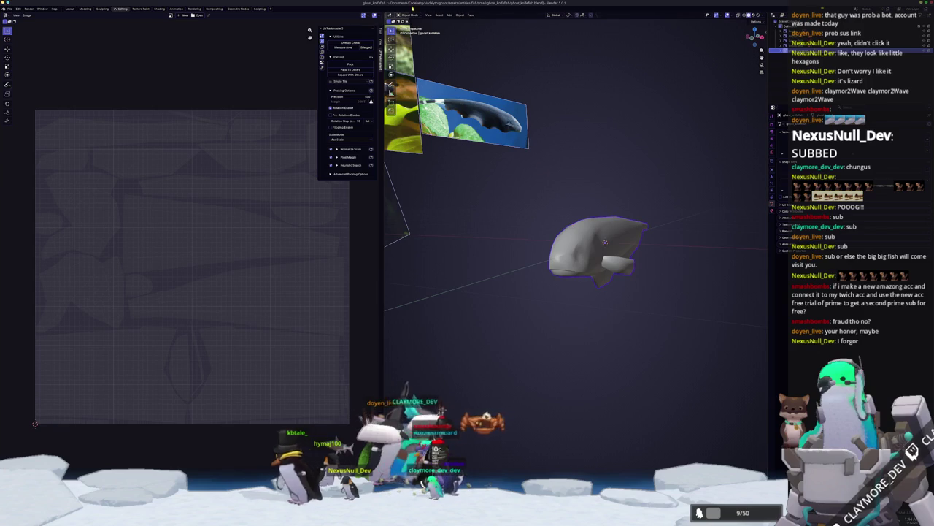
left_click(164, 9)
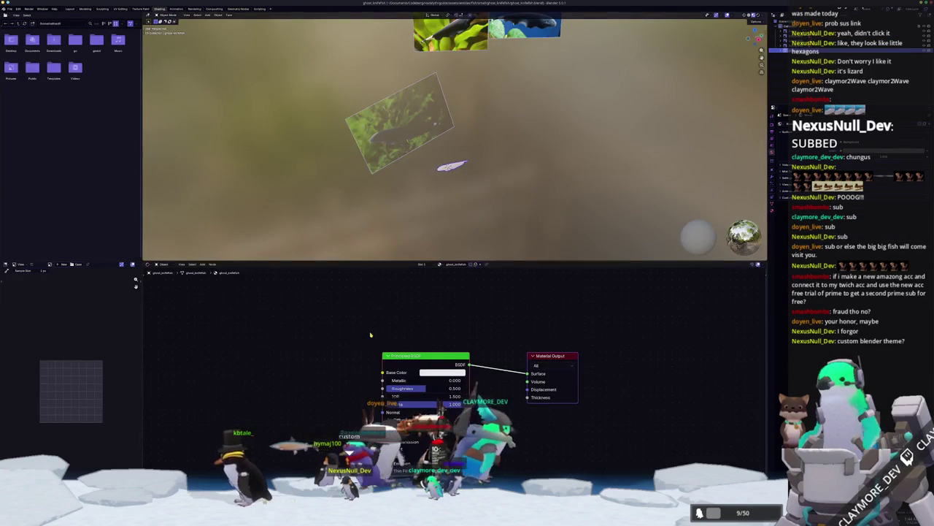
key("shift+a")
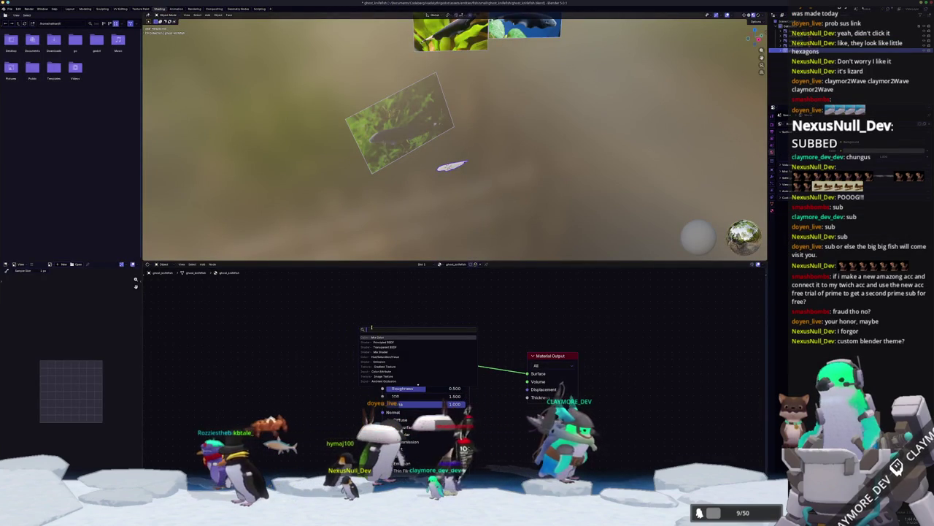
left_click(383, 337)
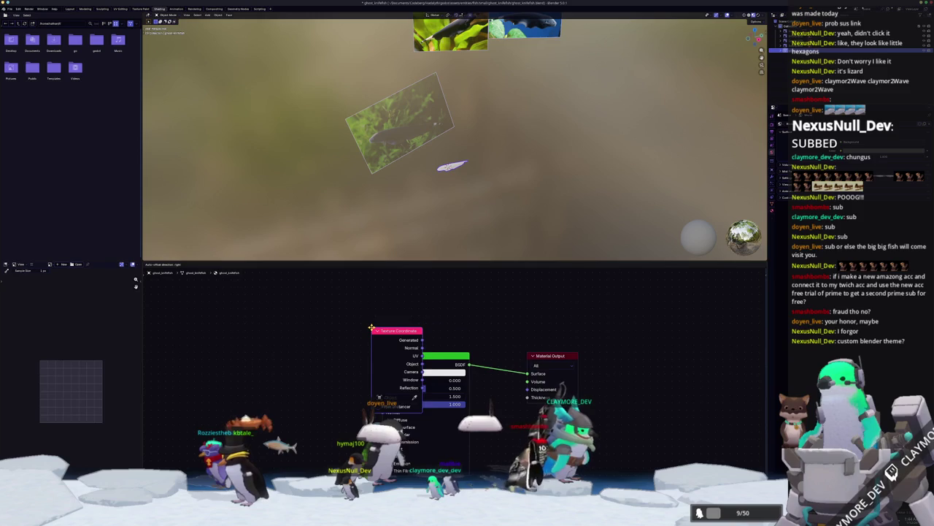
Apply the fish's object transform with Ctrl+A and inspect it from several angles.
key("KP_Decimal")
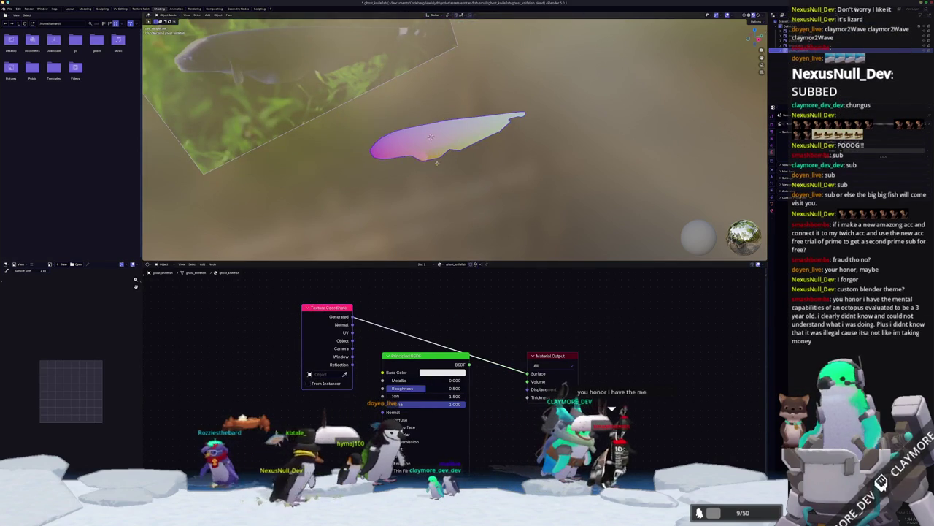
scroll(438, 168, "up", 4)
key("ctrl+a")
left_click(446, 176)
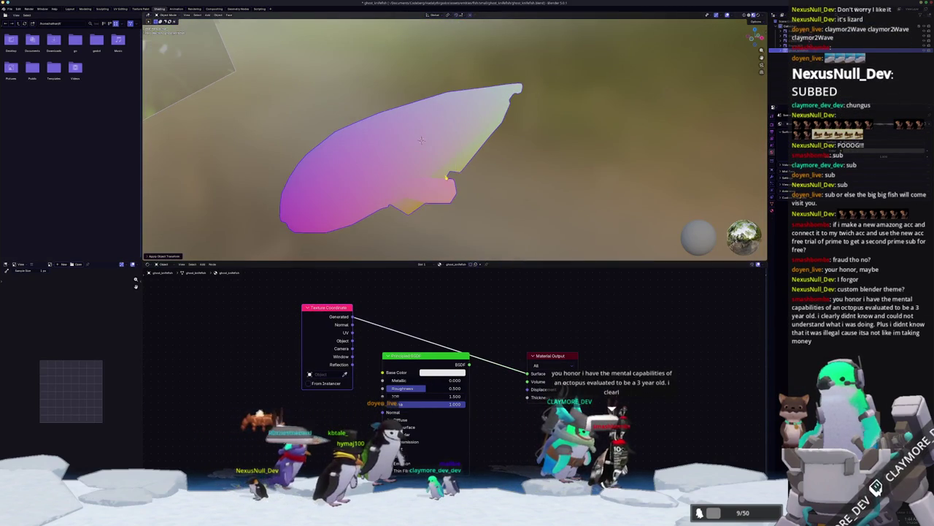
key("KP_8")
key("KP_8")
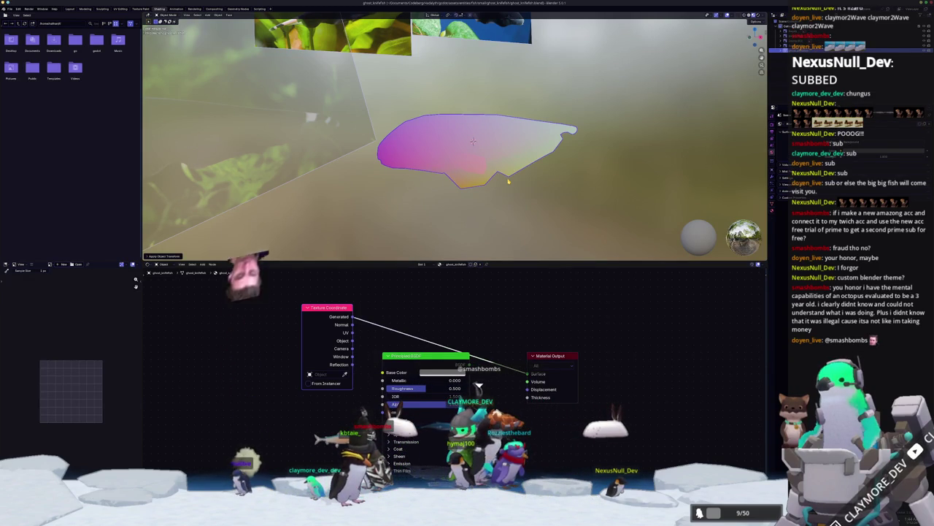
right_click(498, 160)
left_click(520, 160)
scroll(519, 162, "up", 1)
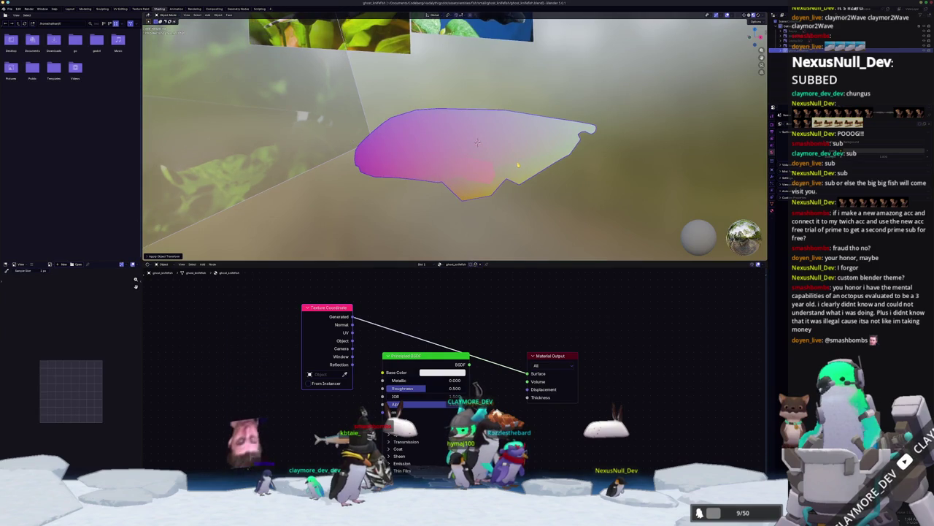
key("KP_8")
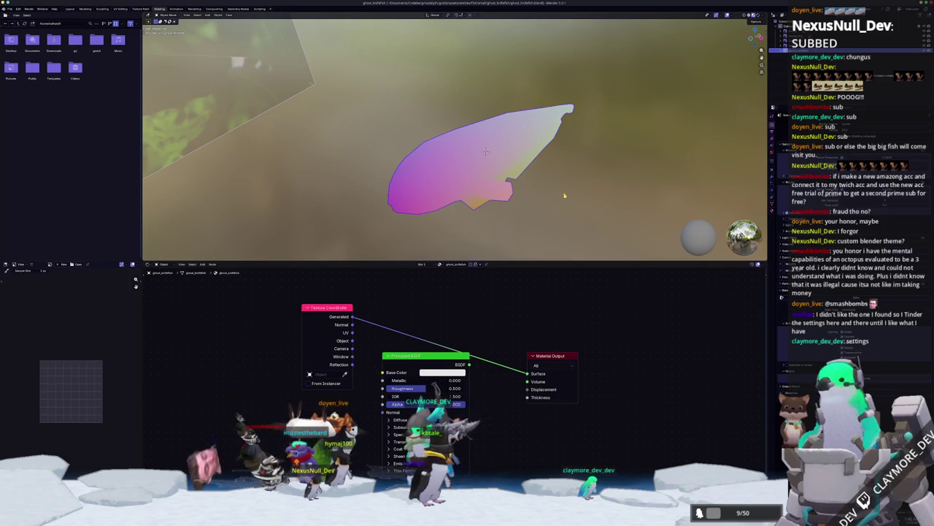
left_click(10, 9)
mouse_move(26, 89)
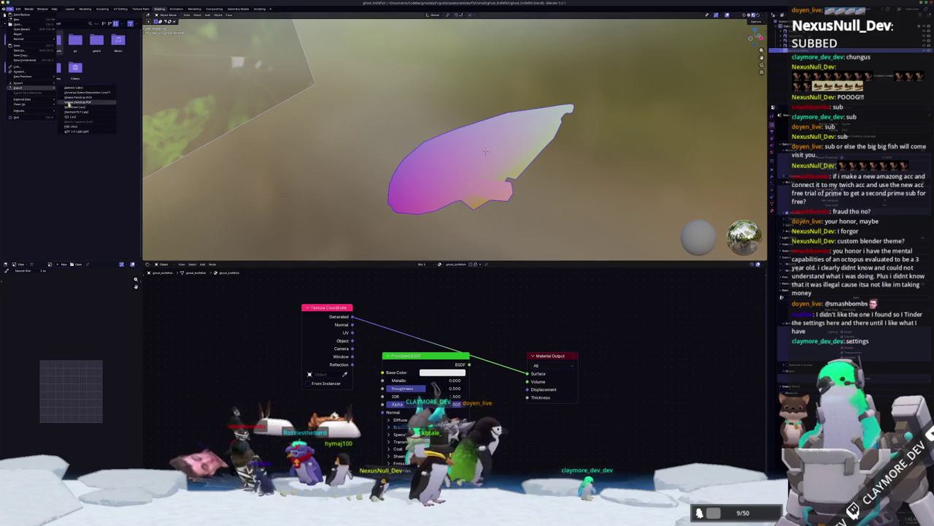
left_click(80, 125)
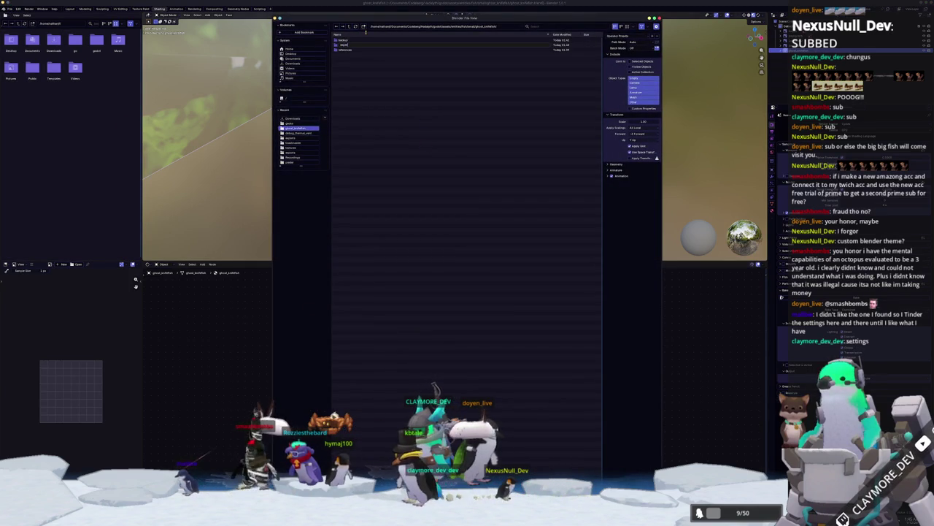
double_click(438, 46)
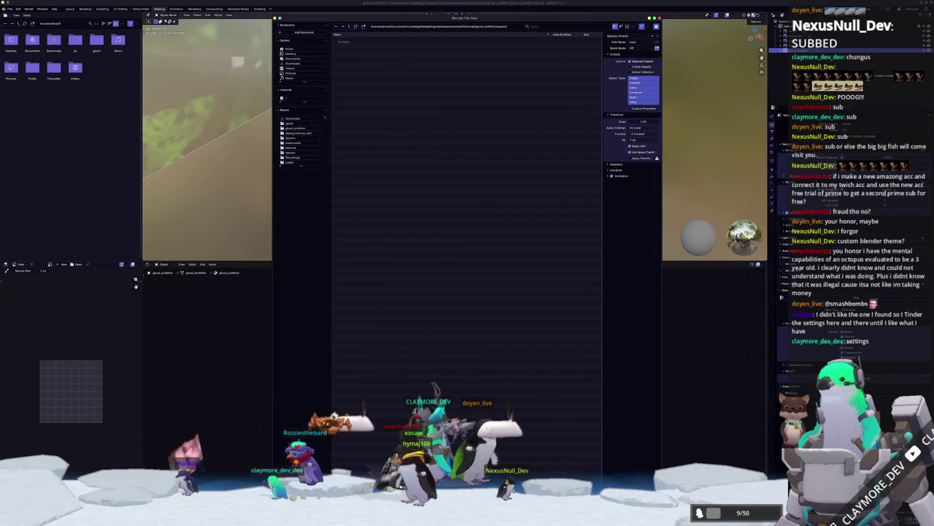
key("Return")
left_click(10, 8)
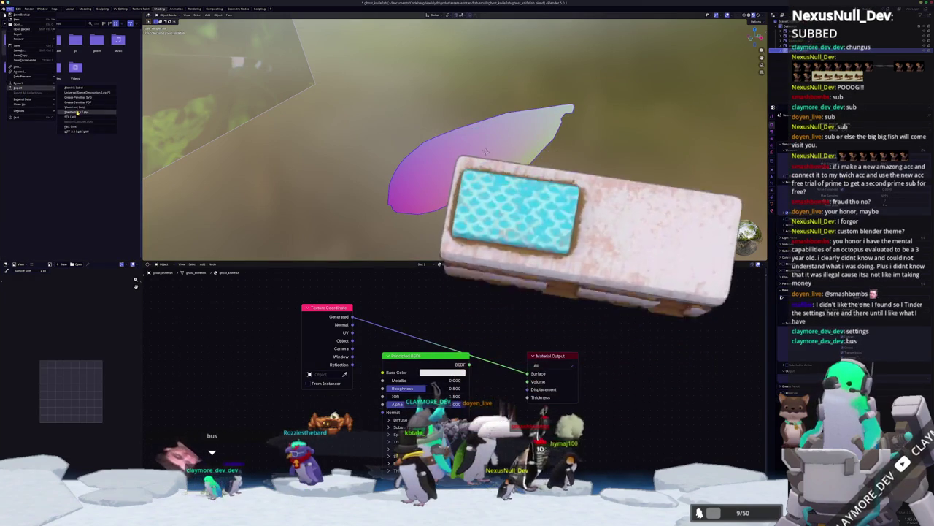
left_click(81, 111)
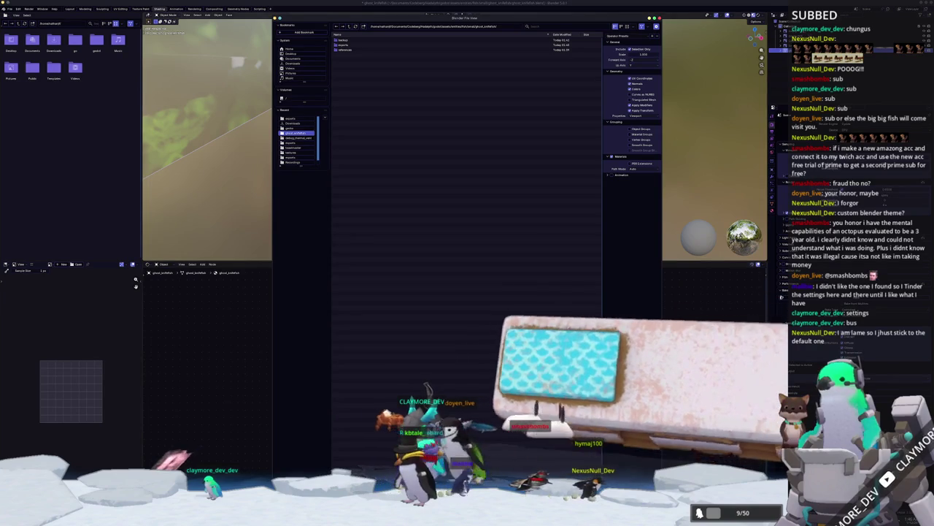
key("Return")
scroll(529, 204, "up", 1)
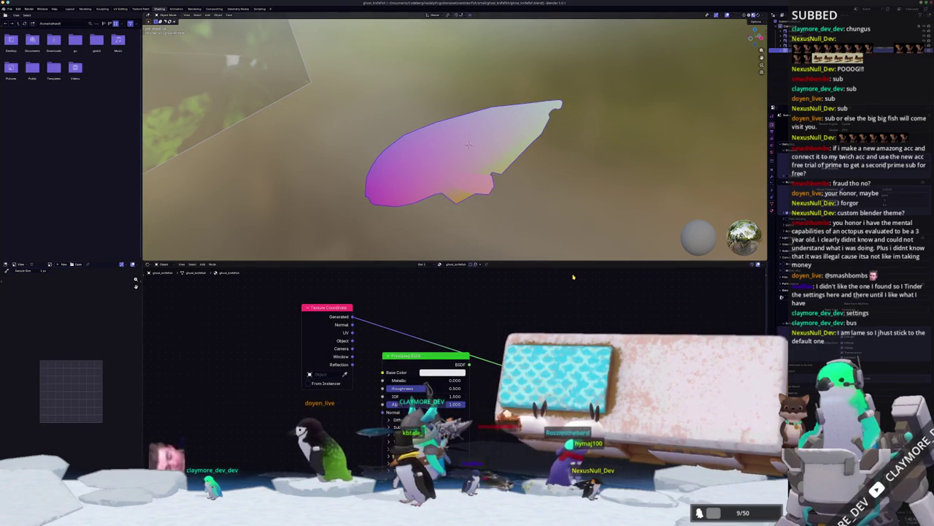
key("super+e")
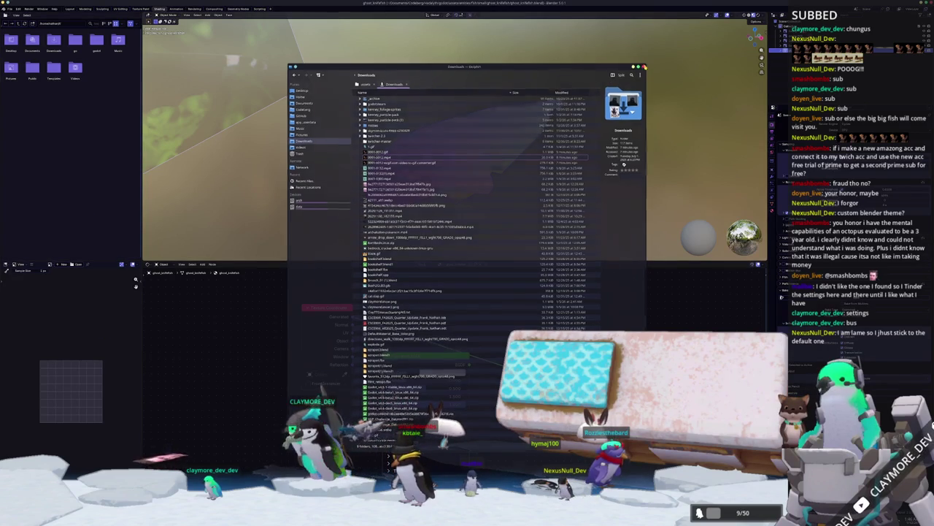
left_click(645, 65)
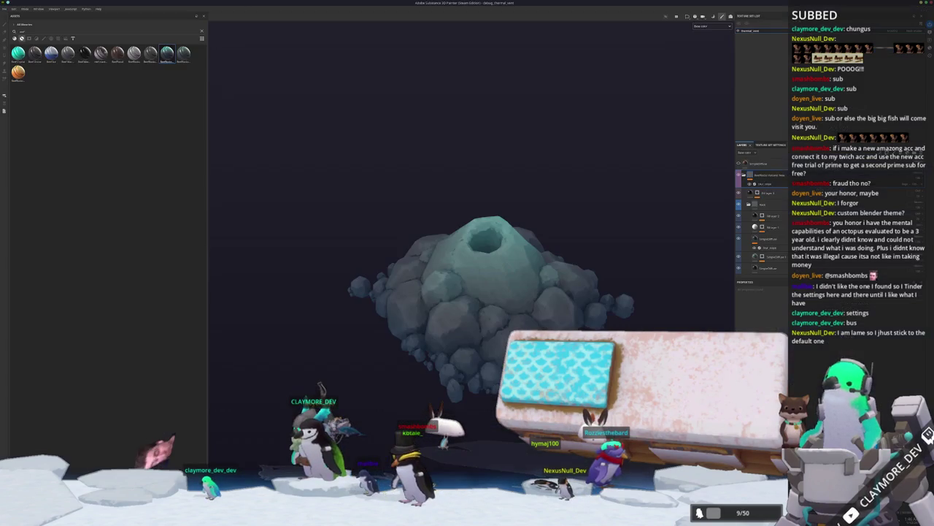
Start a new project and browse to the folder holding the exported knifefish mesh.
left_click(5, 8)
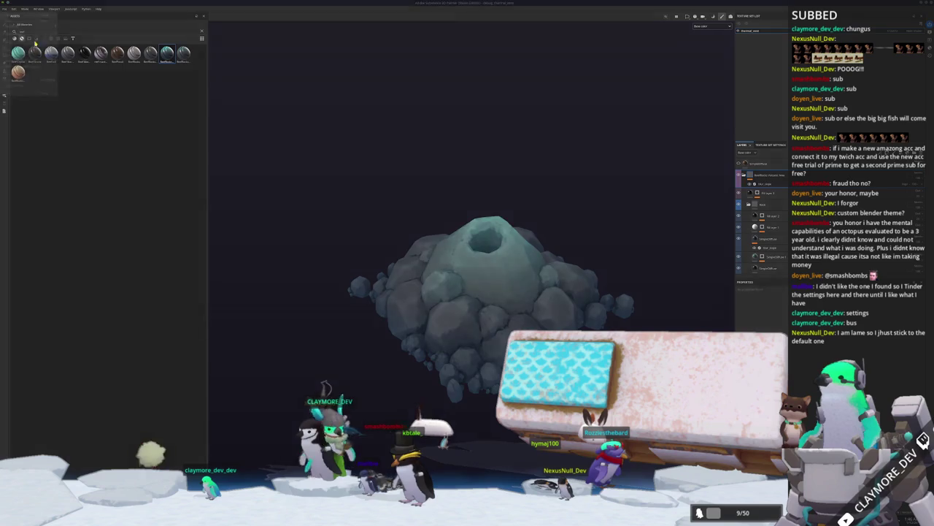
left_click(22, 73)
left_click(511, 200)
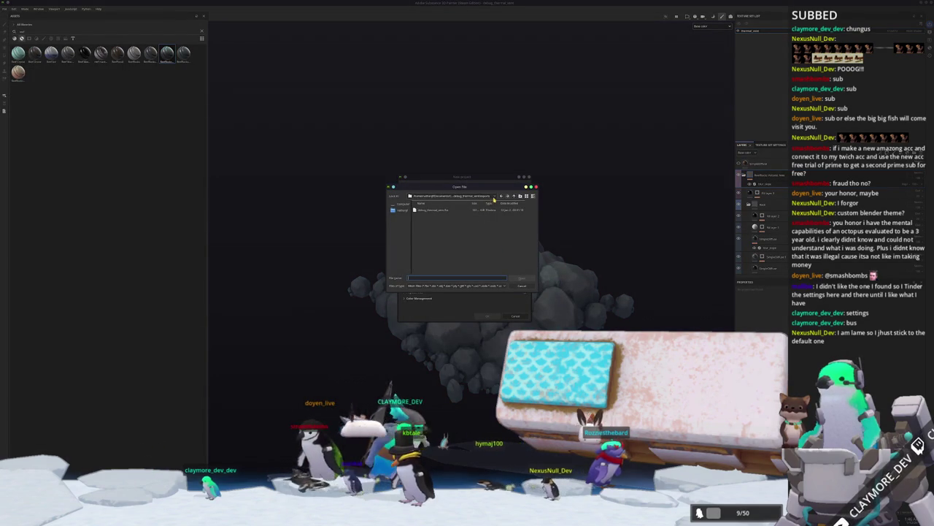
left_click(514, 197)
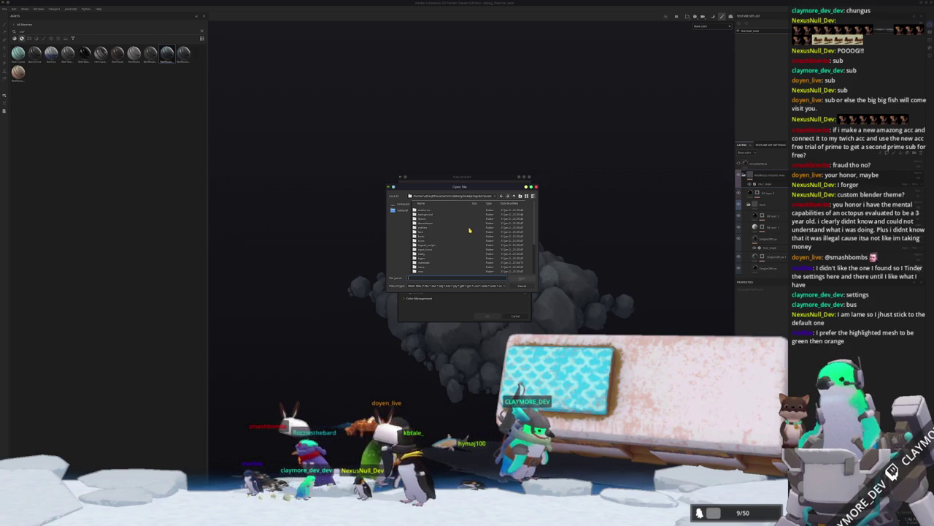
double_click(424, 228)
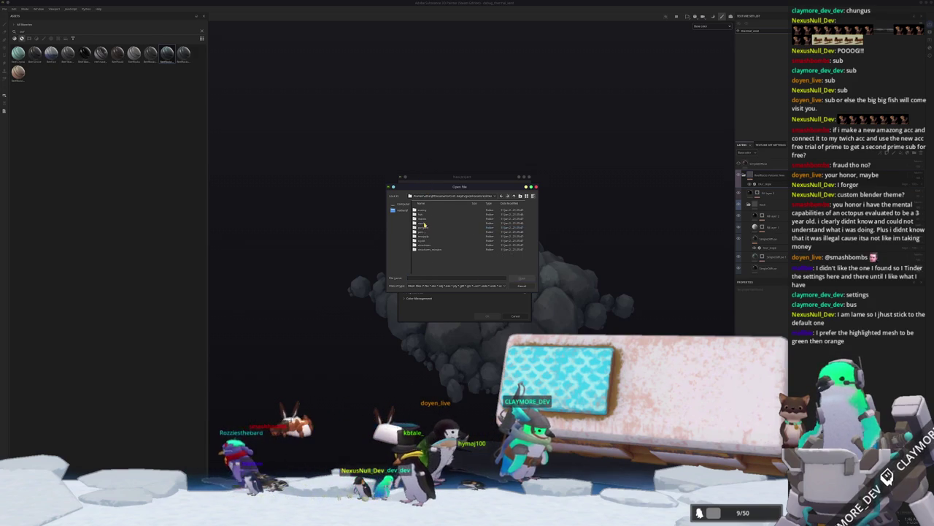
double_click(423, 226)
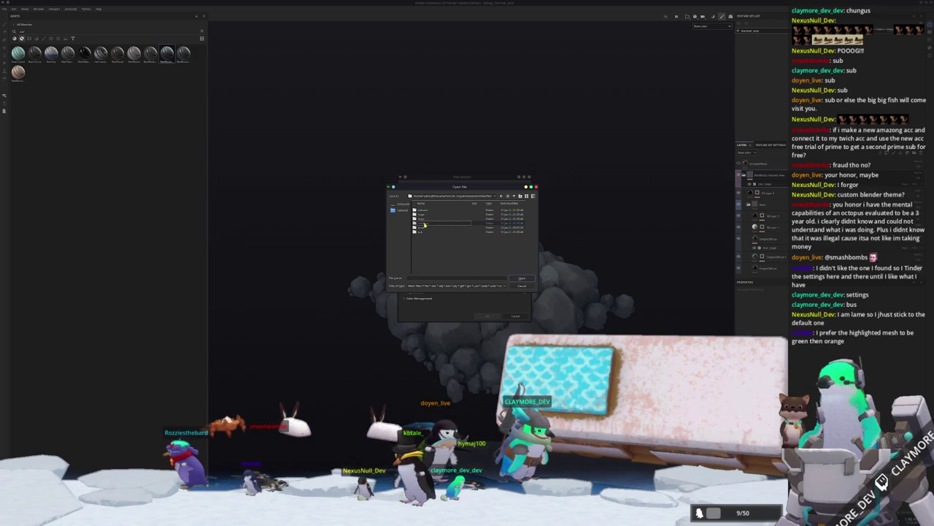
double_click(422, 228)
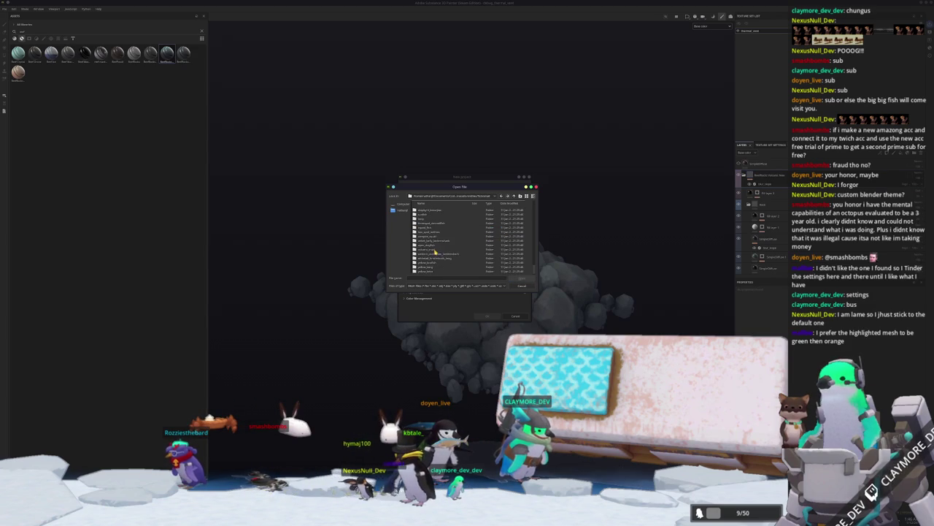
scroll(431, 248, "up", 2)
scroll(428, 247, "up", 3)
scroll(429, 248, "up", 3)
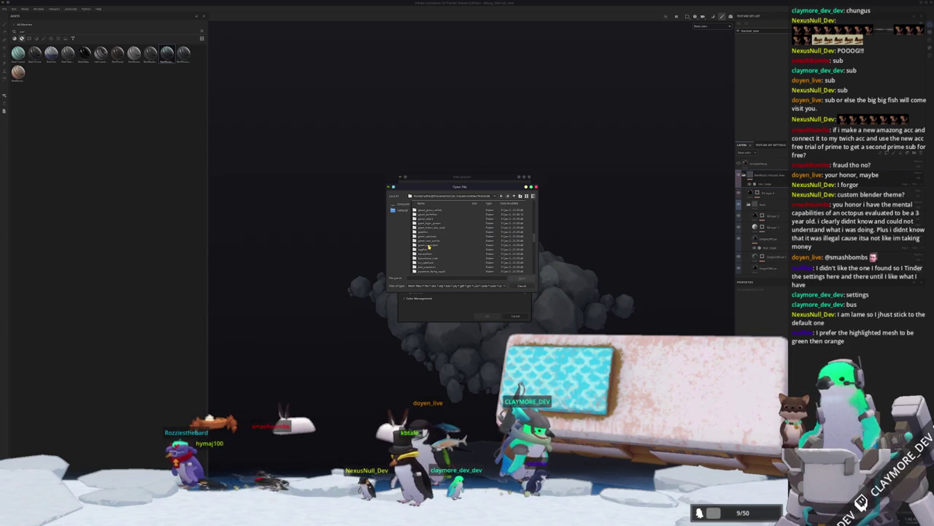
double_click(432, 241)
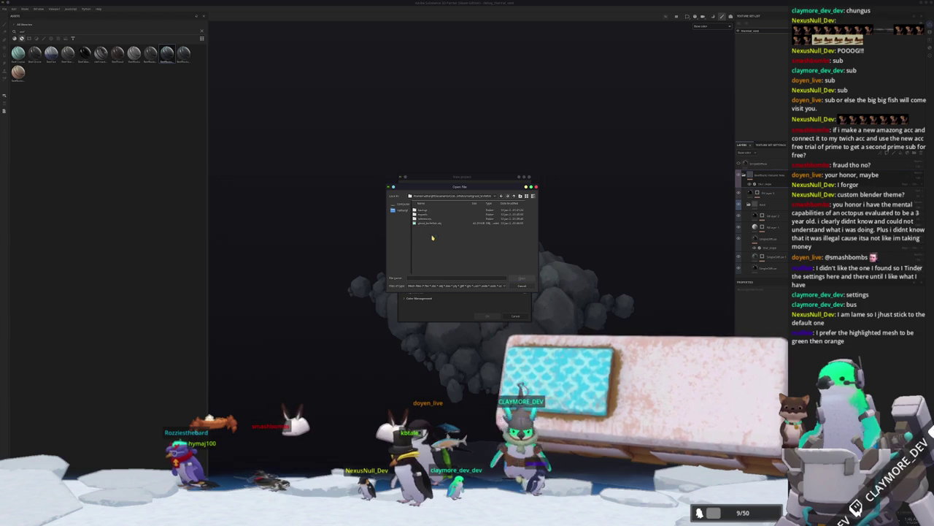
Select the knifefish mesh, set the texture resolution, and create the project.
left_click(429, 210)
double_click(428, 210)
left_click(444, 210)
left_click(478, 318)
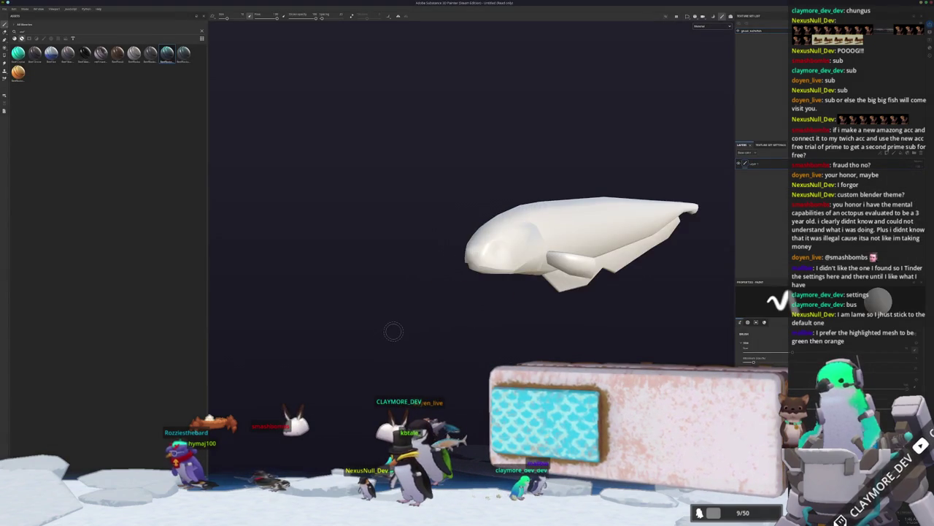
Toggle Baking mode on and off, then frame the white fish to fill the view.
key("ctrl+shift+b")
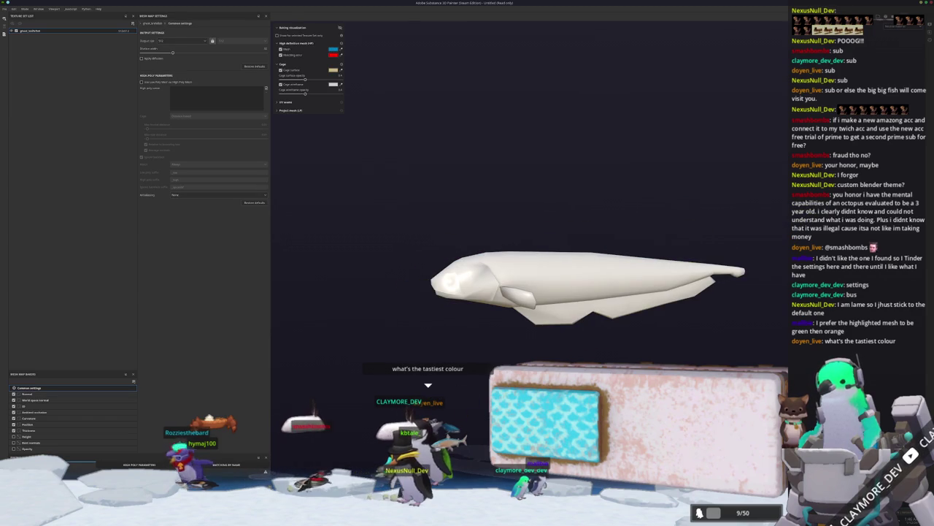
key("ctrl+shift+b")
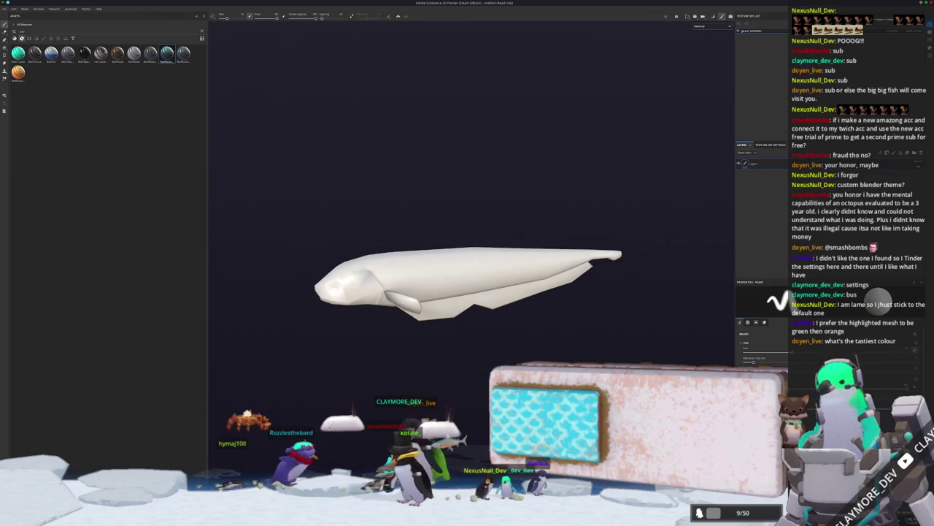
key("f")
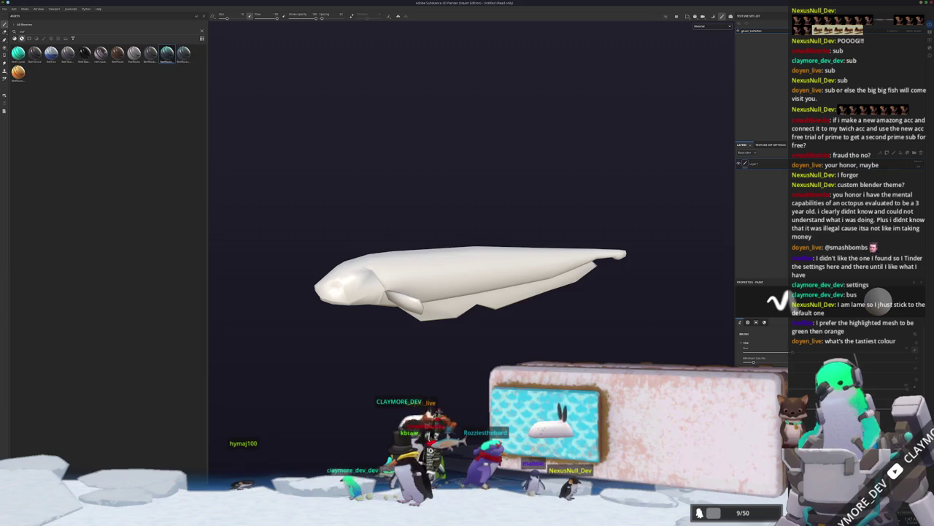
Open Dolphin, move its window aside, and go to the Hadalyth project folder.
key("super+e")
left_click_drag(507, 78, 564, 110)
left_click(419, 116)
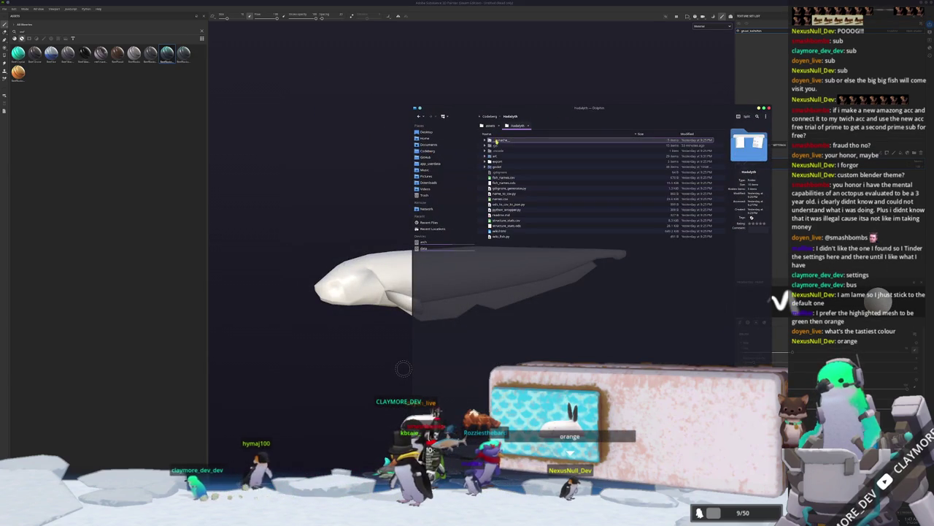
Open godot > assets > entities in Dolphin and move the window up-right.
double_click(497, 167)
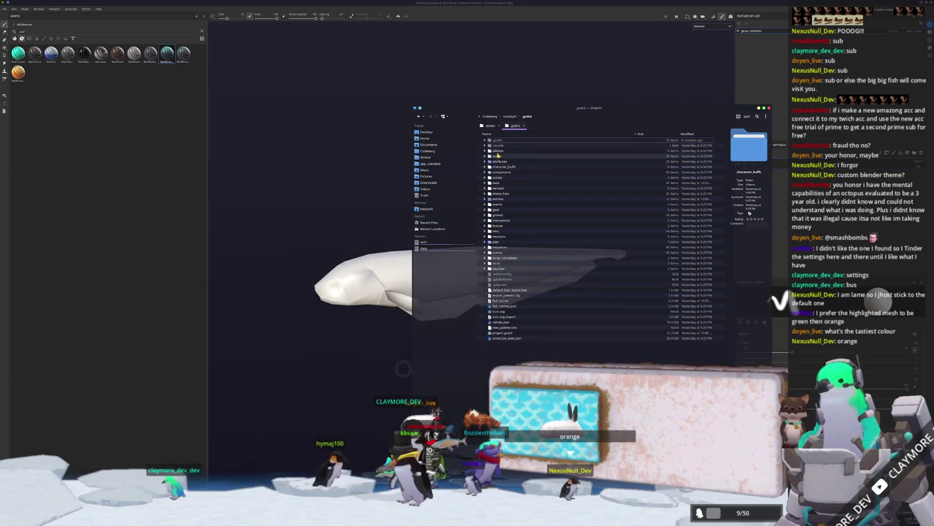
double_click(497, 156)
double_click(503, 160)
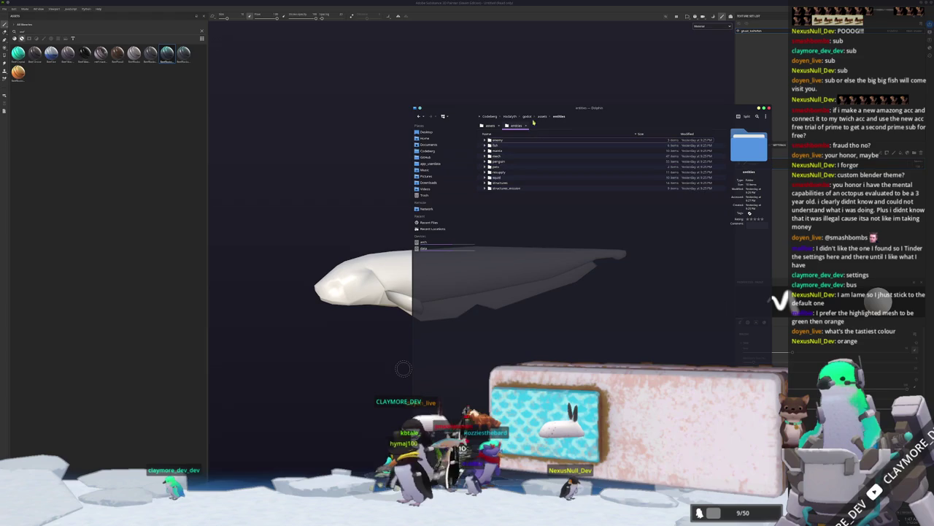
left_click_drag(537, 108, 664, 86)
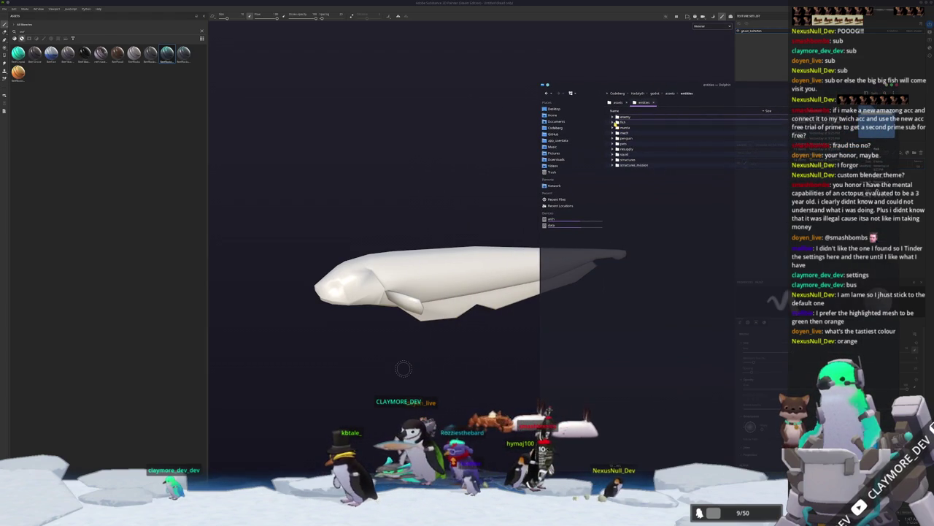
Expand fish > small > ghost_knifefish > references and open the knifefish reference photo.
left_click(613, 122)
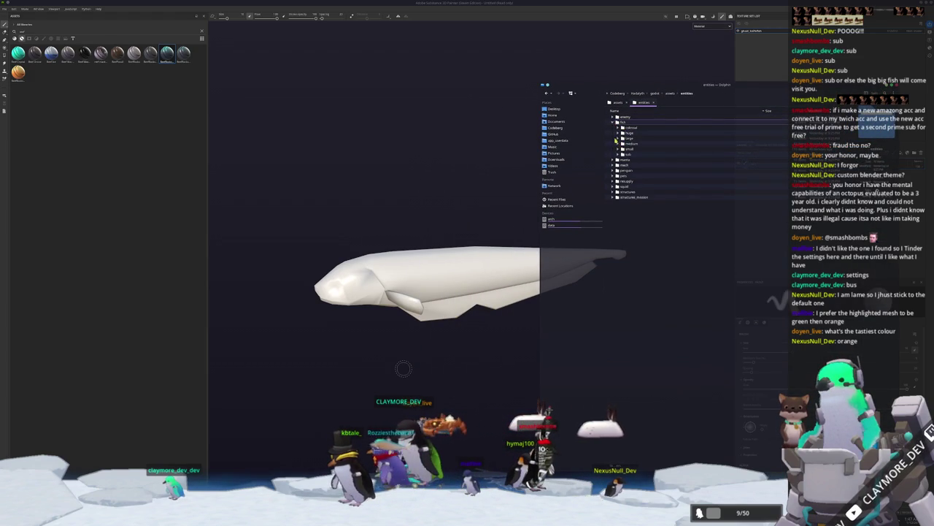
left_click(617, 149)
scroll(625, 256, "down", 5)
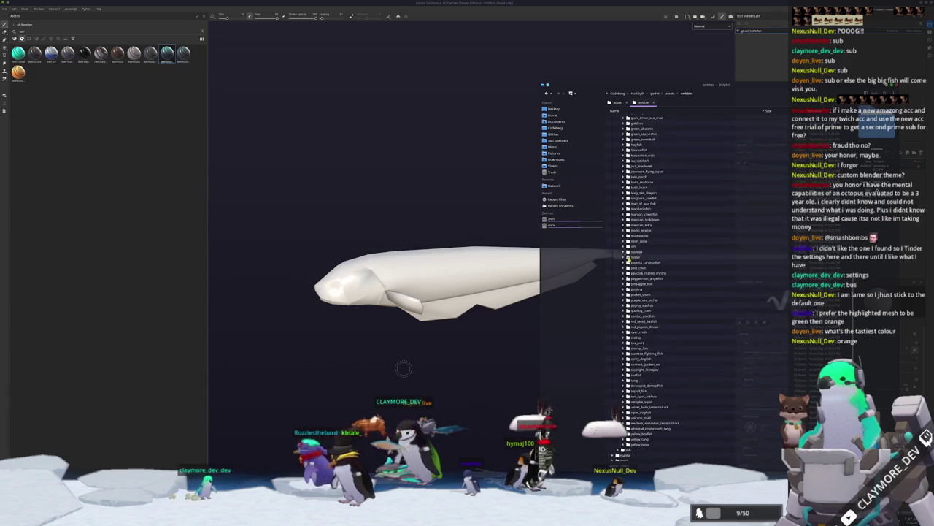
scroll(627, 257, "up", 4)
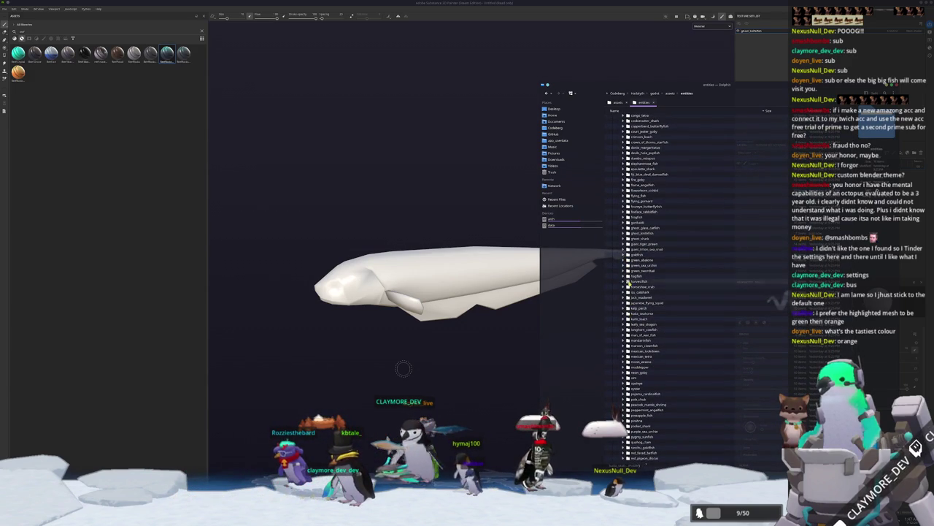
left_click(624, 233)
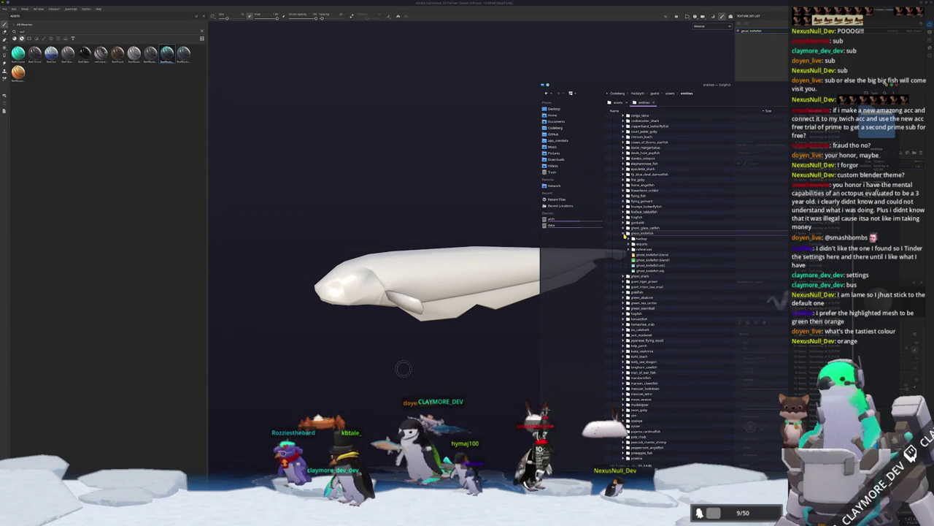
left_click(628, 249)
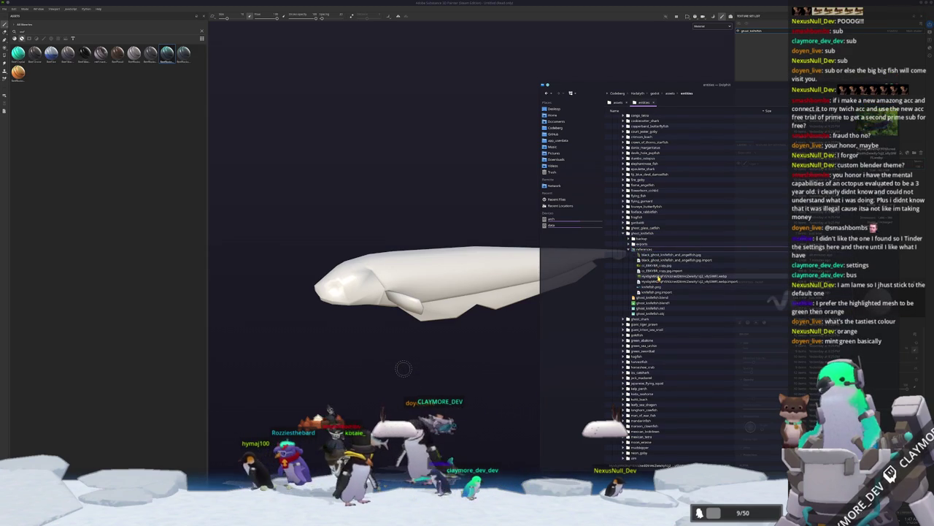
double_click(660, 278)
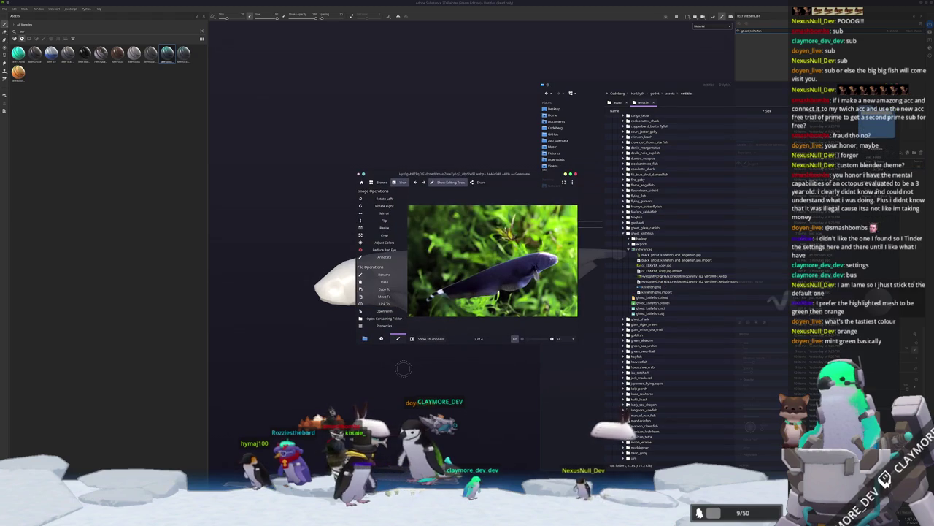
Move the Gwenview reference photo to the top-left and return to Substance Painter.
left_click(403, 368)
left_click_drag(467, 174, 259, 48)
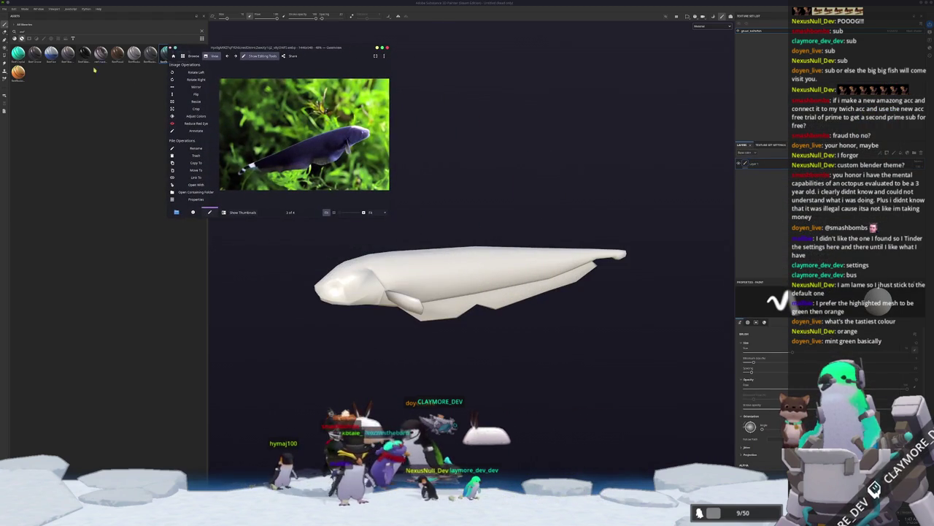
left_click(30, 117)
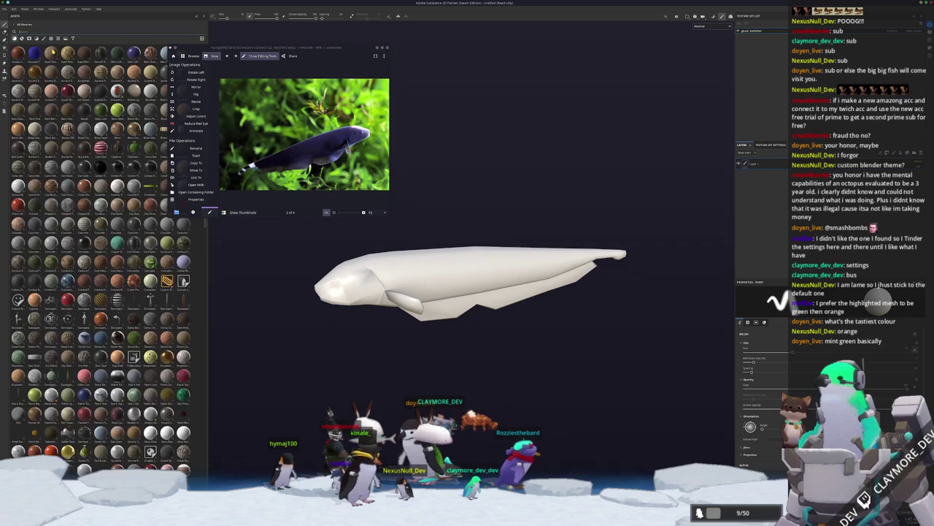
Drag a smart material onto the fish and set the viewport to Base color.
left_click_drag(167, 326, 504, 274)
mouse_move(517, 381)
left_mouse_down()
mouse_move(574, 369)
mouse_move(556, 370)
left_mouse_up()
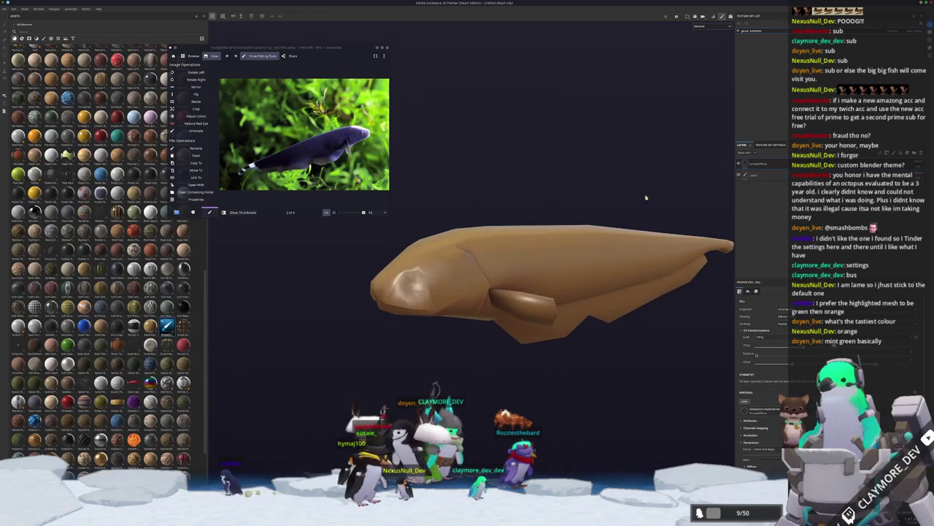
left_click(711, 26)
left_click(705, 48)
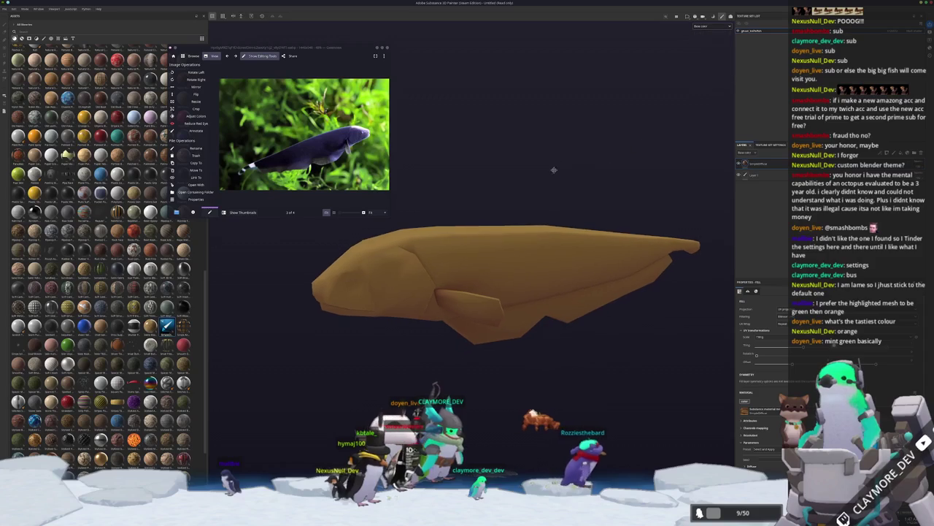
key("super")
Launch KColorChooser via 'kcolor', place it above the model, and pick the fish's dark navy from the photo.
type("kcolor")
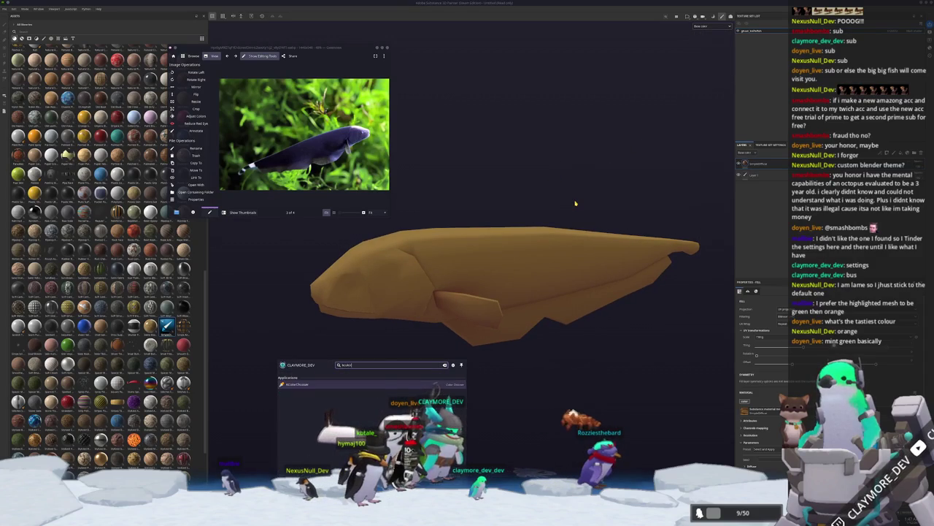
key("Return")
left_click_drag(480, 198, 477, 48)
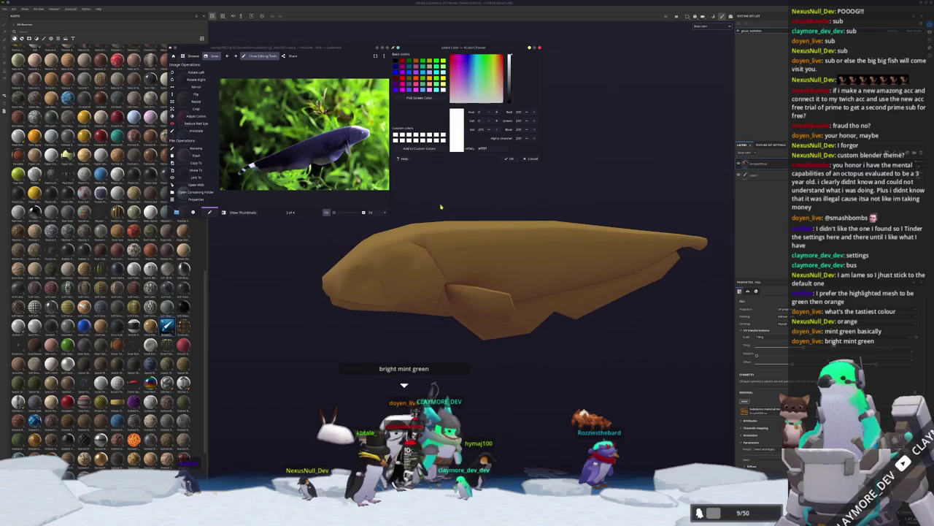
left_click(410, 97)
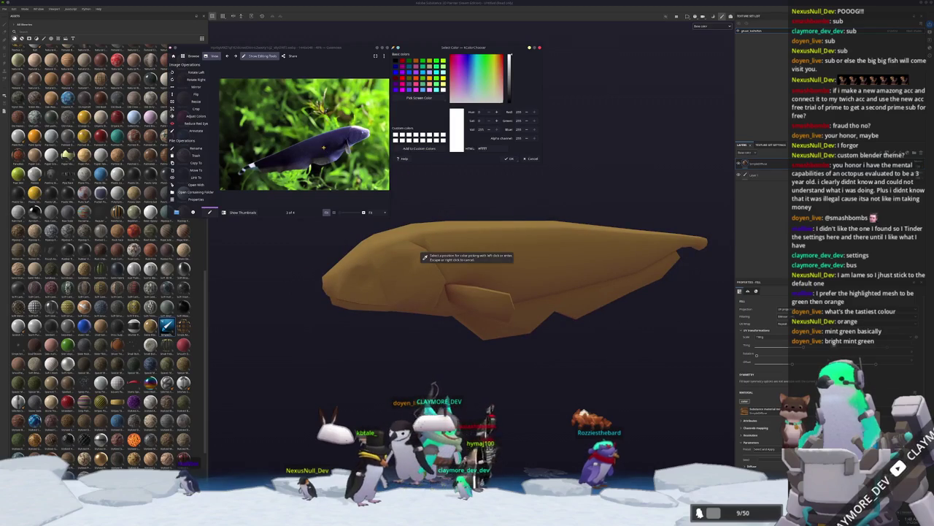
left_click(422, 256)
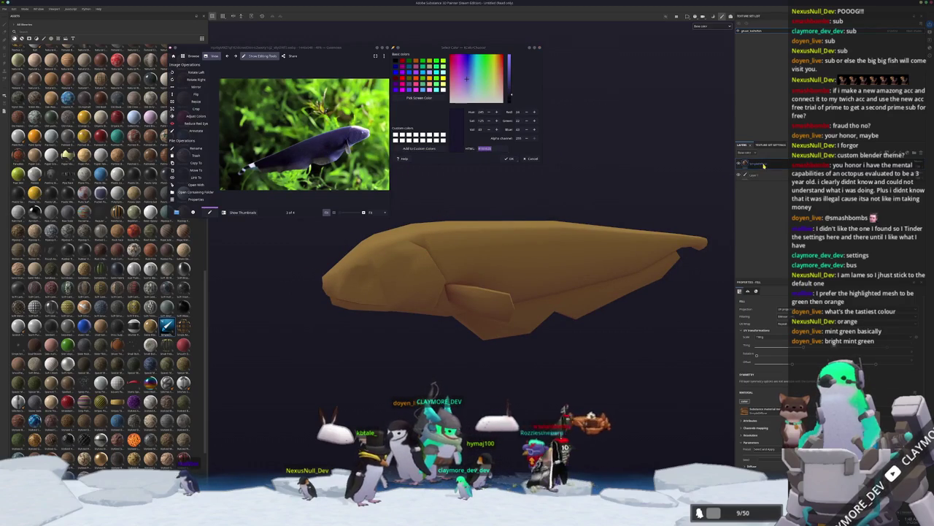
scroll(752, 412, "down", 2)
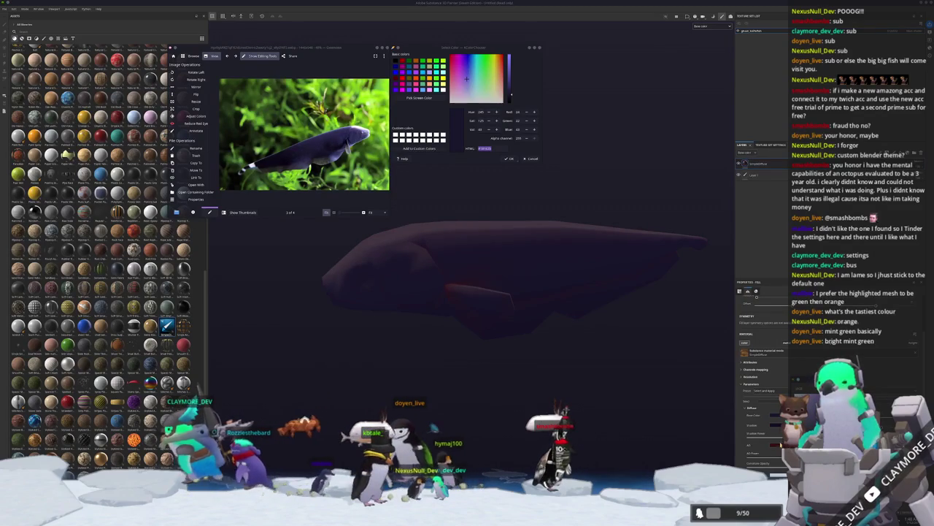
scroll(762, 386, "down", 4)
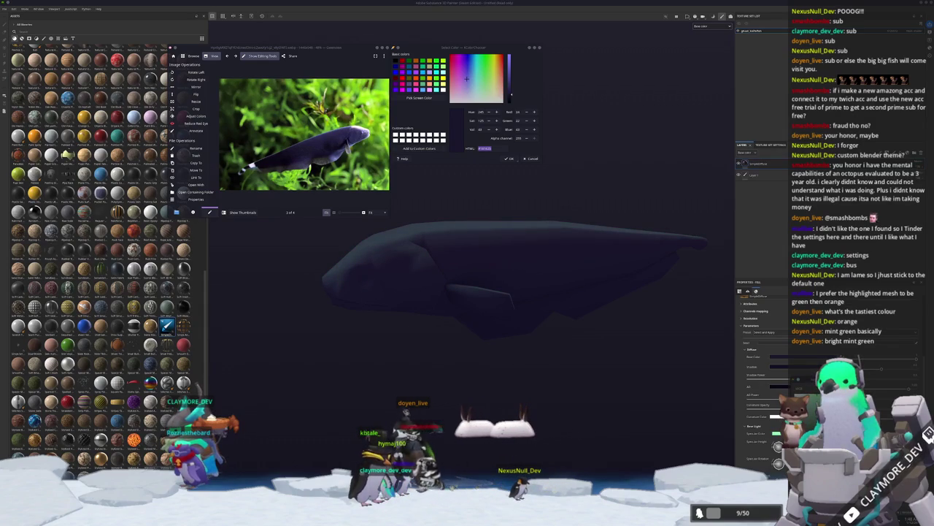
scroll(761, 425, "down", 3)
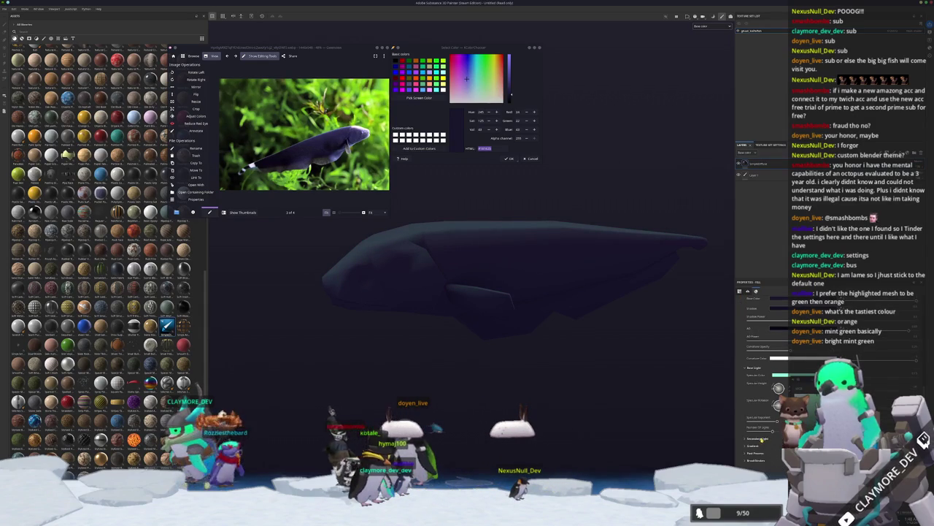
scroll(760, 438, "up", 3)
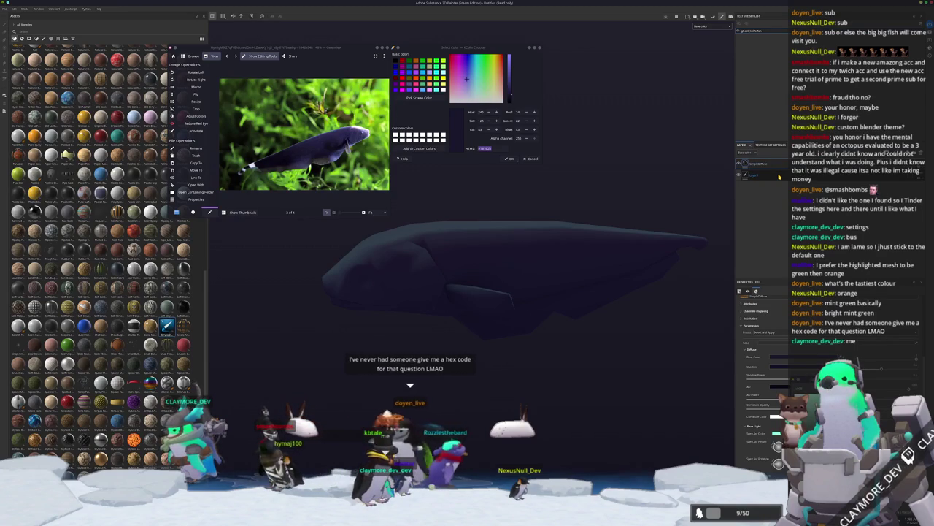
Add a smart material layer and sample dark grey-blue shades from the reference fish's body.
mouse_move(526, 310)
left_mouse_down()
mouse_move(560, 310)
mouse_move(671, 241)
left_mouse_up()
left_click(763, 175)
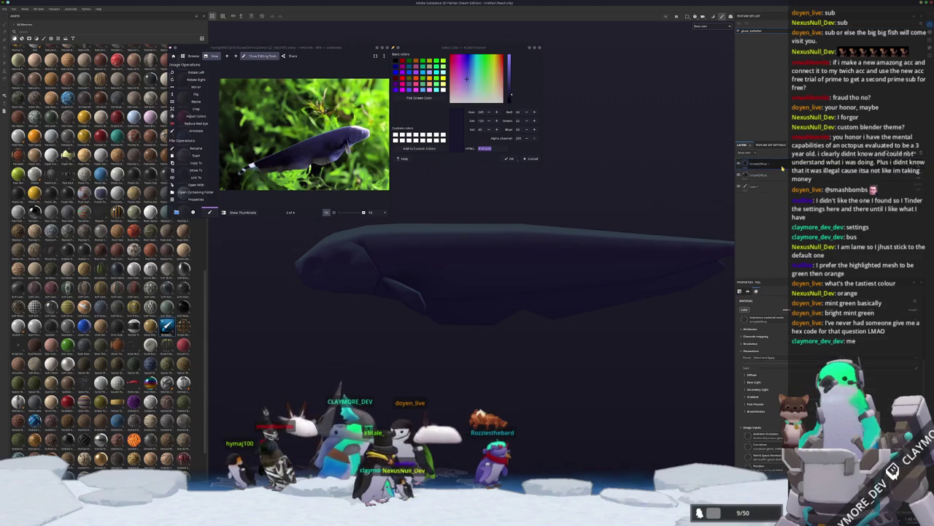
left_click(444, 102)
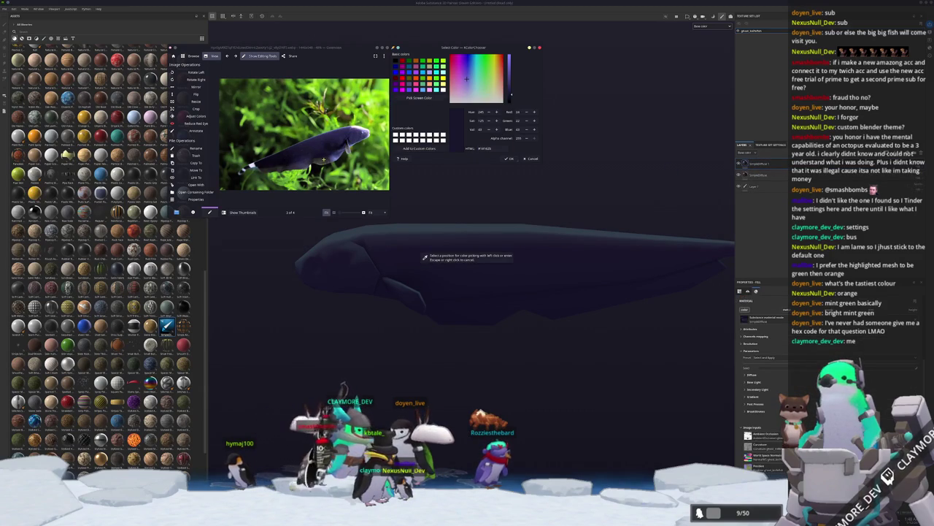
left_click(423, 250)
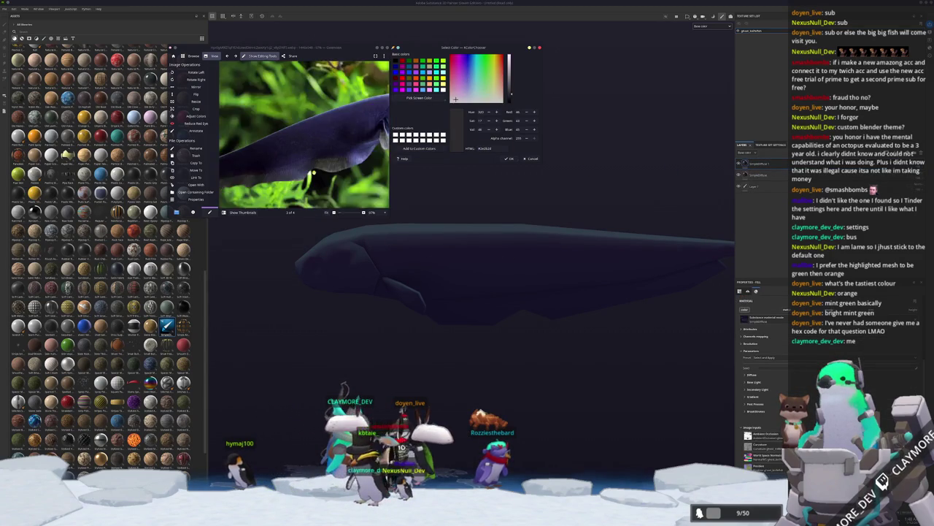
left_click(421, 100)
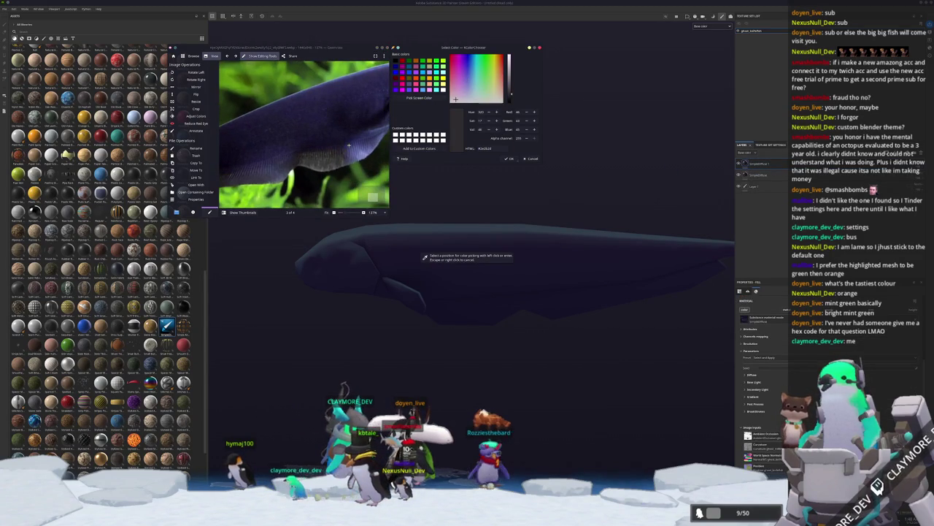
left_click(424, 257)
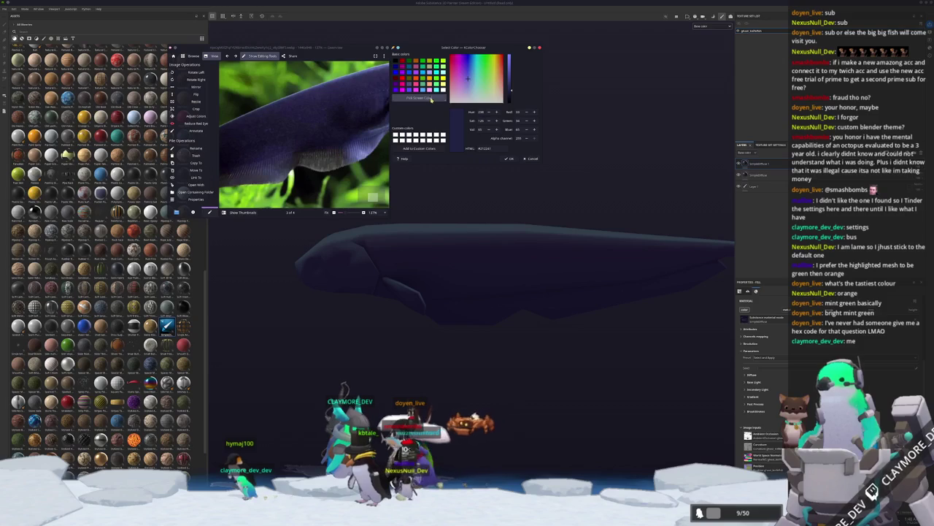
left_click(429, 100)
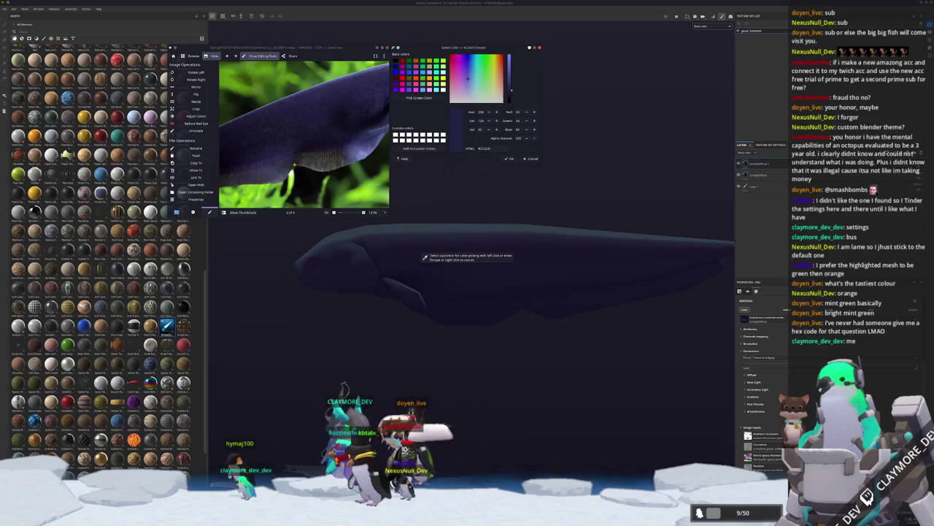
left_click(424, 257)
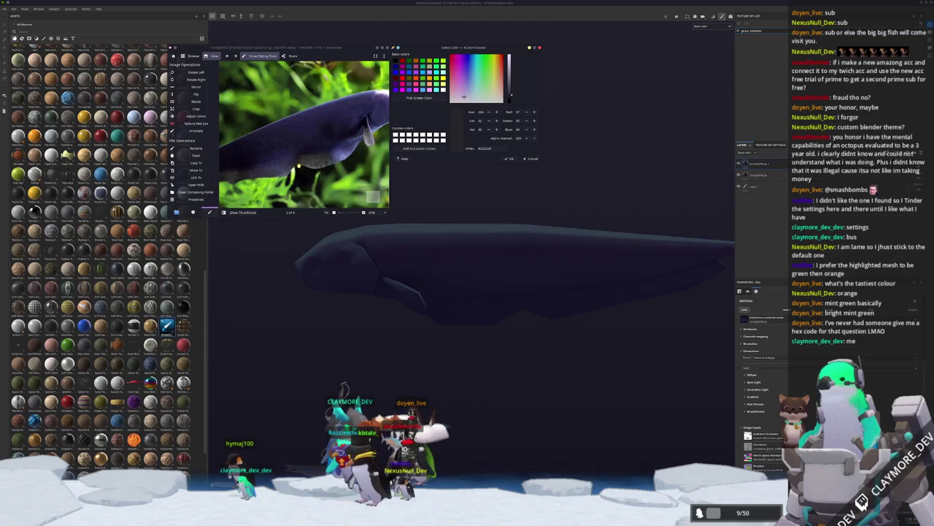
Sample the dark shade near the tail, expand diffuse colour, and select the top layer.
scroll(296, 164, "up", 2)
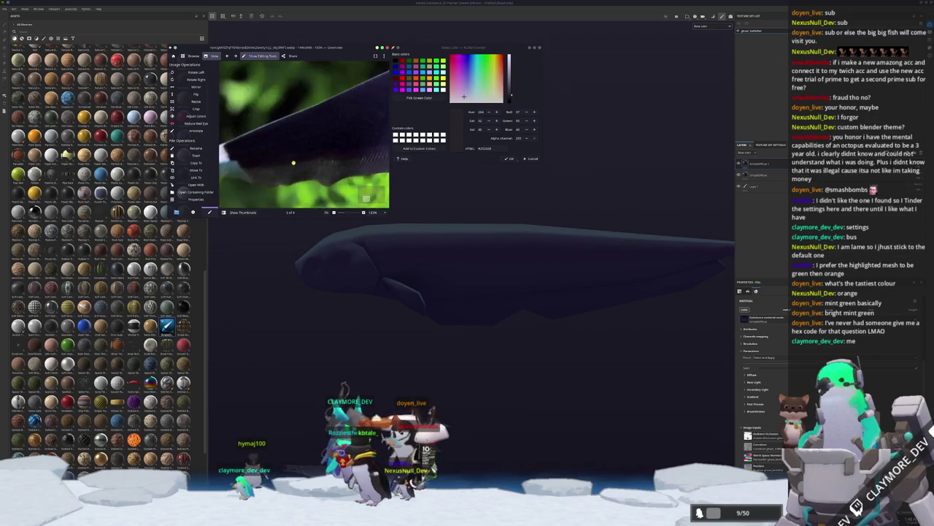
left_click(419, 97)
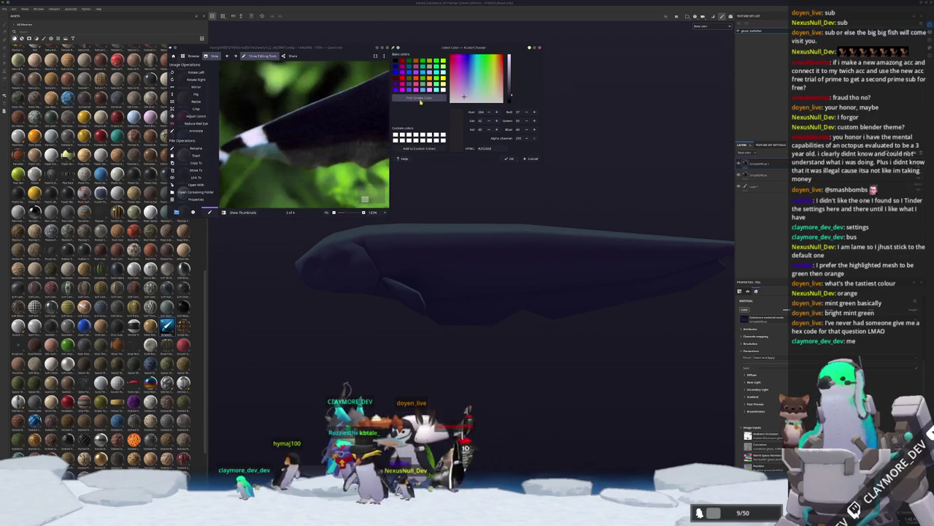
left_click(424, 257)
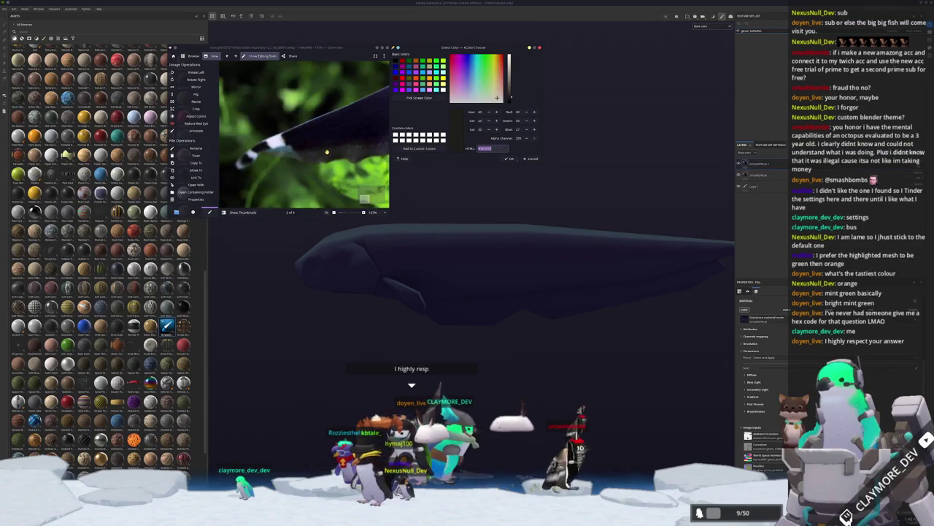
scroll(327, 152, "down", 3)
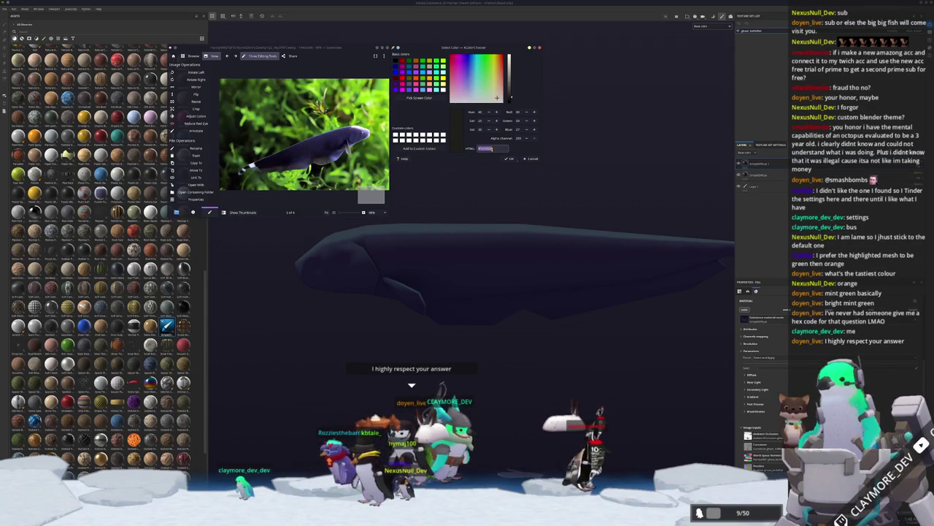
left_click(752, 376)
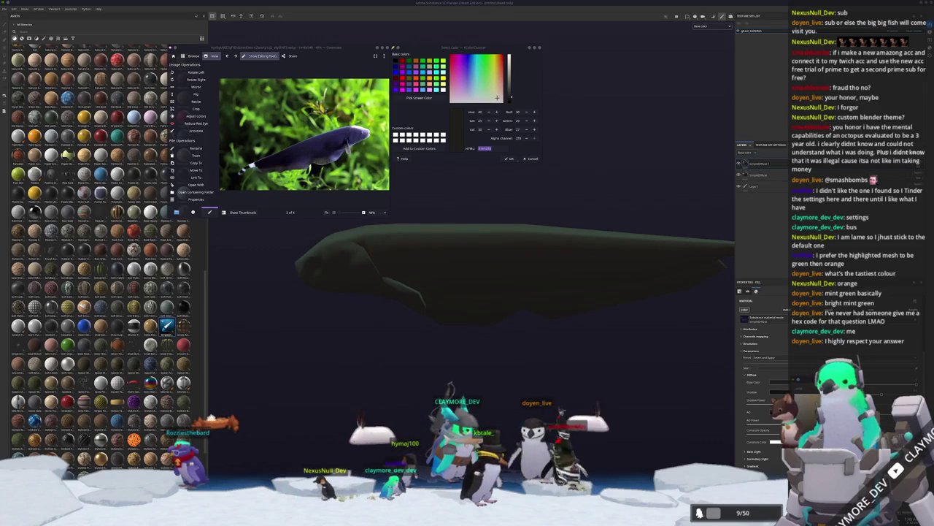
left_click(754, 163)
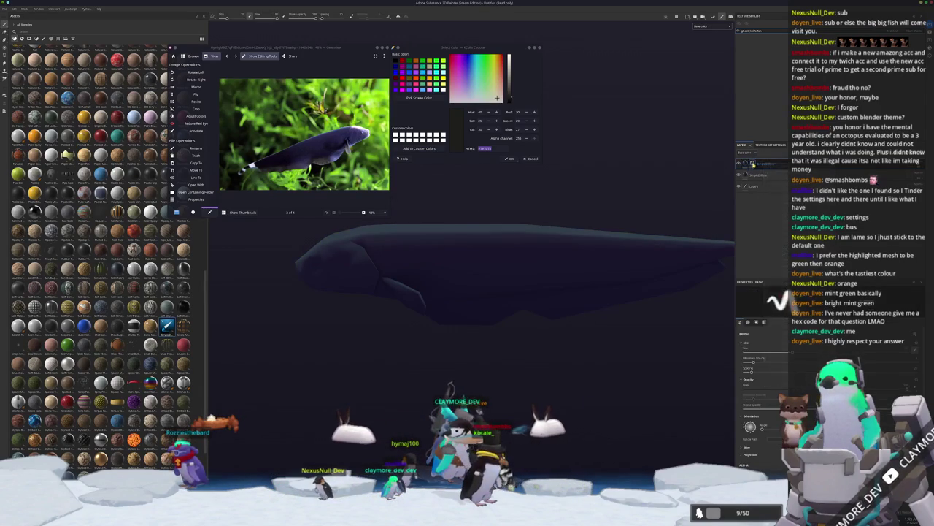
left_click(752, 164)
scroll(436, 341, "up", 3)
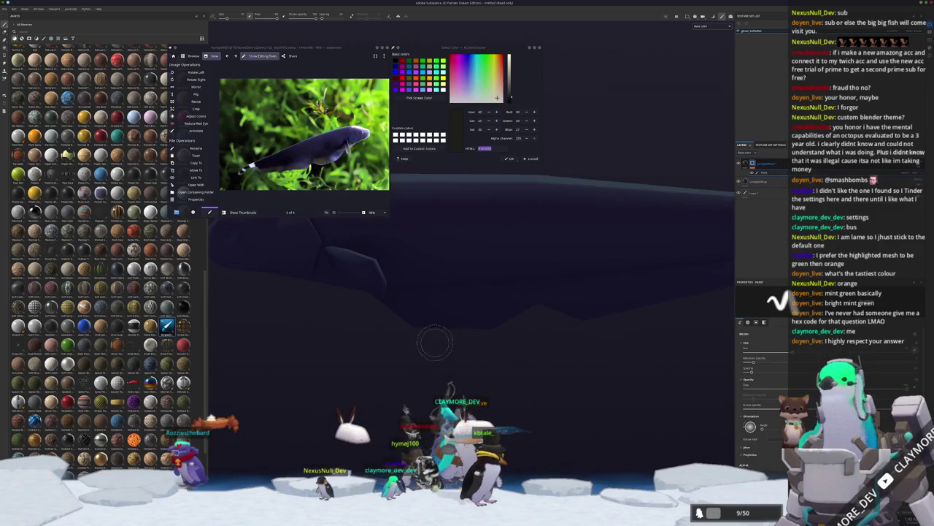
scroll(393, 323, "down", 2)
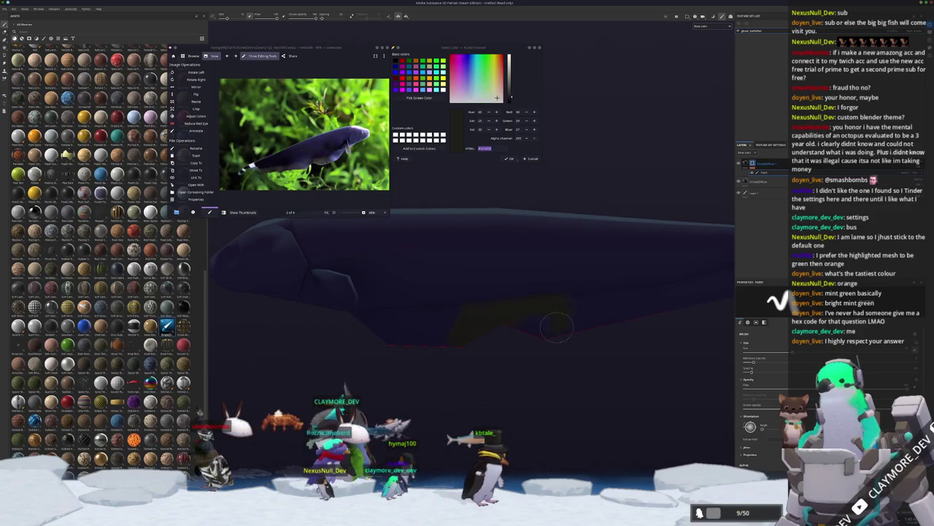
left_click_drag(520, 338, 467, 310)
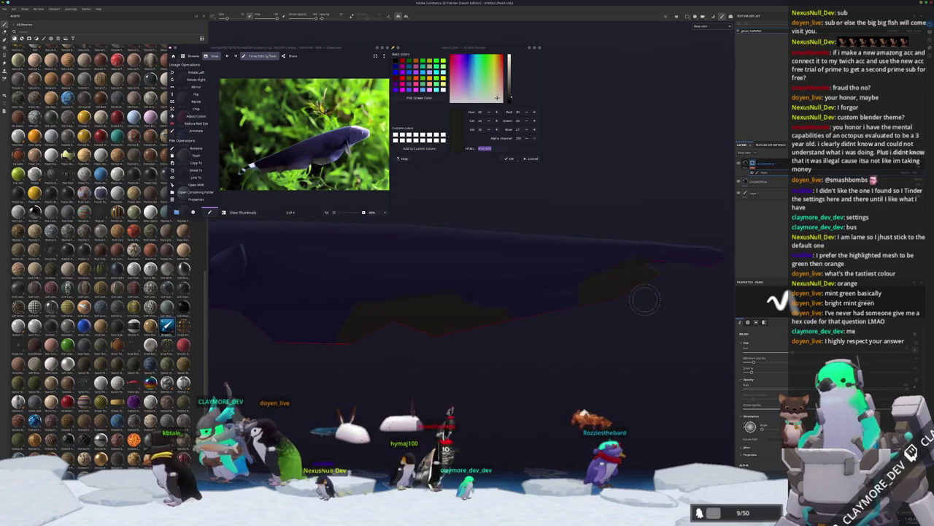
scroll(763, 408, "down", 3)
scroll(763, 435, "down", 5)
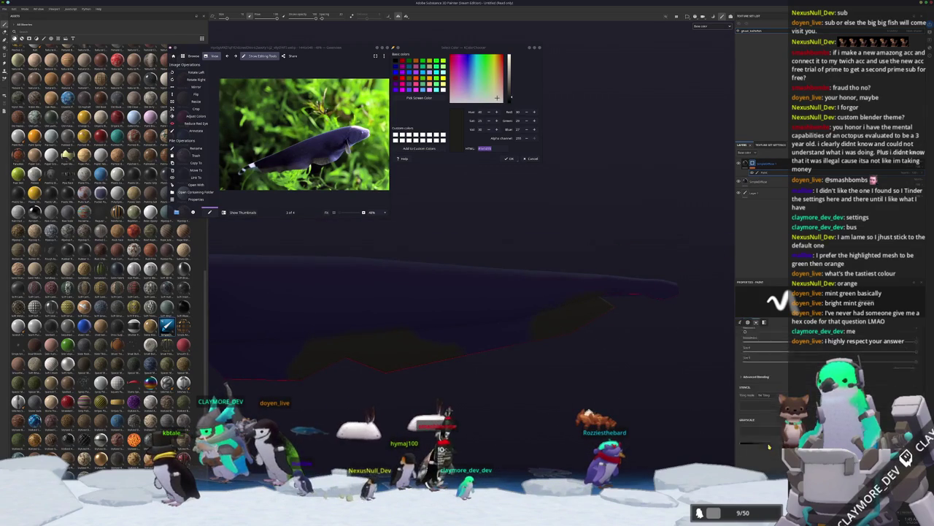
mouse_move(581, 343)
left_mouse_down()
mouse_move(382, 298)
mouse_move(349, 343)
left_mouse_up()
left_click_drag(418, 318, 511, 319)
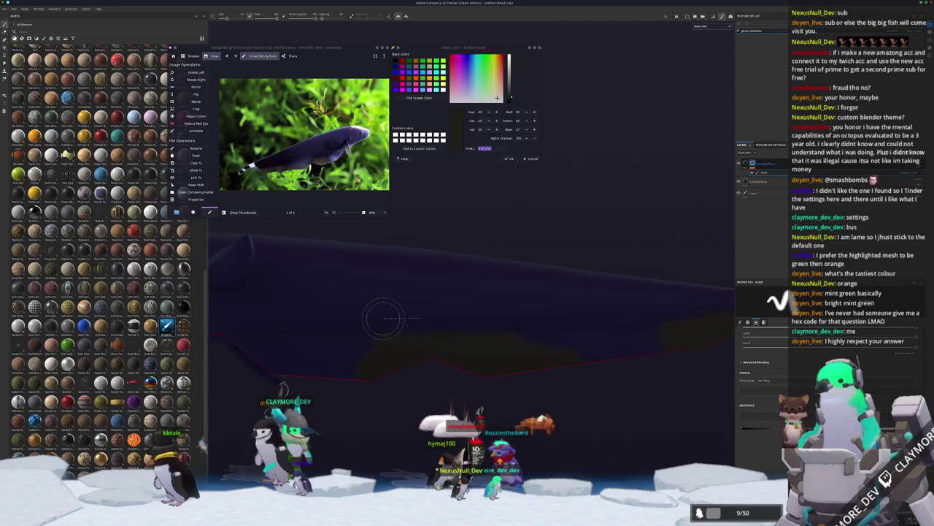
mouse_move(352, 318)
left_mouse_down()
mouse_move(547, 299)
mouse_move(546, 381)
left_mouse_up()
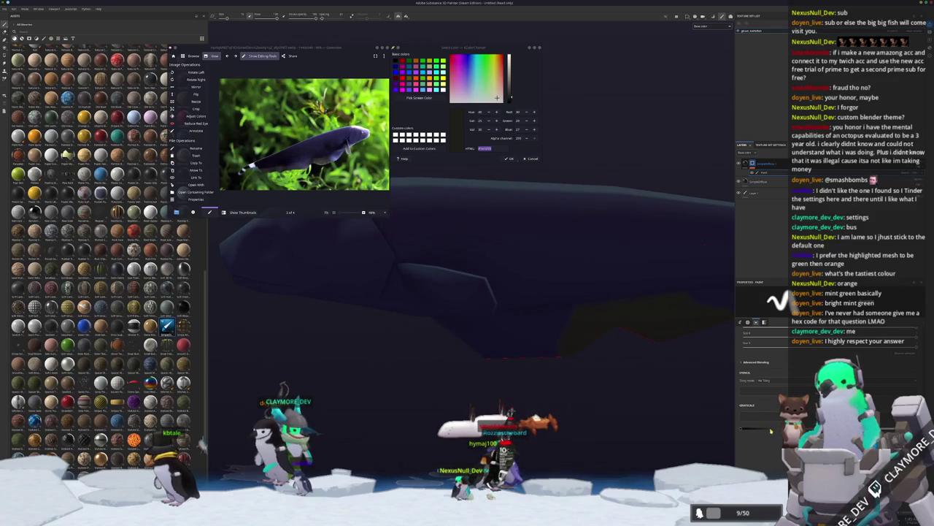
left_click_drag(427, 302, 438, 351)
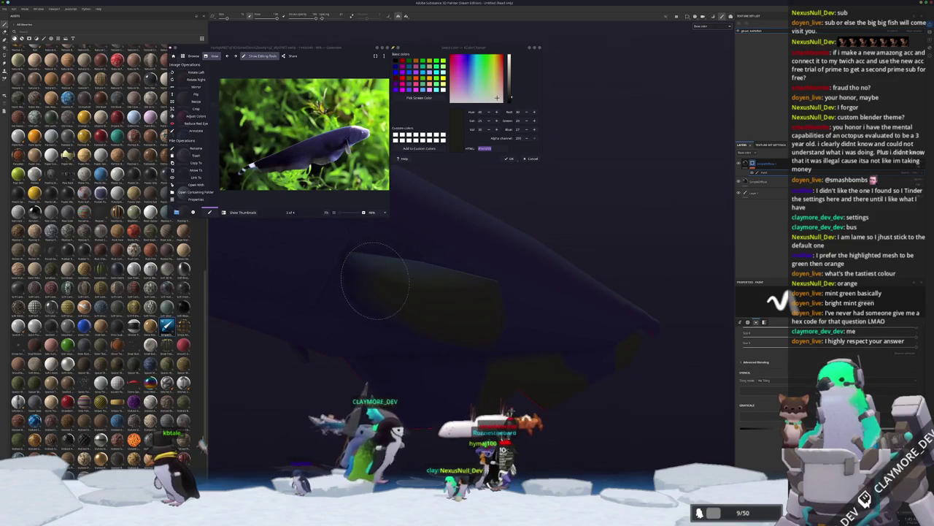
left_click_drag(438, 293, 261, 306)
left_click_drag(411, 239, 429, 294)
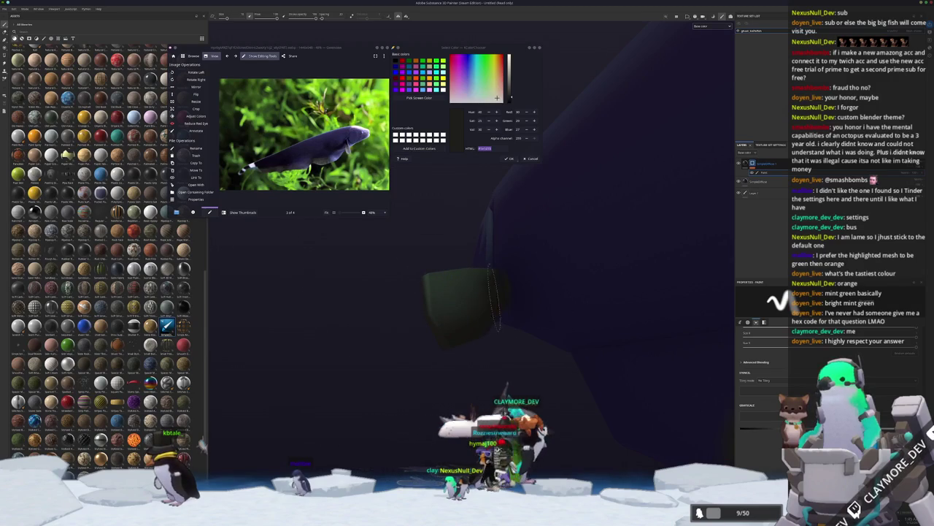
left_click_drag(429, 315, 465, 321)
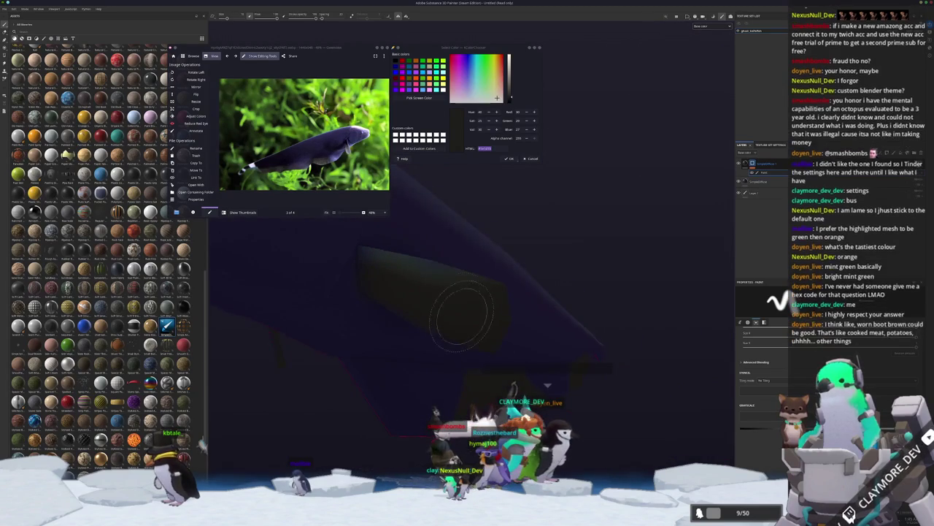
mouse_move(438, 292)
left_mouse_down()
mouse_move(440, 354)
mouse_move(292, 325)
mouse_move(448, 354)
mouse_move(667, 358)
left_mouse_up()
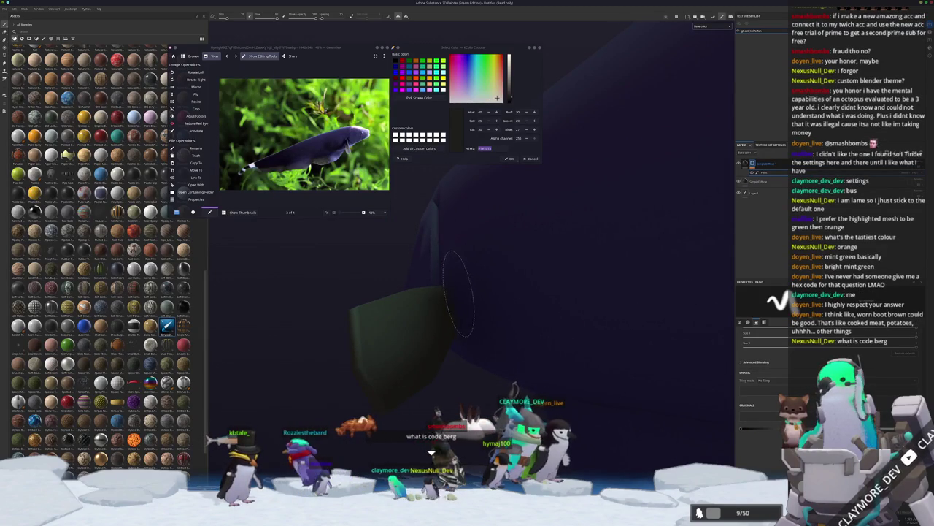
left_click_drag(467, 307, 621, 204)
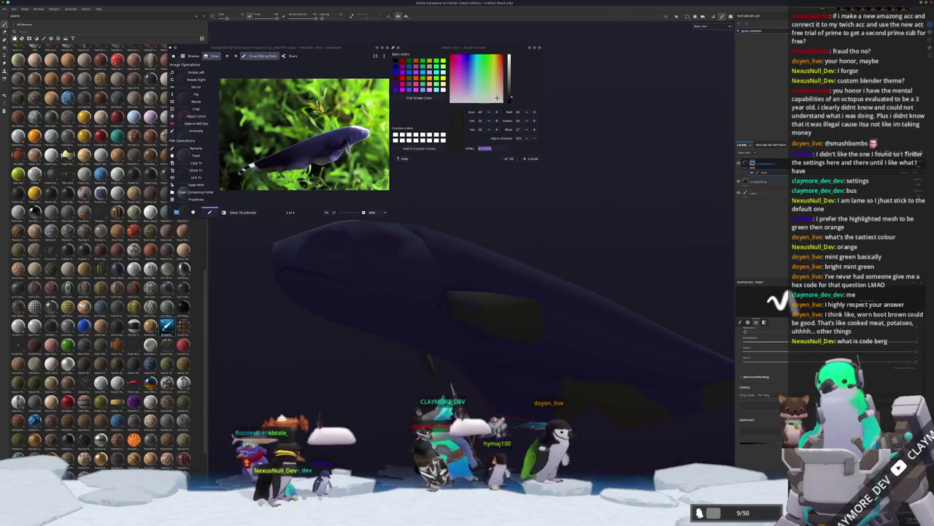
scroll(484, 301, "up", 3)
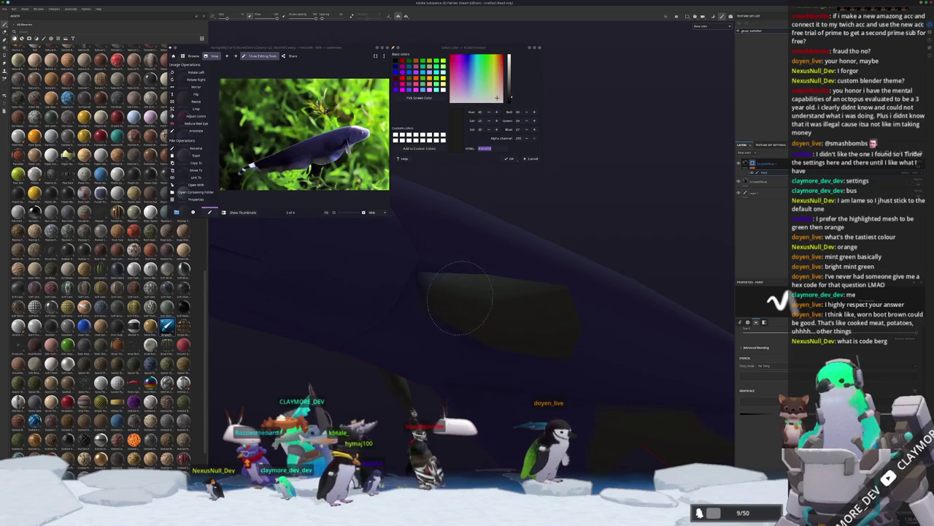
scroll(503, 306, "down", 3)
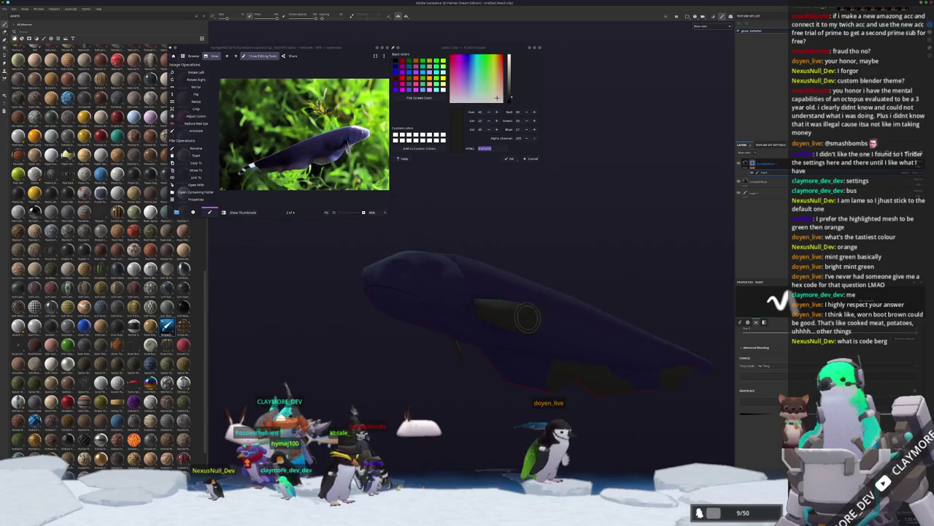
scroll(528, 316, "up", 4)
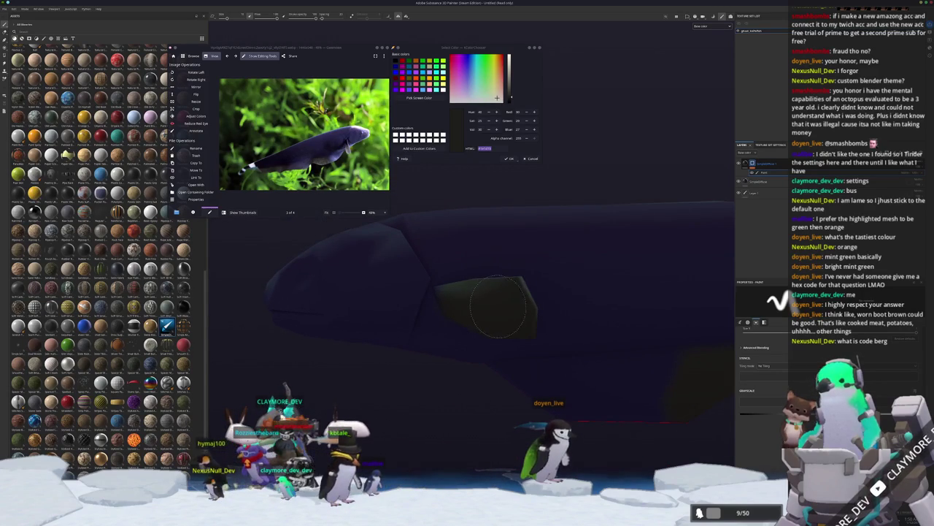
scroll(489, 308, "down", 4)
left_click_drag(490, 307, 414, 355)
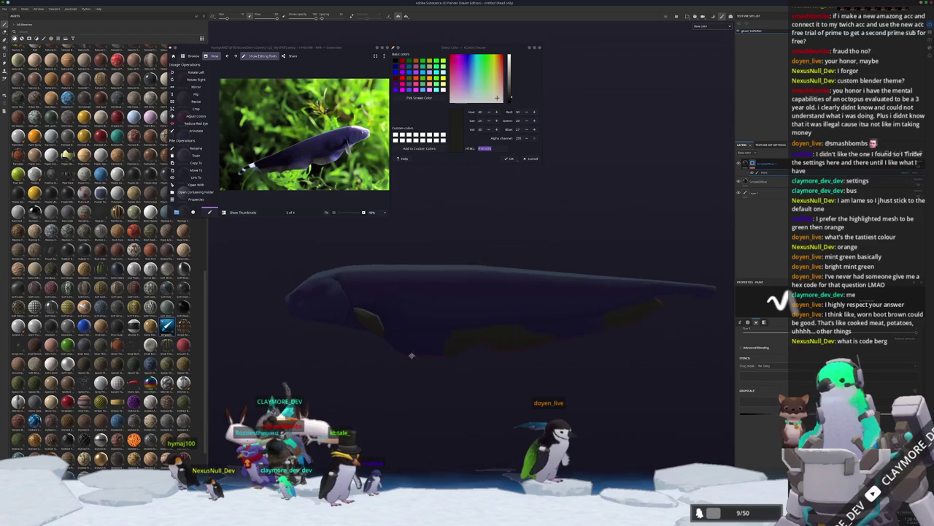
scroll(492, 357, "up", 3)
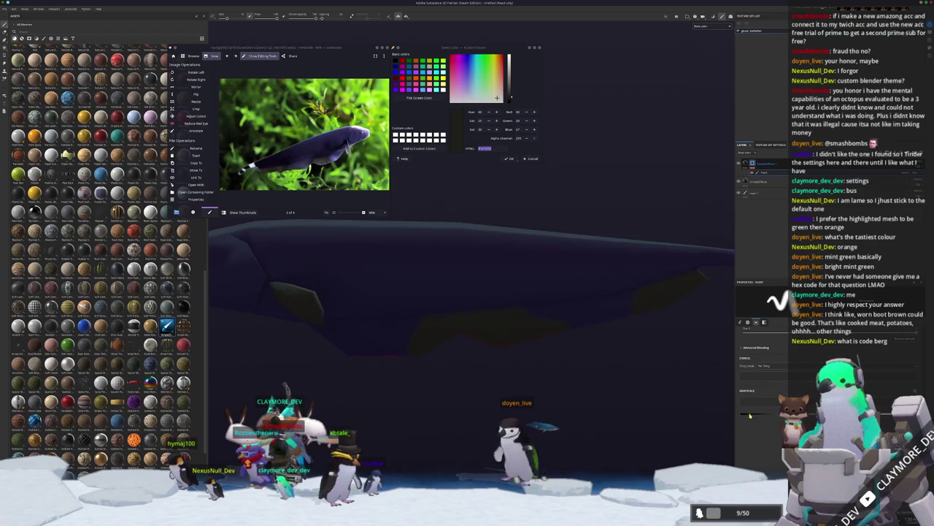
left_click_drag(672, 336, 489, 318)
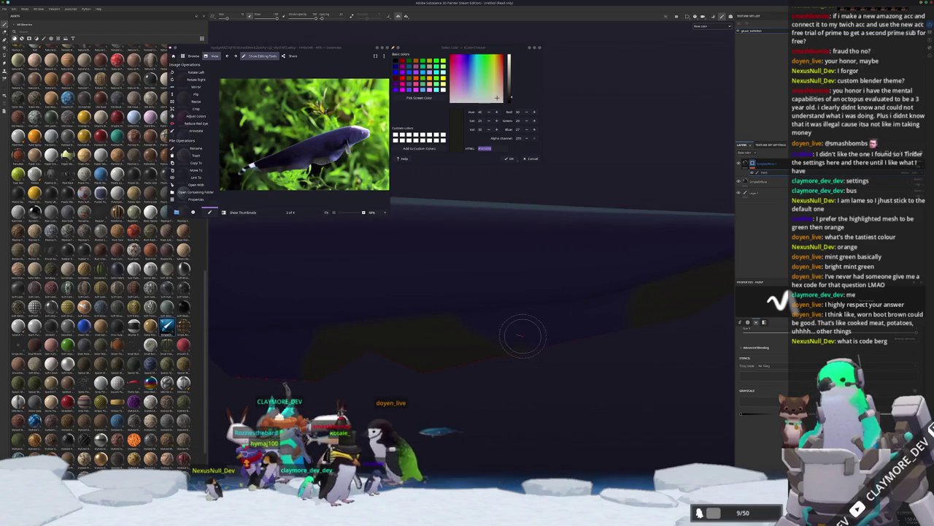
left_click_drag(568, 335, 447, 354)
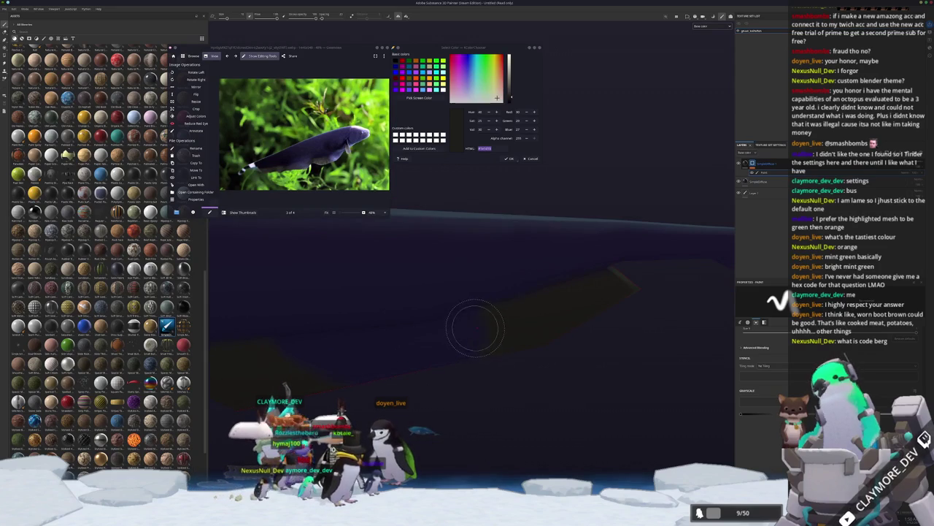
mouse_move(478, 296)
left_mouse_down()
mouse_move(412, 357)
mouse_move(496, 329)
mouse_move(553, 328)
mouse_move(518, 313)
mouse_move(406, 195)
left_mouse_up()
Sample the pale lavender-white #eee6fb from the tail band in the reference photo.
scroll(306, 131, "up", 5)
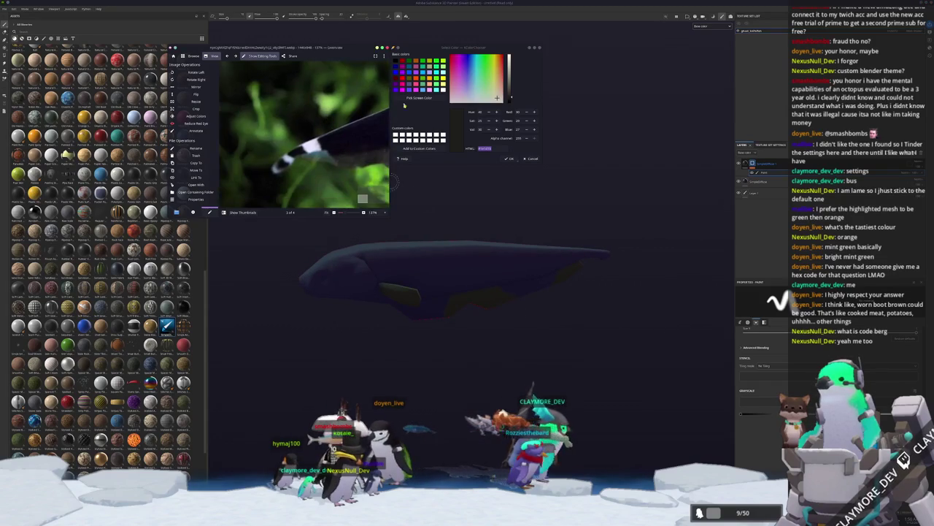
left_click(420, 97)
left_click(425, 258)
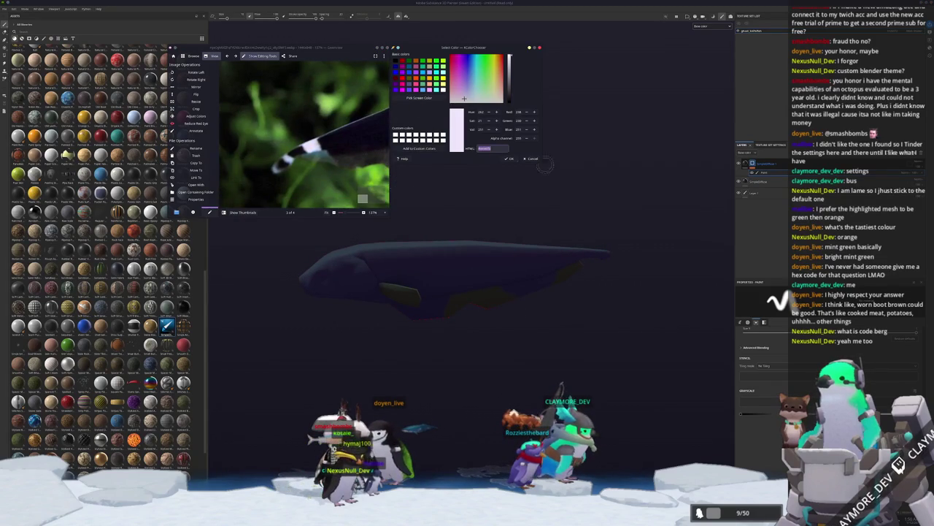
Add a new paint layer above the fill layer and select it for painting.
left_click(772, 167)
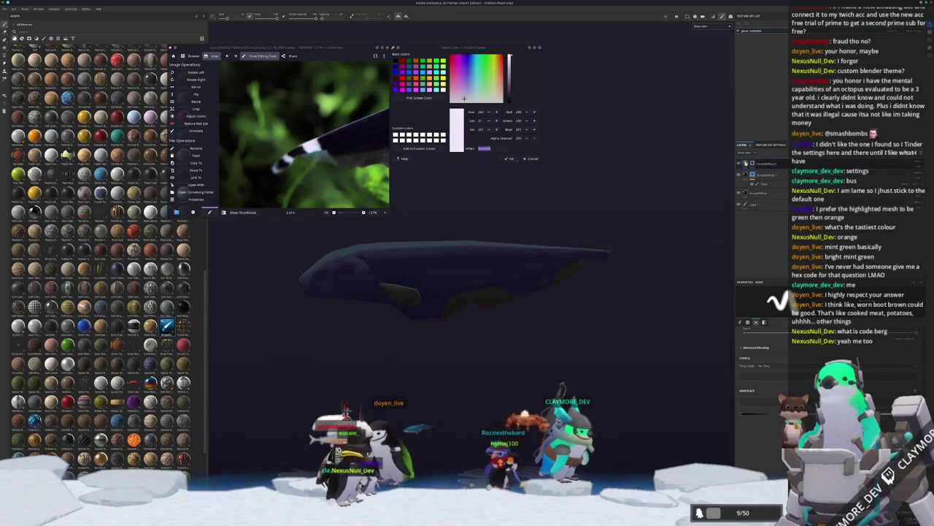
left_click(759, 193)
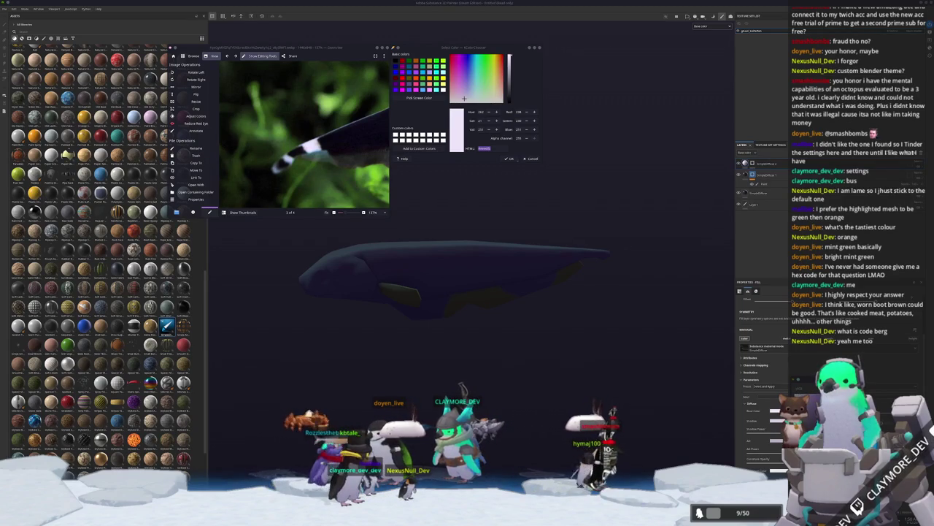
left_click(752, 164)
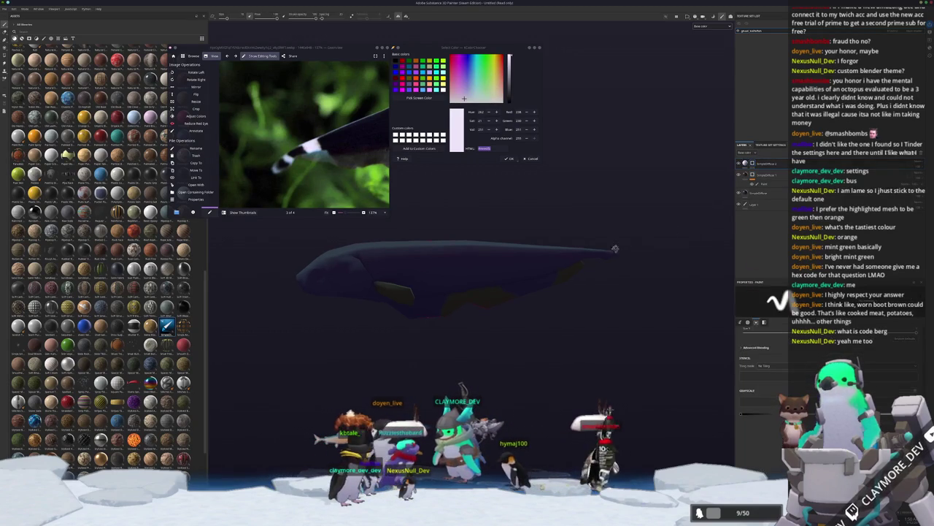
scroll(520, 269, "up", 3)
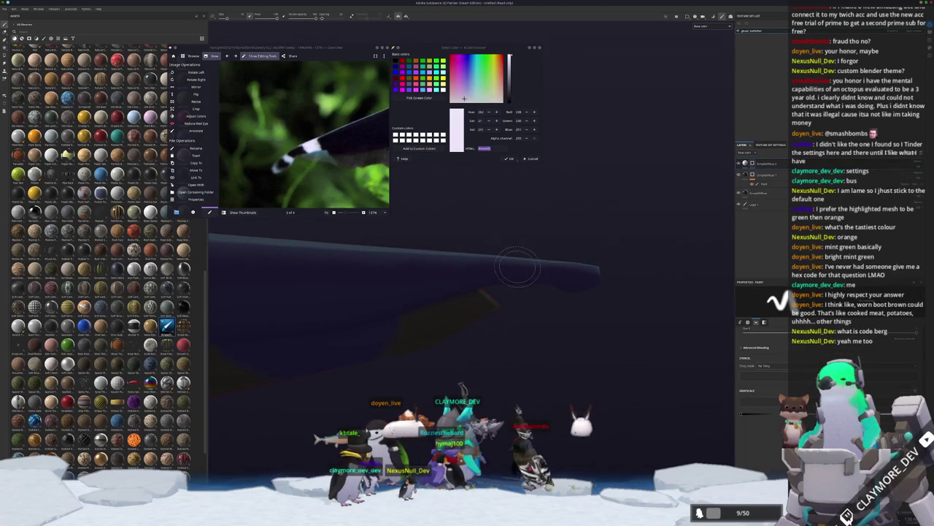
Paint white bands across the tail, undoing one bad stroke and repainting the second band.
scroll(517, 268, "up", 2)
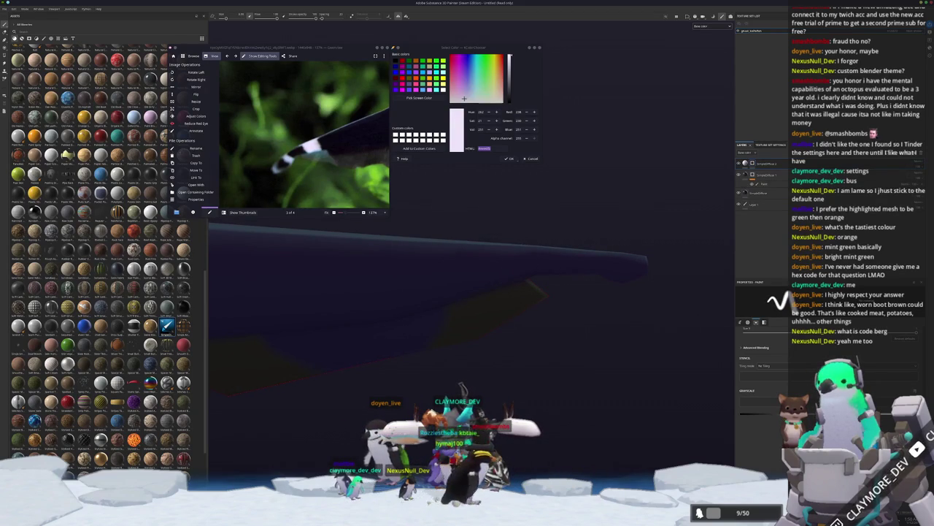
left_click_drag(519, 284, 524, 248)
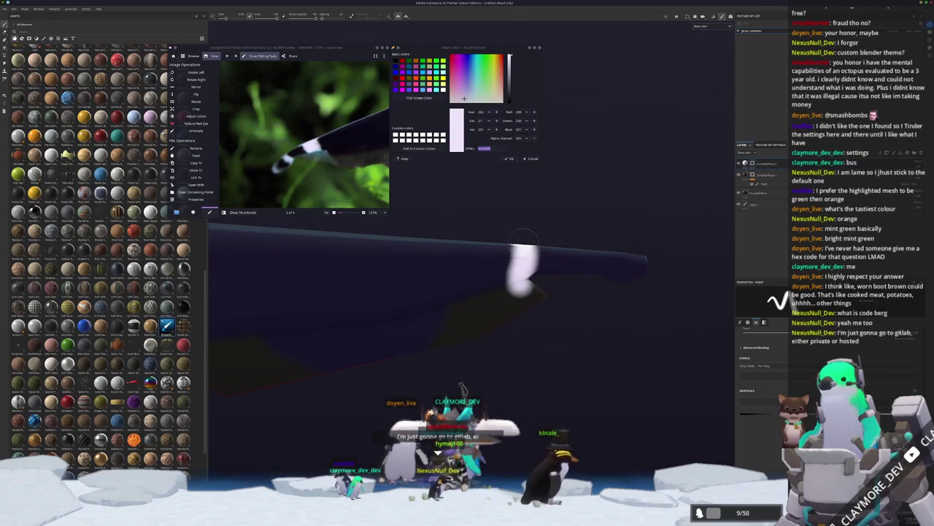
mouse_move(499, 277)
left_mouse_down()
mouse_move(487, 252)
mouse_move(478, 291)
mouse_move(497, 245)
mouse_move(480, 306)
mouse_move(484, 335)
left_mouse_up()
key("ctrl+z")
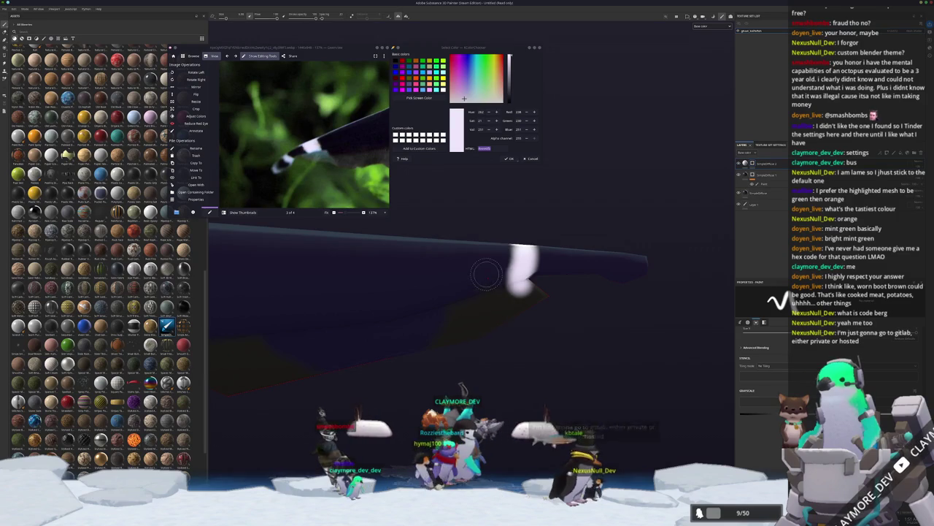
scroll(496, 287, "up", 1)
mouse_move(494, 288)
left_mouse_down()
mouse_move(499, 226)
mouse_move(511, 235)
left_mouse_up()
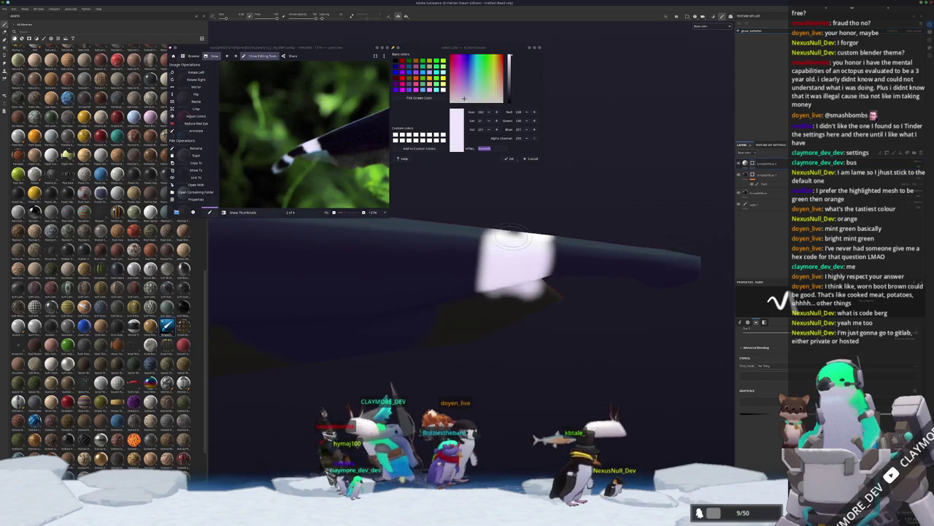
Orbit around the tail to check the bands, then dab another white band further along.
mouse_move(521, 288)
left_mouse_down()
mouse_move(511, 281)
mouse_move(540, 299)
mouse_move(495, 311)
mouse_move(489, 298)
mouse_move(481, 328)
mouse_move(490, 294)
left_mouse_up()
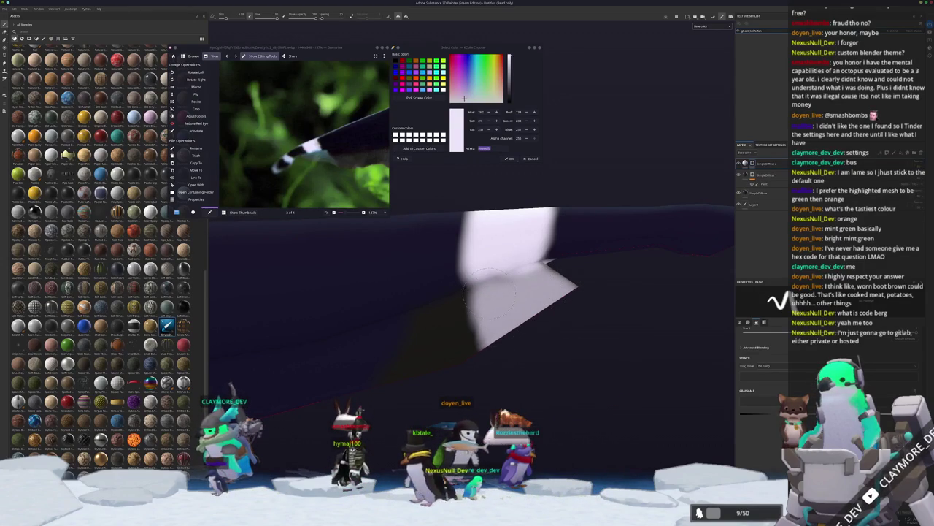
mouse_move(552, 306)
left_mouse_down()
mouse_move(584, 343)
mouse_move(626, 334)
mouse_move(642, 343)
left_mouse_up()
scroll(521, 329, "up", 4)
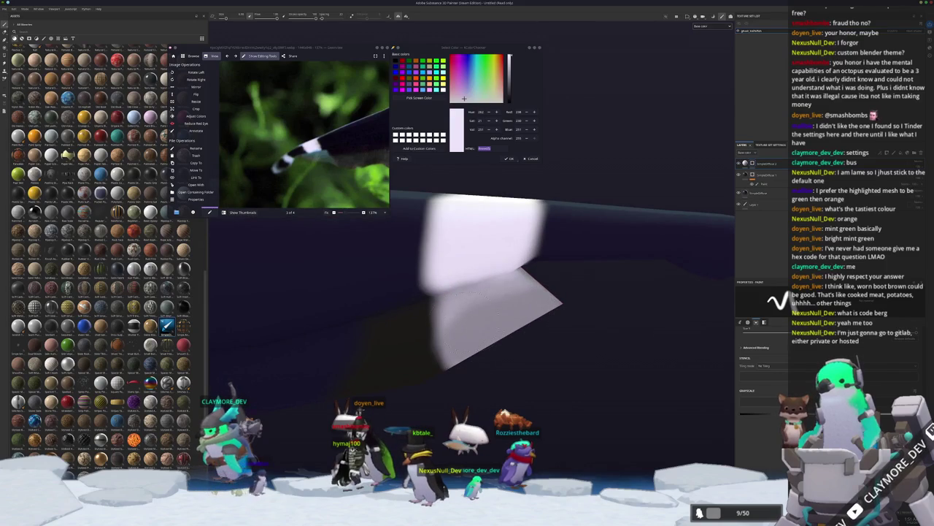
left_click_drag(579, 301, 537, 345)
scroll(486, 363, "up", 3)
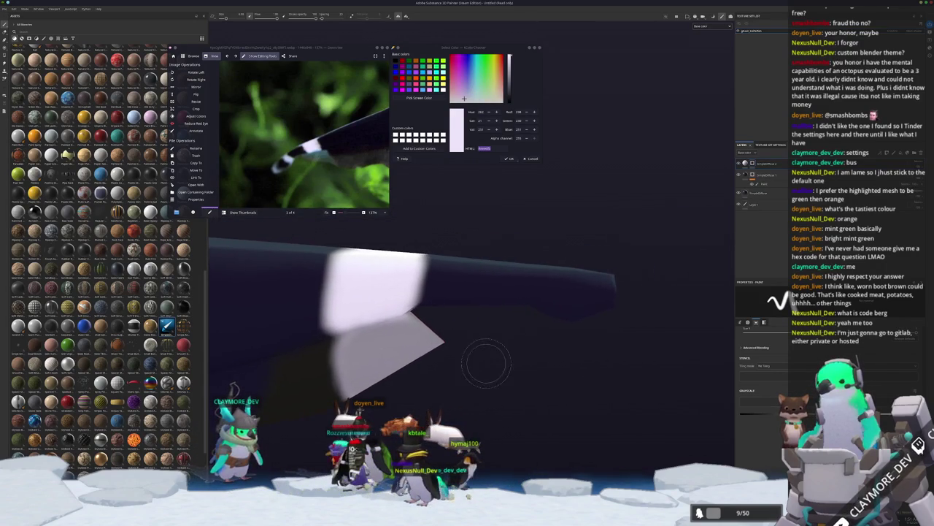
scroll(491, 343, "down", 1)
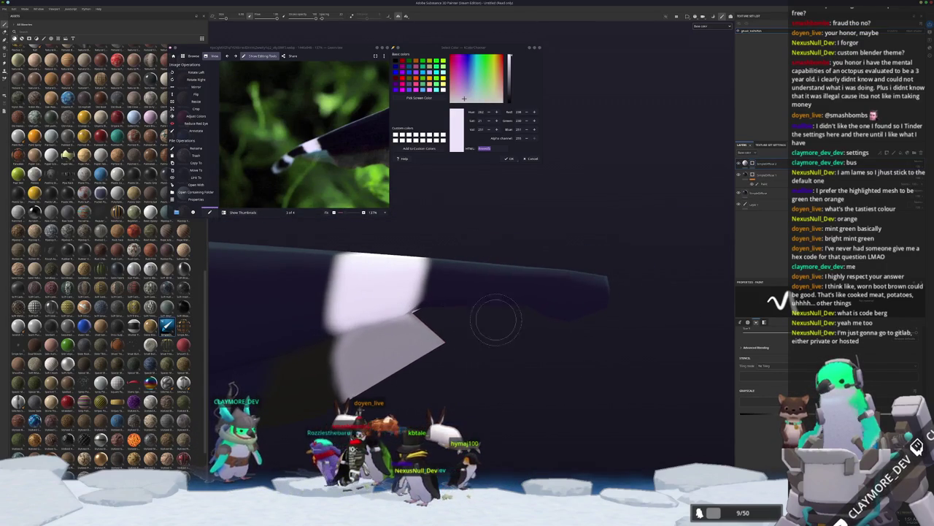
left_click(503, 309)
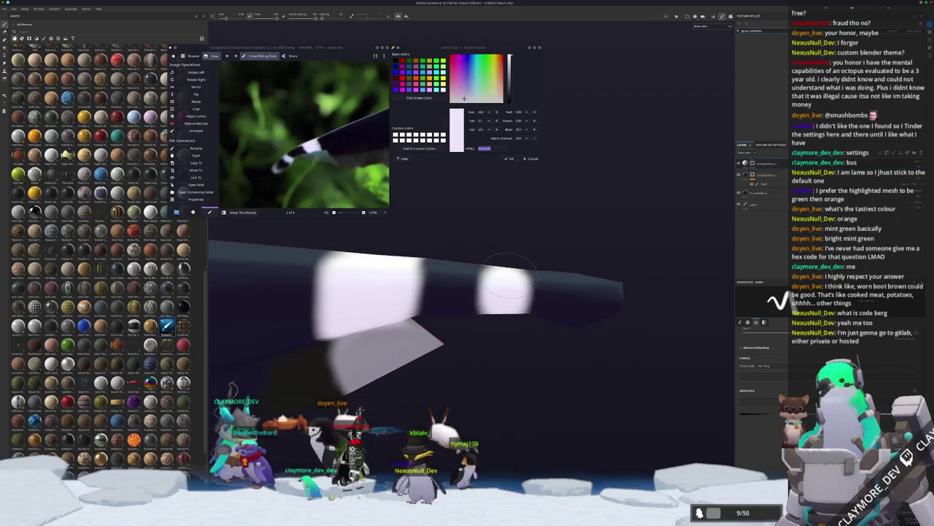
scroll(539, 402, "down", 1)
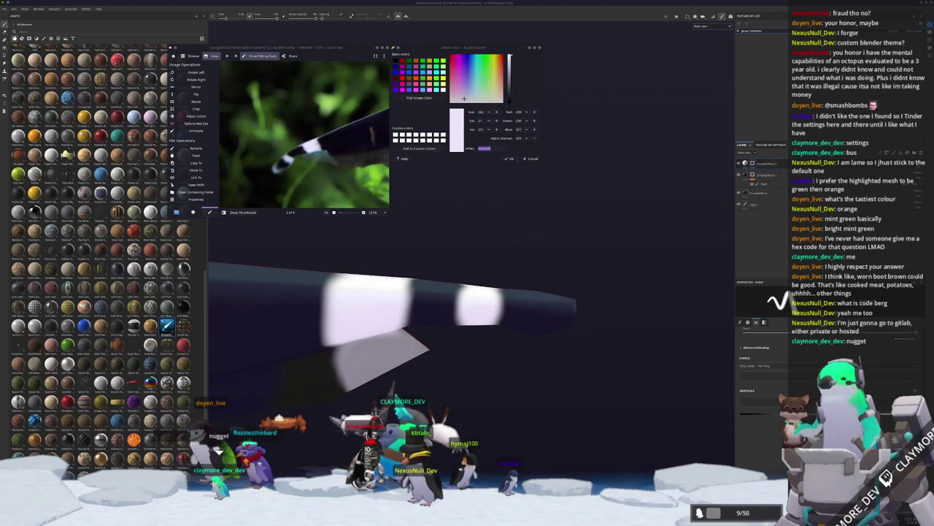
Bring the gitlab.com homepage into view in the browser, from the Google search for gitlab.
key("alt+Tab")
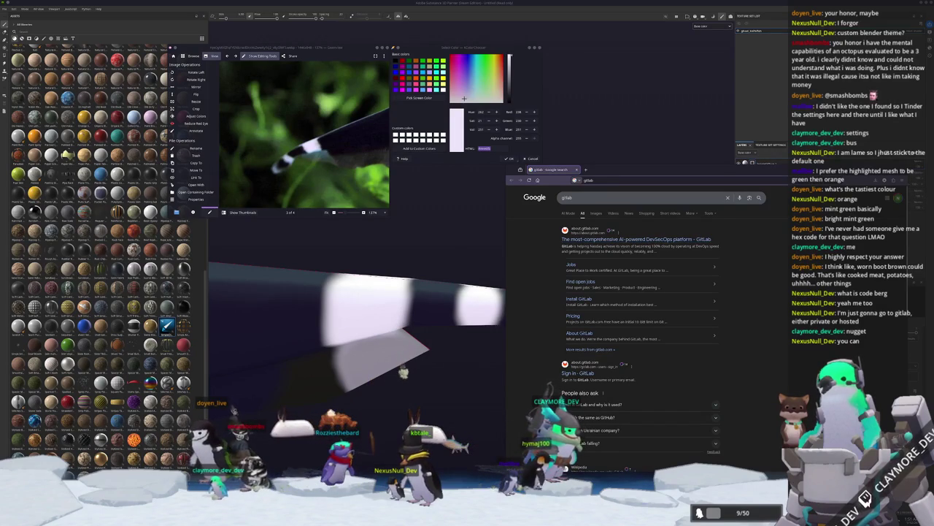
key("alt+Tab")
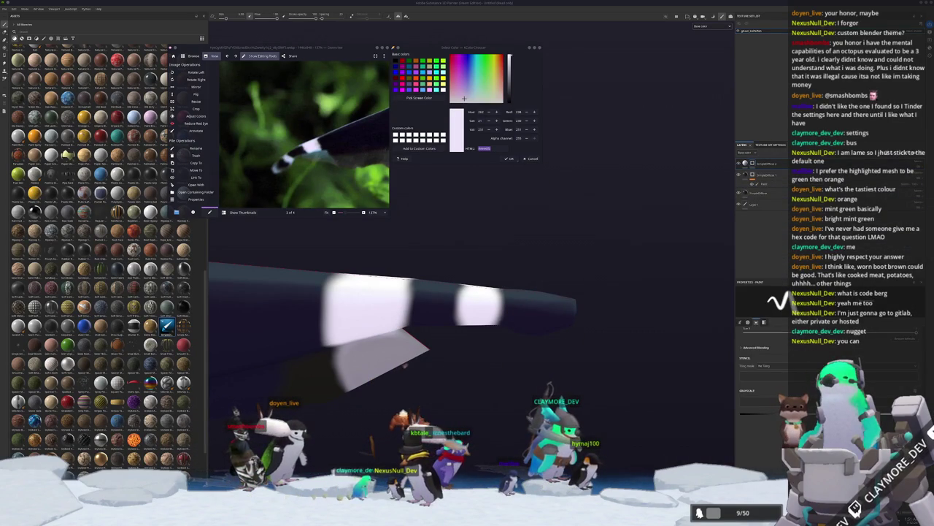
key("alt+Tab")
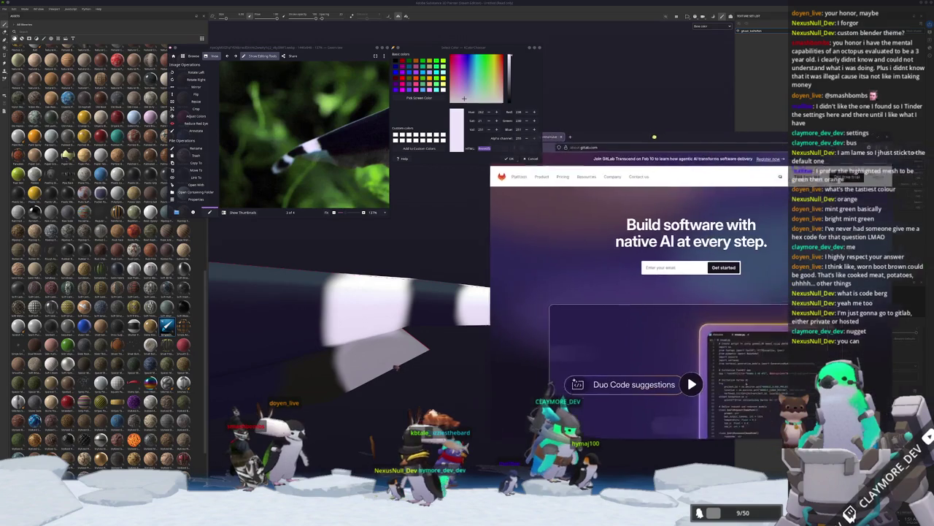
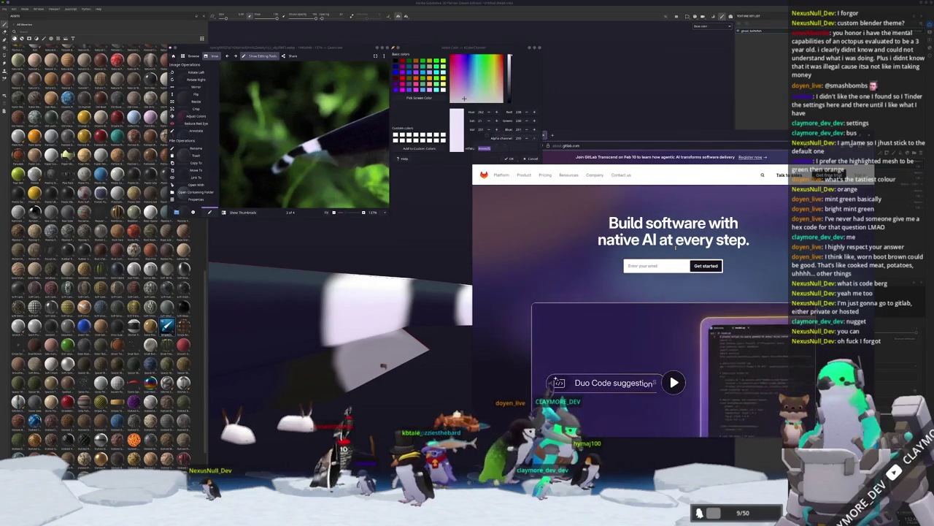
Browse down the GitLab homepage features and back to the top, then hide the browser window.
scroll(619, 275, "down", 10)
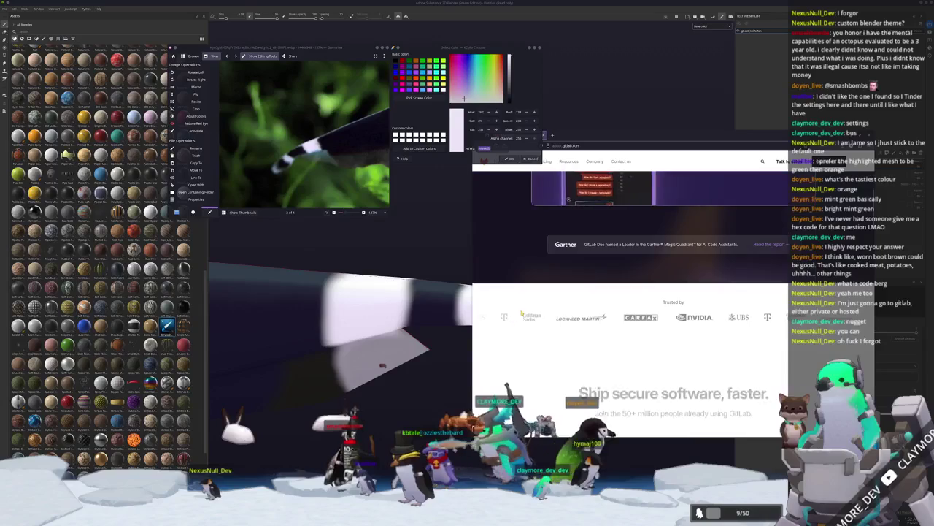
scroll(520, 312, "down", 8)
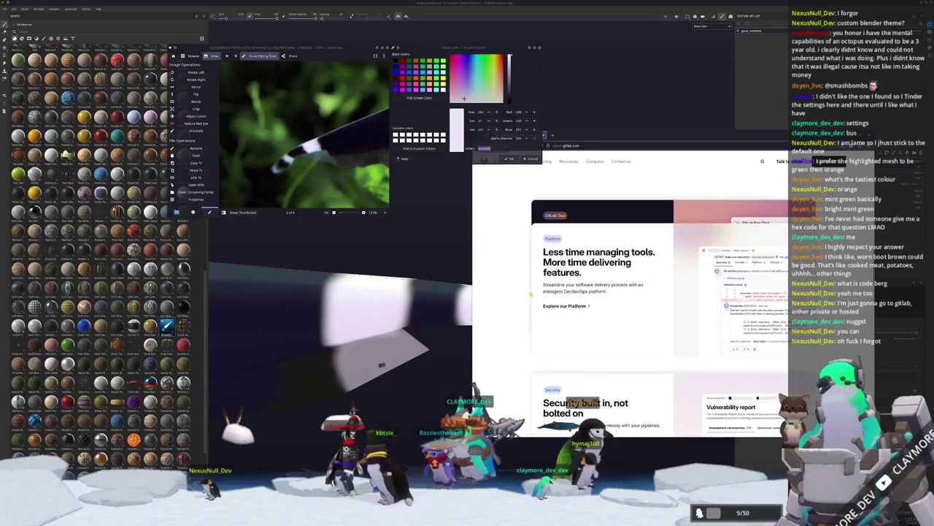
scroll(524, 287, "down", 5)
scroll(527, 294, "up", 5)
scroll(529, 300, "up", 15)
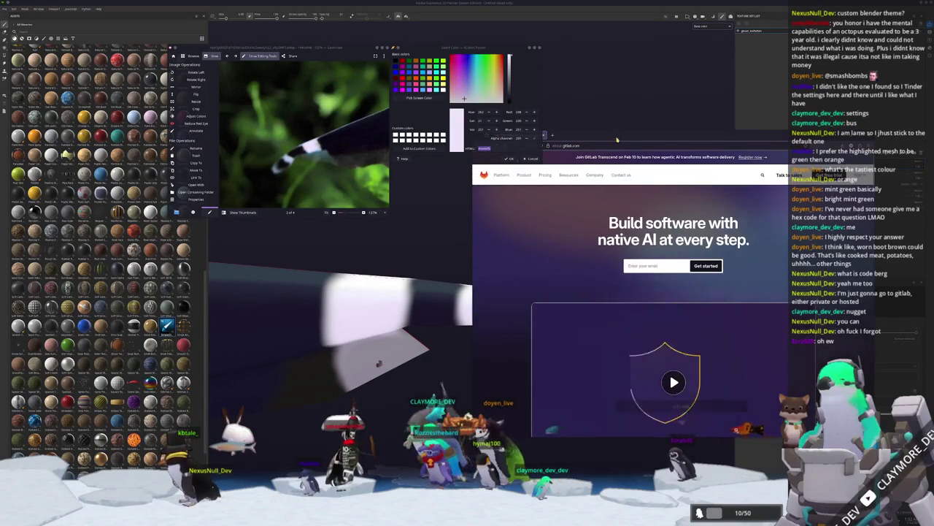
key("ctrl+w")
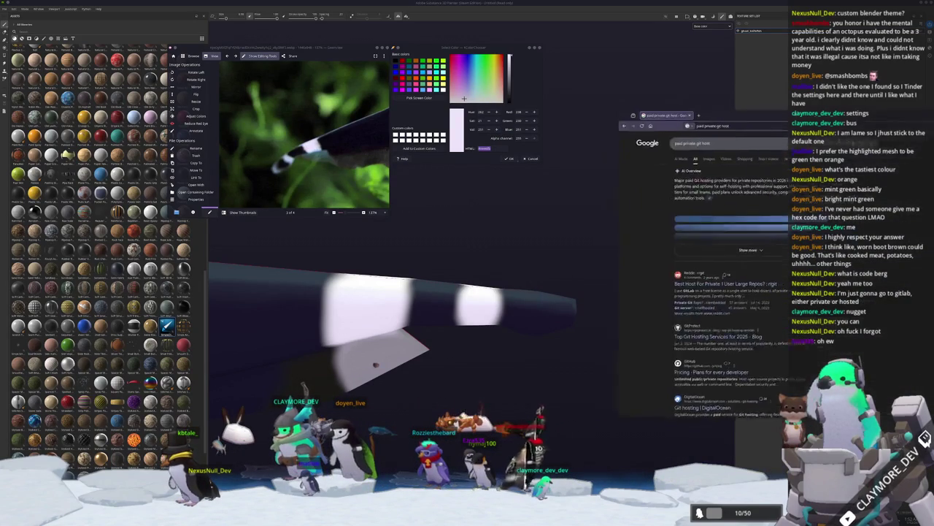
Search Google for 'paid private git host' and expand the AI overview's full provider list.
type("paid private git host")
key("Return")
left_click(577, 296)
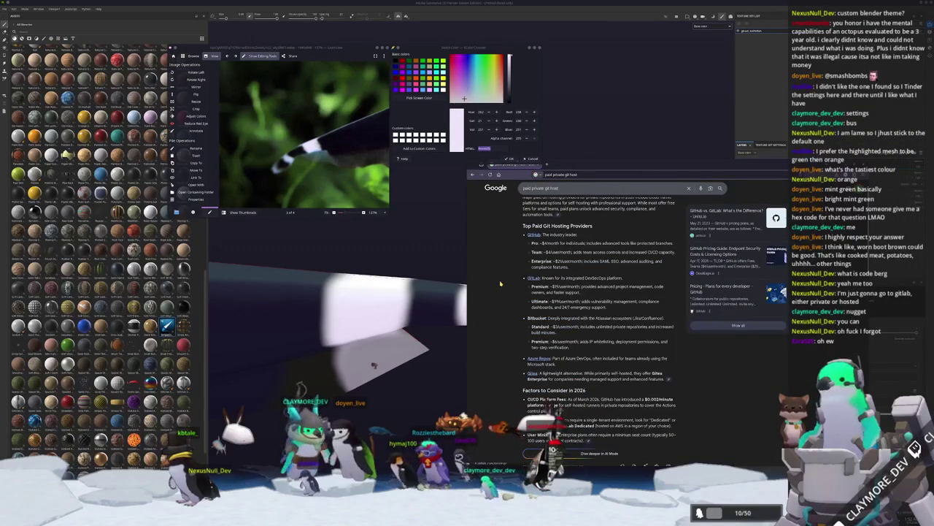
Scroll the results and open GitProtect's 'Top Git Hosting Services for 2025' article.
scroll(501, 283, "down", 1)
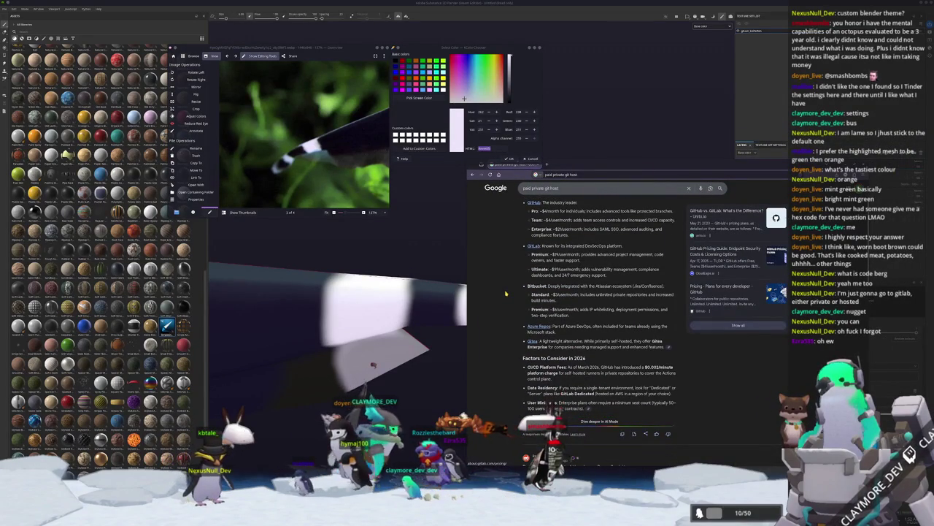
scroll(505, 293, "down", 2)
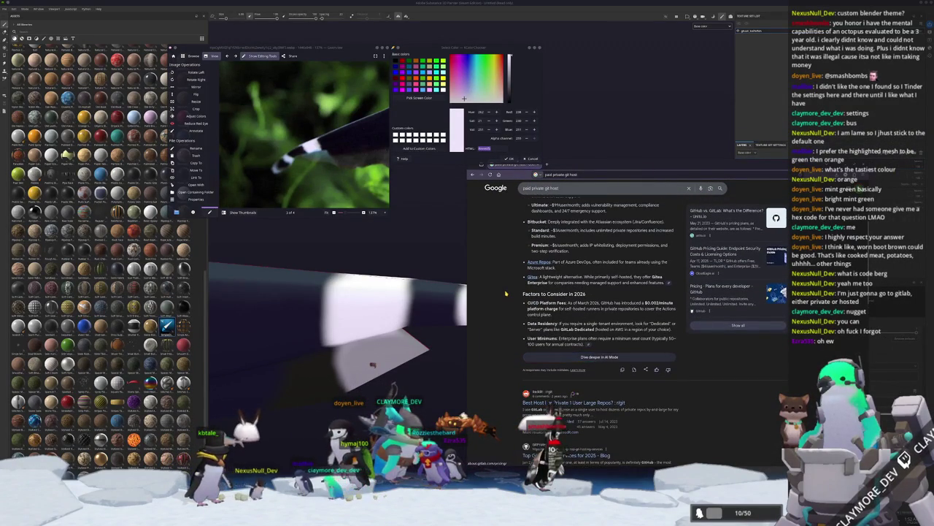
scroll(509, 293, "down", 5)
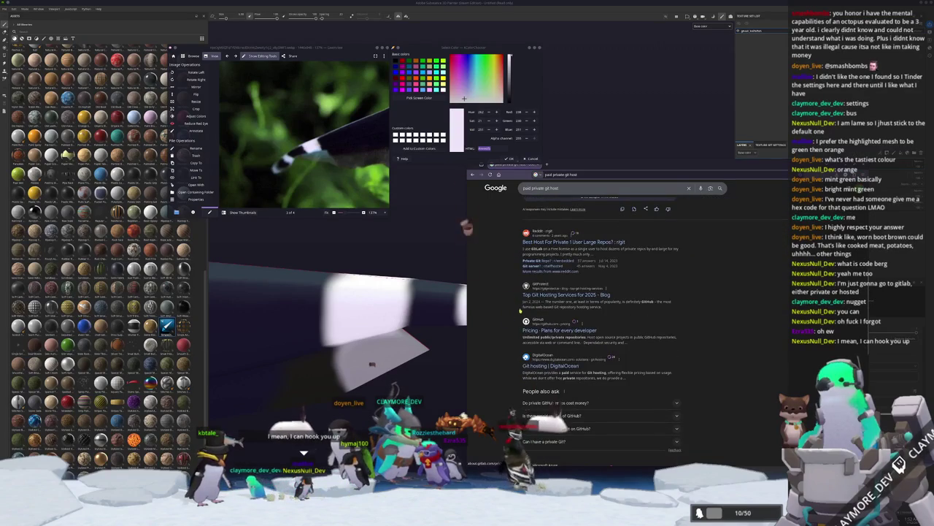
left_click(563, 296)
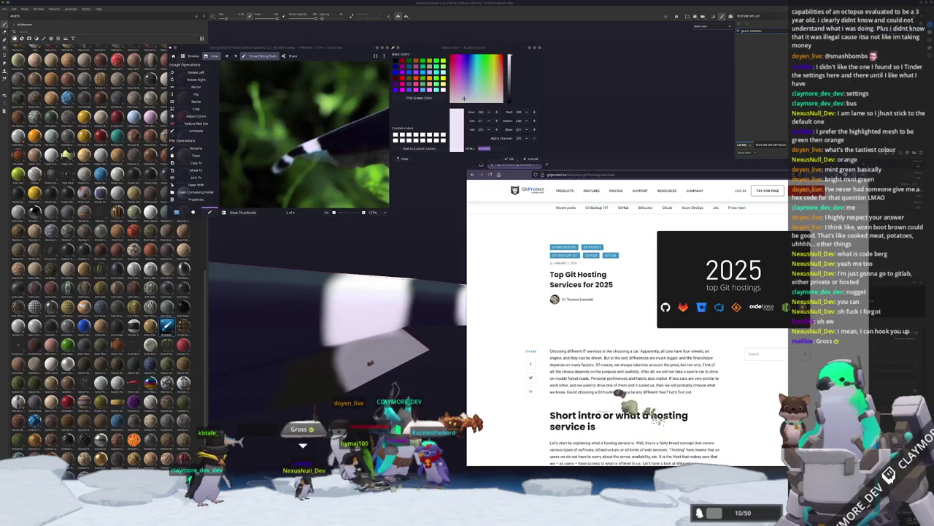
Scroll to the GitHub/GitLab/Bitbucket pricing table and select the 'Bitbucket' heading for its context menu.
scroll(619, 392, "down", 2)
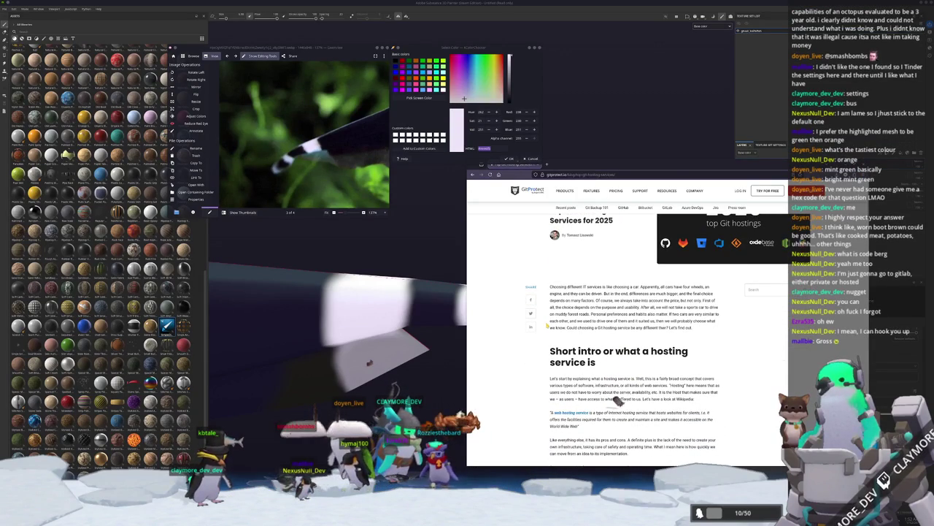
scroll(639, 401, "down", 10)
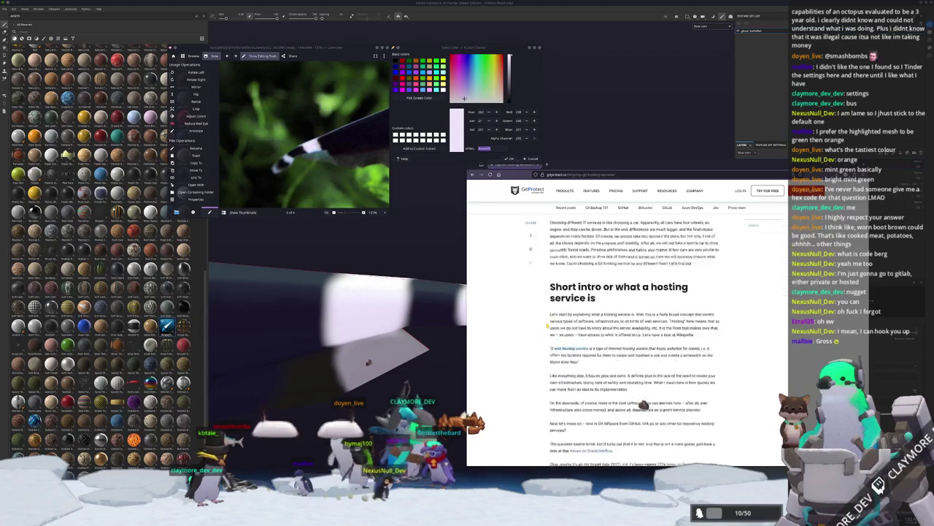
scroll(547, 326, "down", 3)
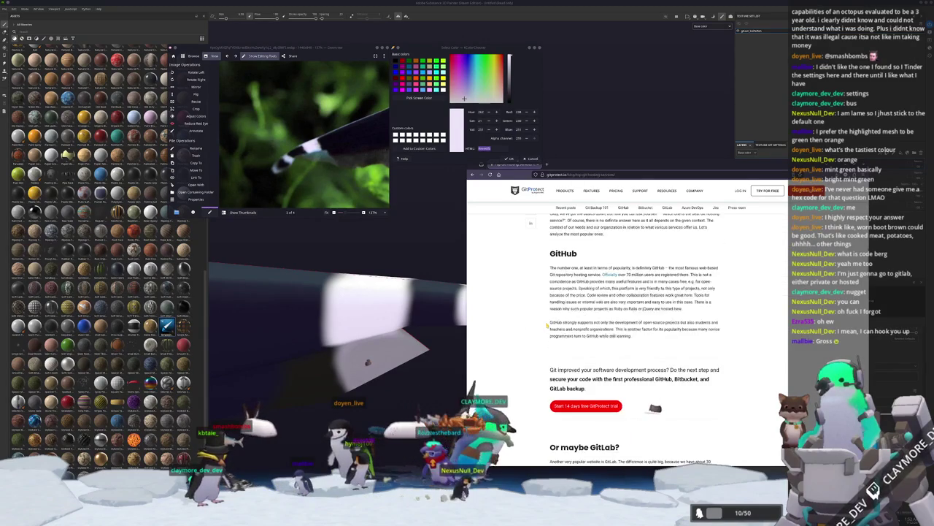
scroll(547, 326, "down", 5)
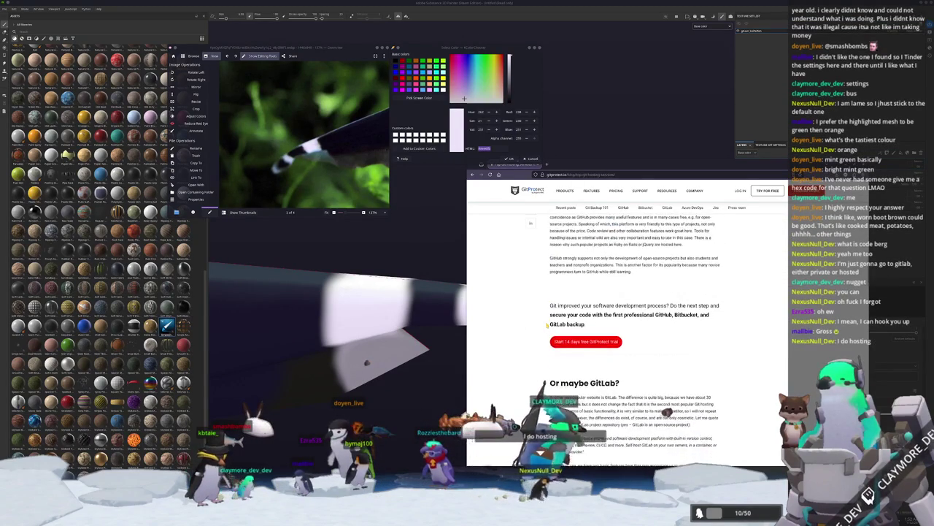
scroll(547, 326, "down", 10)
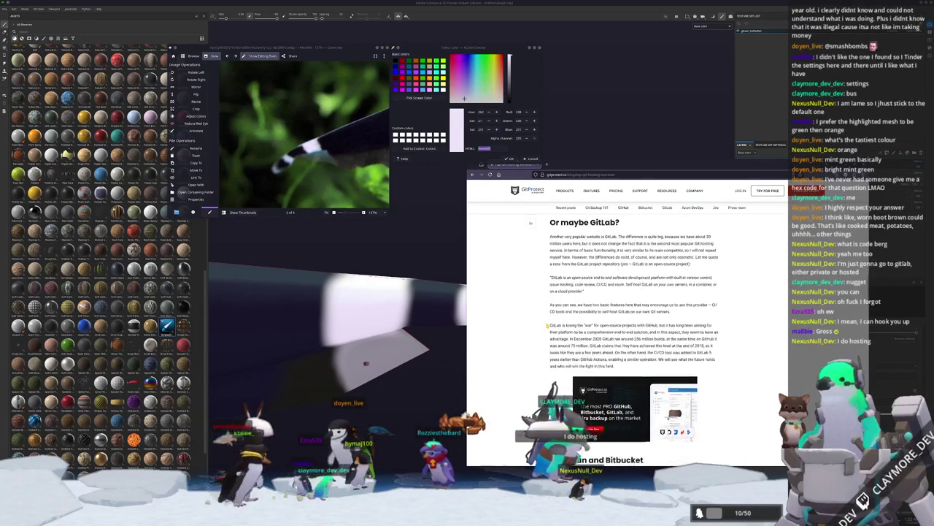
scroll(548, 326, "down", 6)
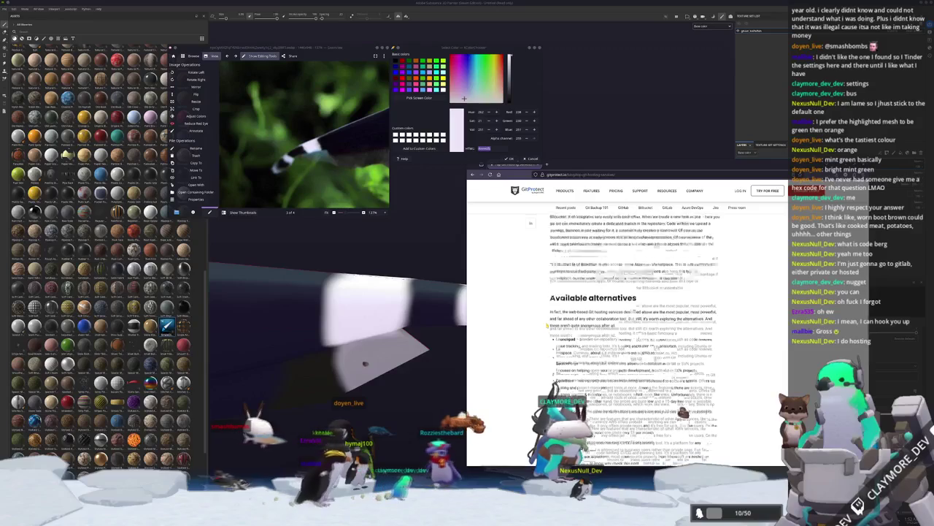
scroll(547, 326, "down", 6)
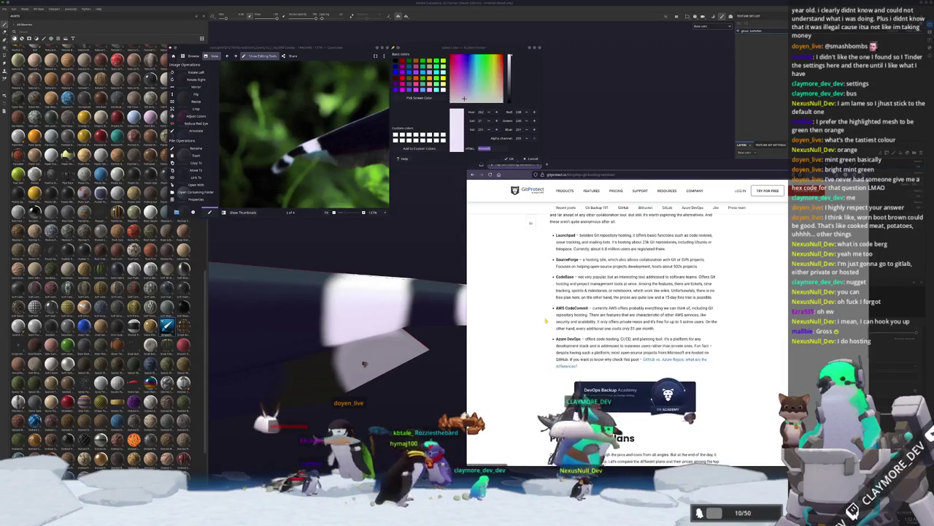
scroll(545, 320, "down", 2)
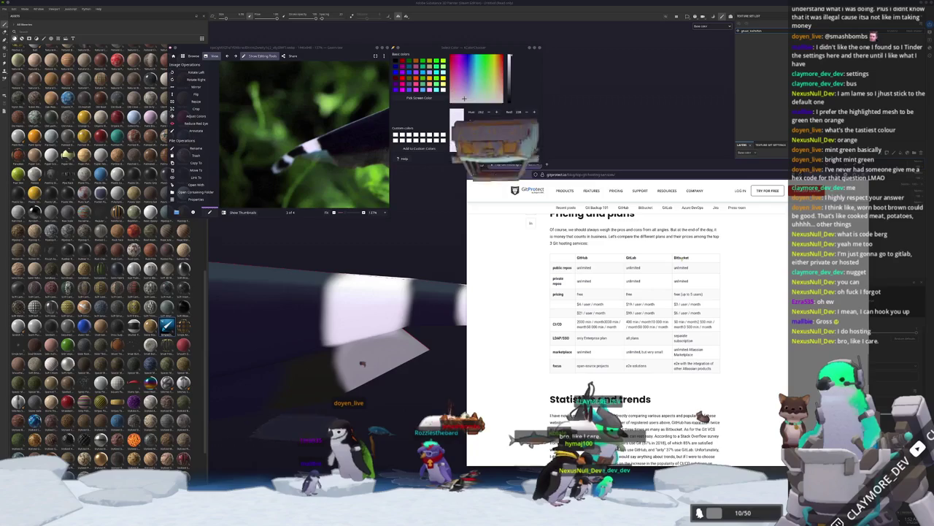
double_click(681, 258)
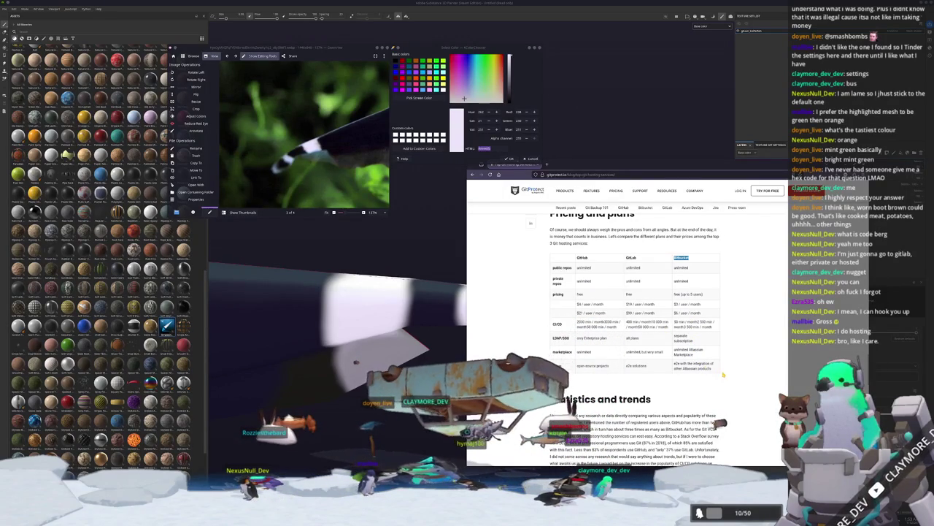
right_click(682, 258)
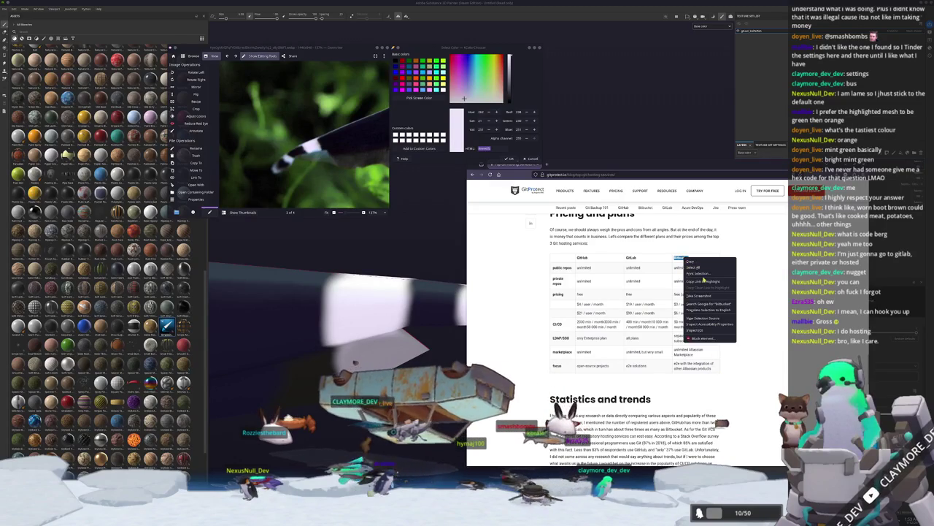
Search Google for Bitbucket and view its product page, then close it and return to Painter.
left_click(712, 304)
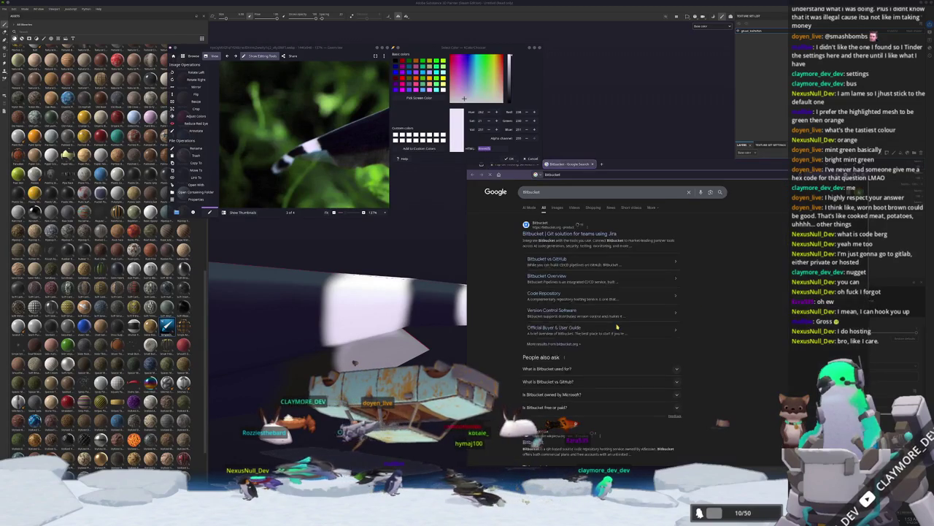
left_click(558, 233)
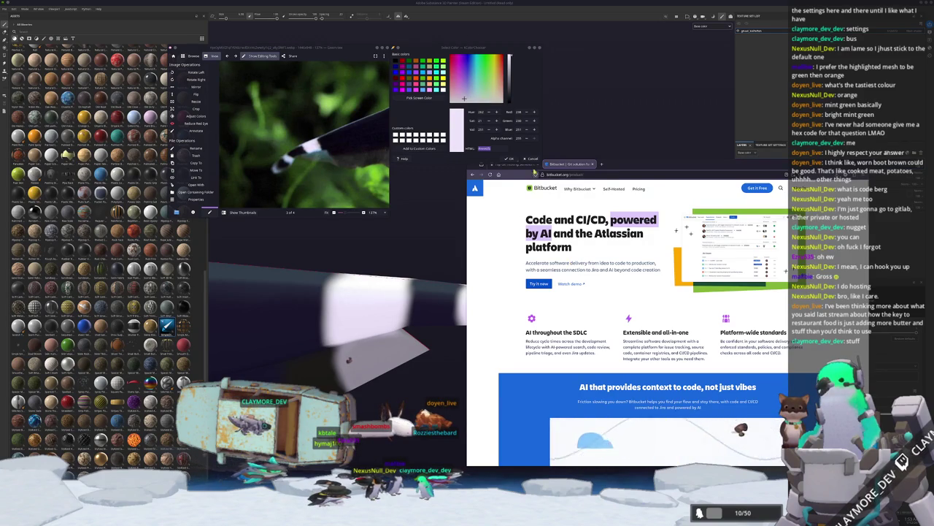
left_click(592, 164)
left_click_drag(516, 169, 536, 187)
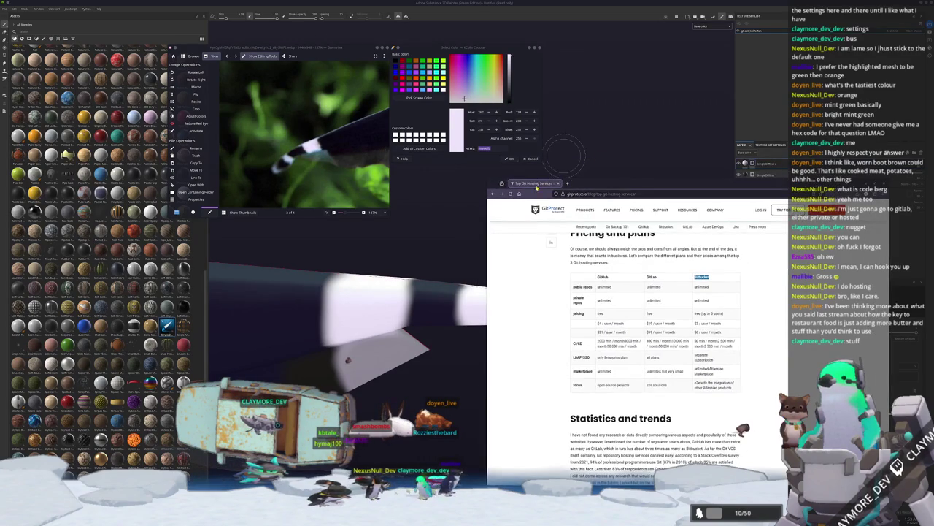
key("alt+Tab")
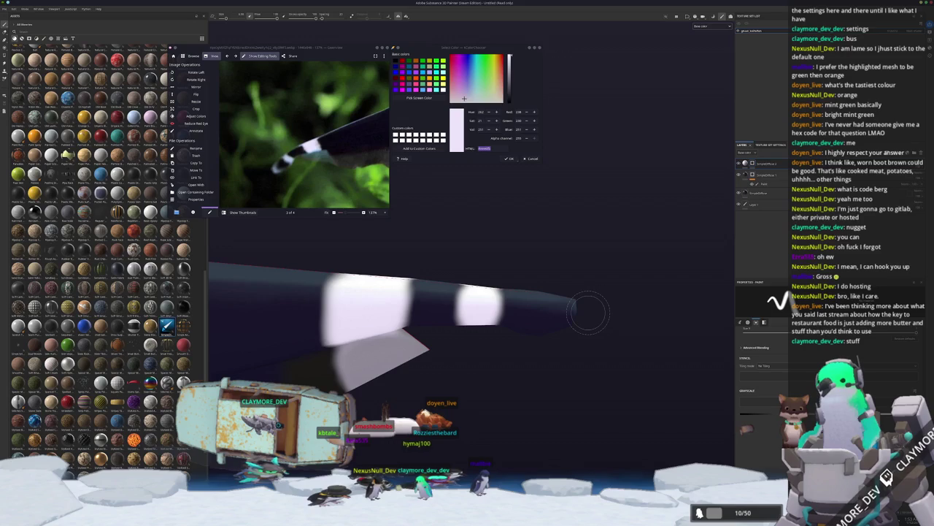
Turn and shift the fish model to a side view and bring up the third reference photo.
mouse_move(588, 313)
left_mouse_down()
mouse_move(584, 335)
mouse_move(592, 329)
mouse_move(581, 284)
left_mouse_up()
mouse_move(578, 344)
left_mouse_down()
mouse_move(609, 317)
mouse_move(575, 353)
mouse_move(562, 334)
mouse_move(559, 275)
mouse_move(573, 308)
mouse_move(554, 308)
mouse_move(539, 372)
mouse_move(568, 352)
left_mouse_up()
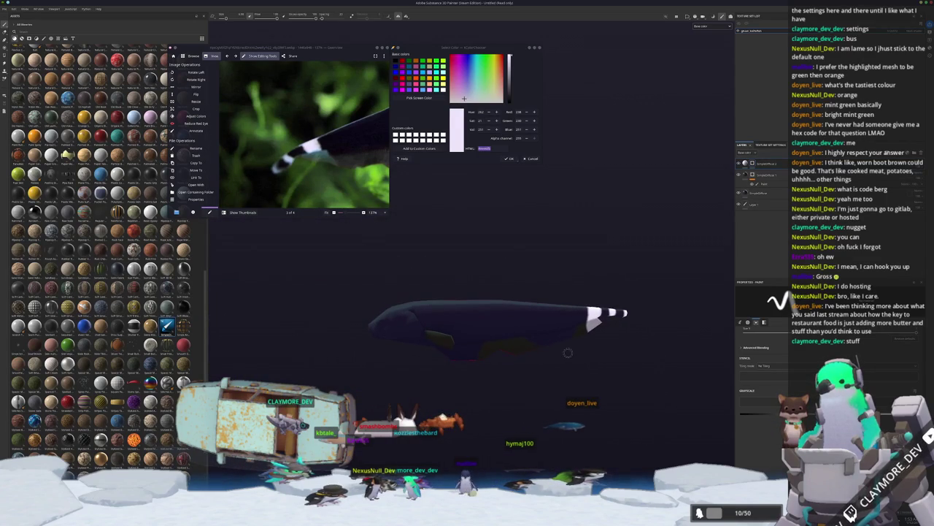
left_click_drag(627, 323, 711, 324)
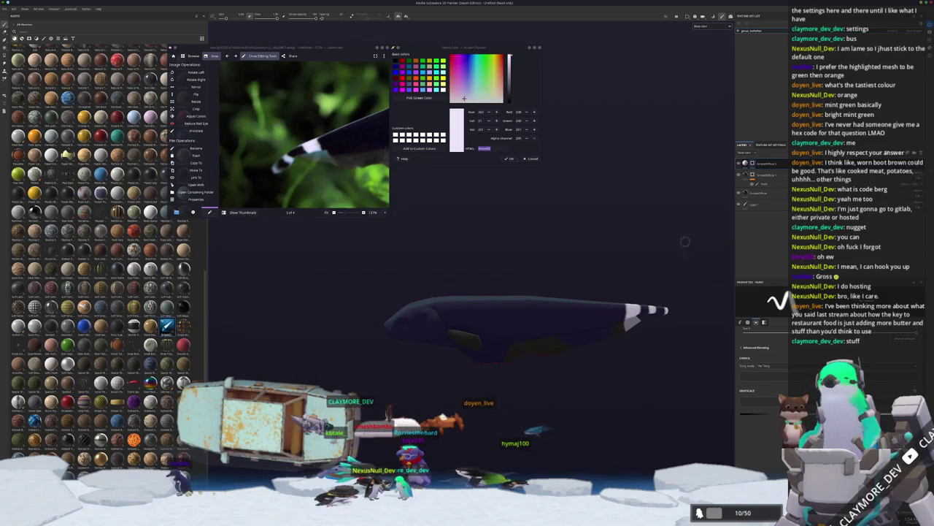
mouse_move(686, 244)
left_mouse_down()
mouse_move(555, 255)
mouse_move(511, 248)
mouse_move(540, 259)
mouse_move(612, 252)
left_mouse_up()
scroll(379, 182, "down", 1)
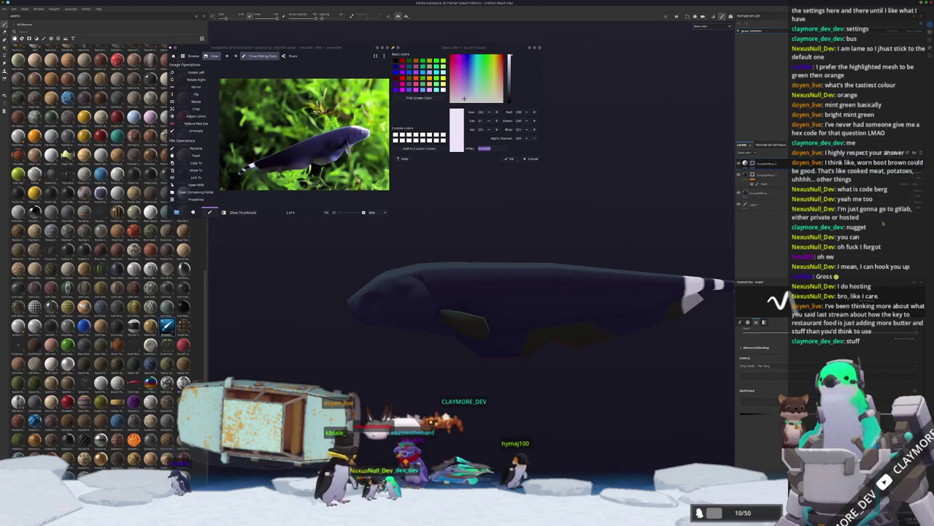
Sample the fish's dark blue-purple from the reference photo and add a new layer on top.
left_click(752, 192)
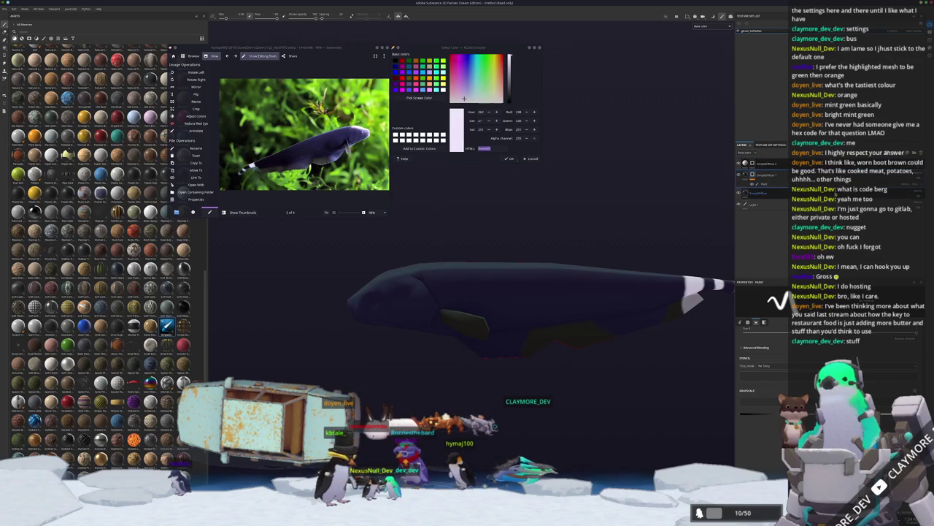
left_click(763, 163)
mouse_move(520, 299)
left_mouse_down()
mouse_move(531, 287)
mouse_move(515, 255)
mouse_move(529, 253)
mouse_move(471, 241)
left_mouse_up()
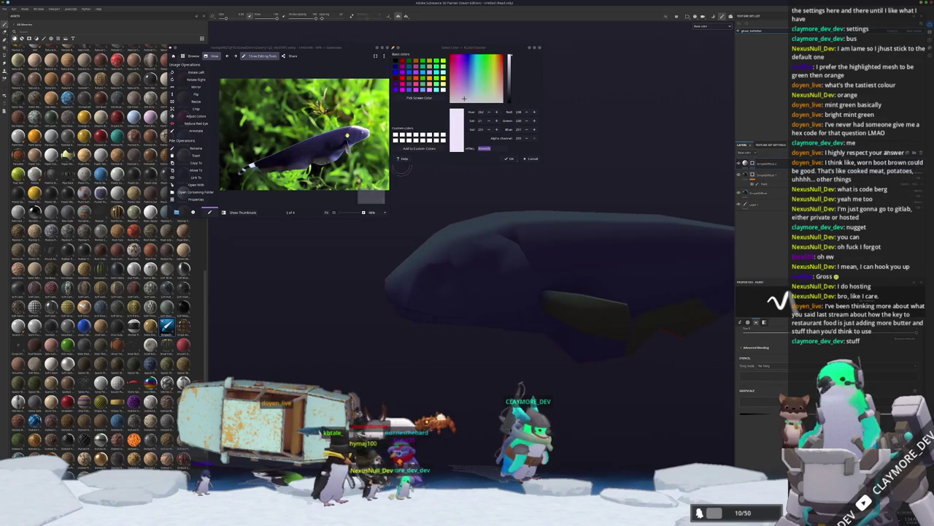
scroll(343, 135, "up", 8)
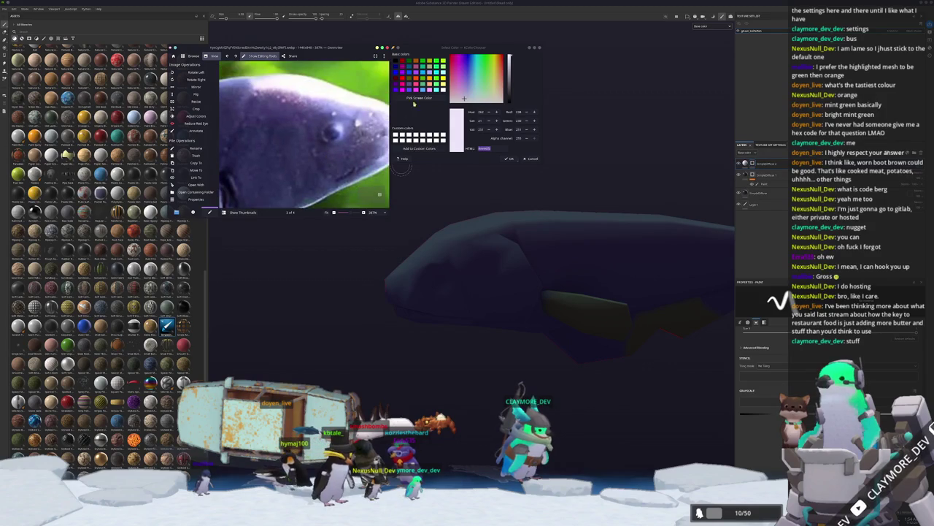
left_click(413, 98)
left_click(424, 256)
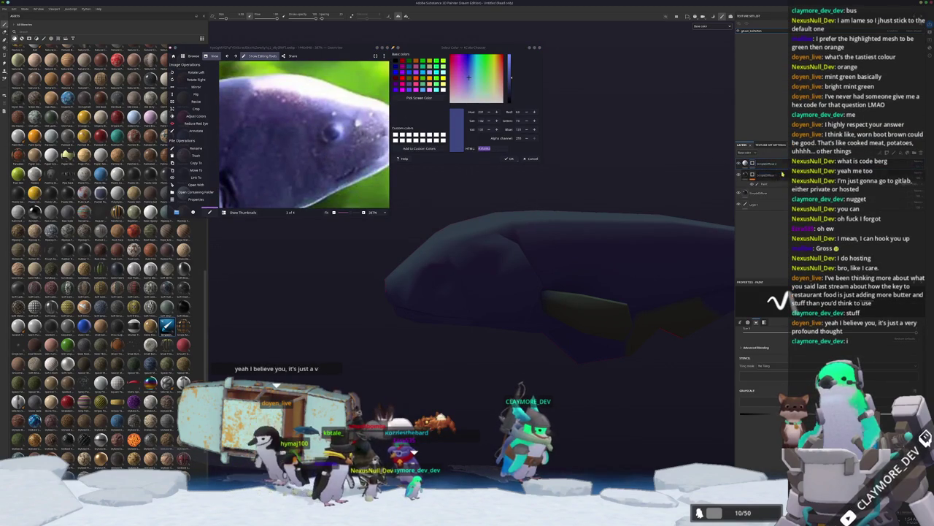
left_click(787, 194)
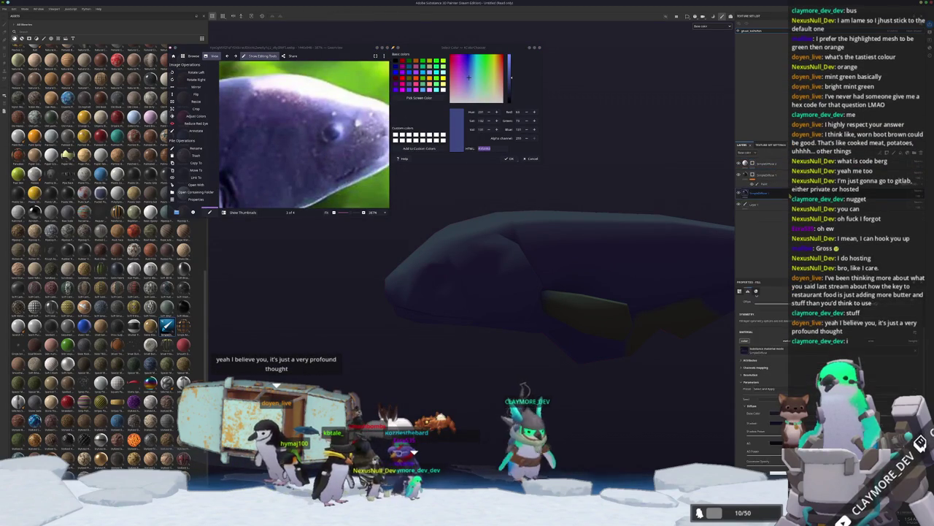
key("ctrl+d")
Brush a round blue eye spot onto the whale's head, then open the top fill's diffuse settings.
left_click(764, 182)
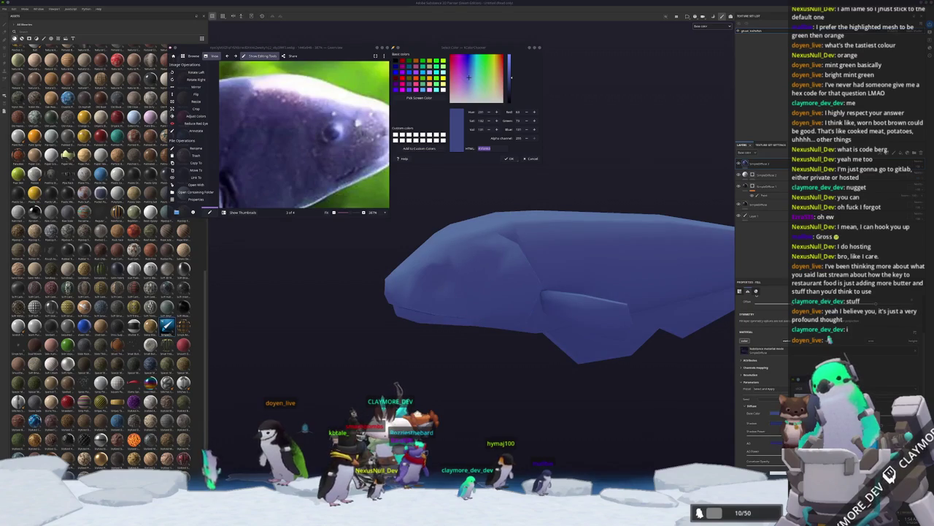
key("1")
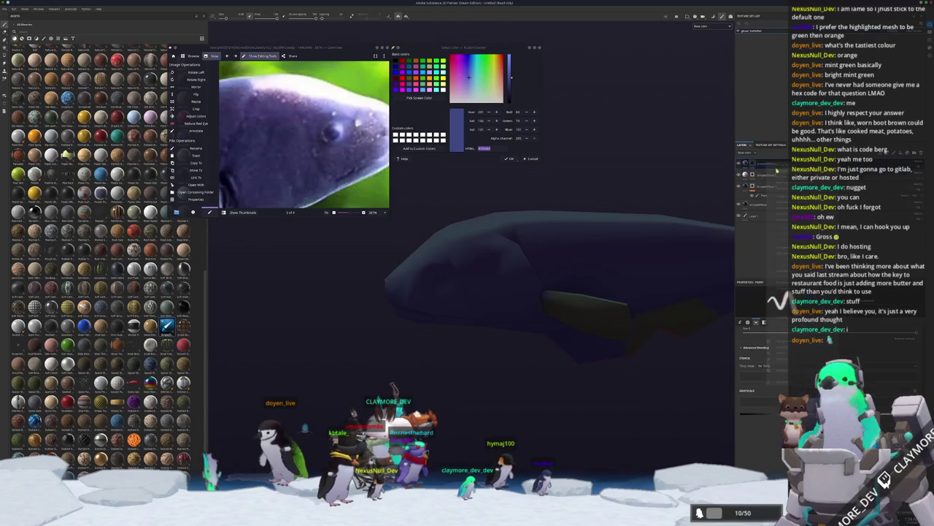
scroll(418, 243, "up", 1)
key("bracketright")
key("bracketleft")
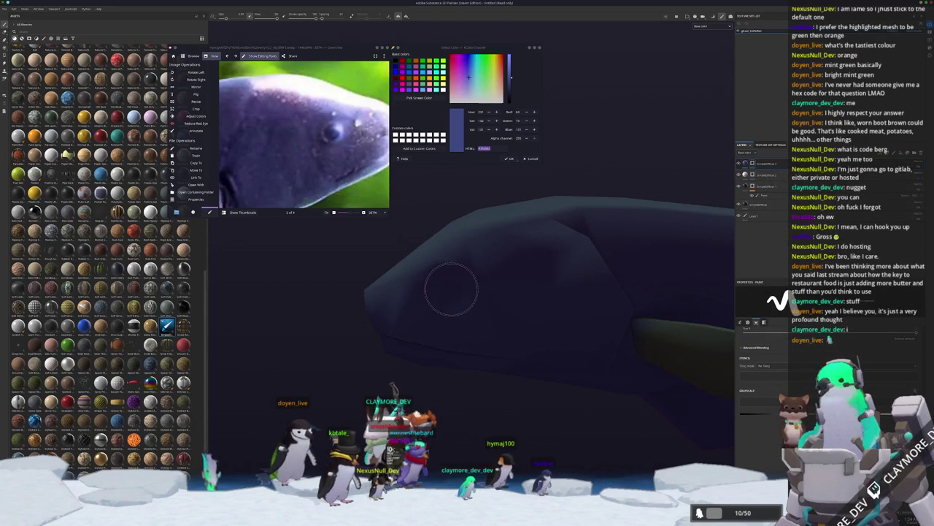
left_click(451, 290)
mouse_move(451, 290)
left_mouse_down()
mouse_move(611, 329)
mouse_move(481, 333)
mouse_move(551, 303)
left_mouse_up()
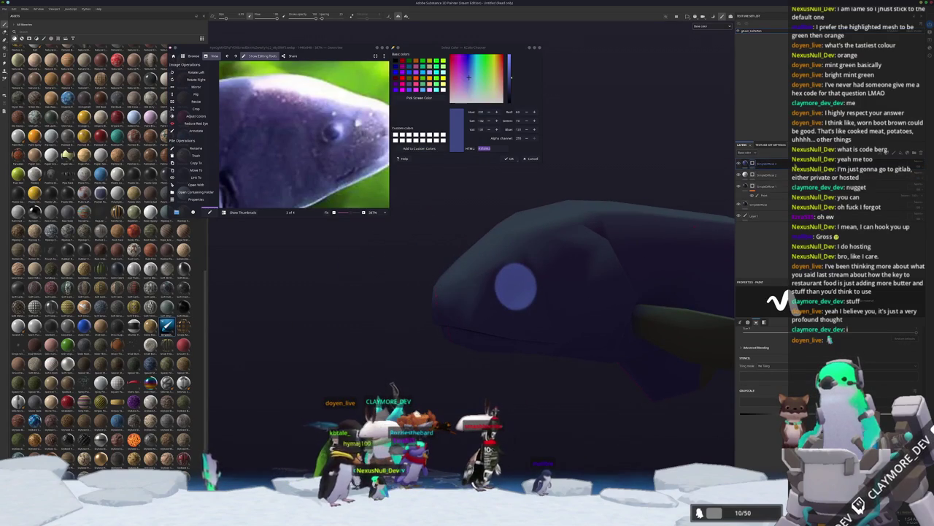
left_click(749, 165)
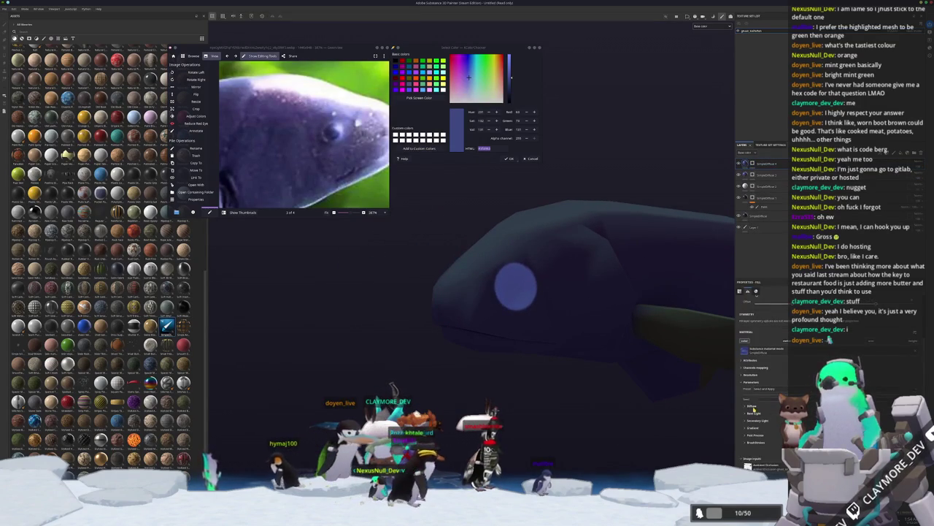
left_click(754, 413)
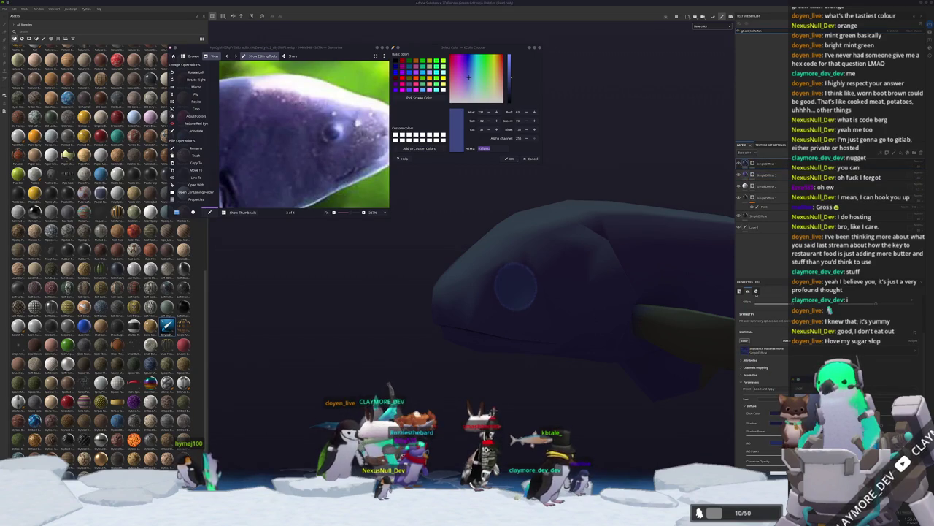
Add a new fill layer with a folder above it and set the fill colour to black.
key("1")
left_click_drag(496, 284, 523, 267)
scroll(523, 268, "down", 10)
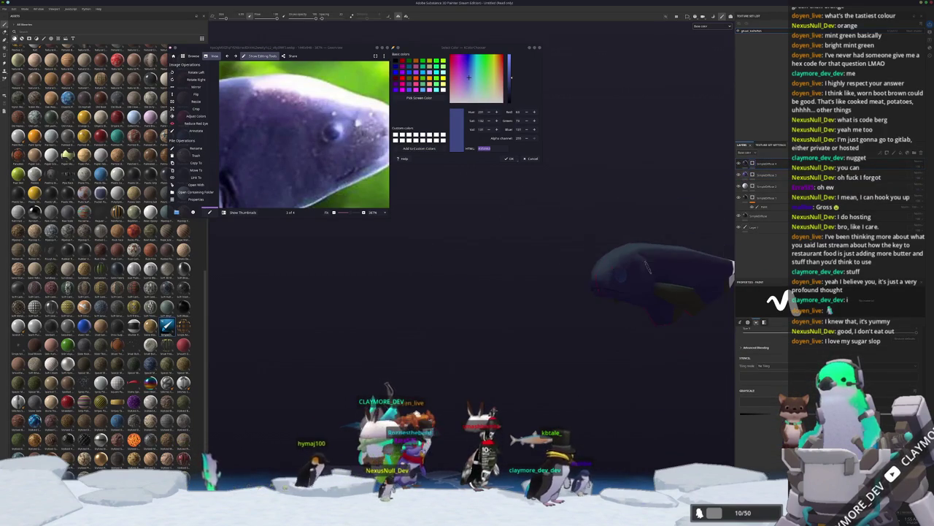
scroll(467, 273, "up", 3)
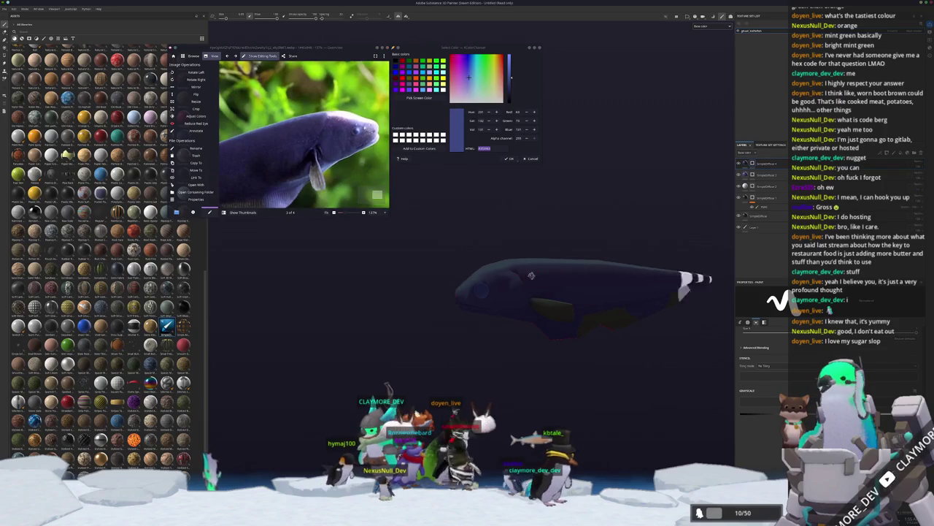
scroll(314, 162, "up", 5)
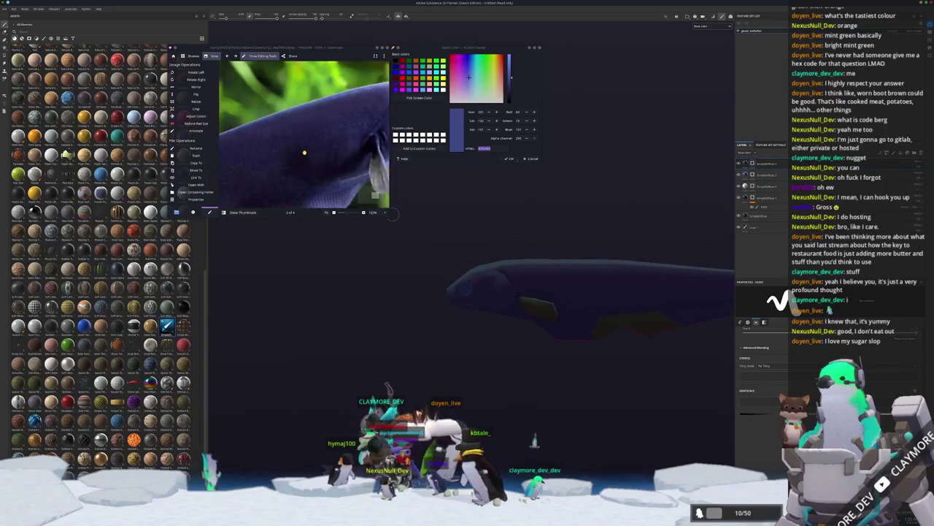
scroll(555, 284, "down", 1)
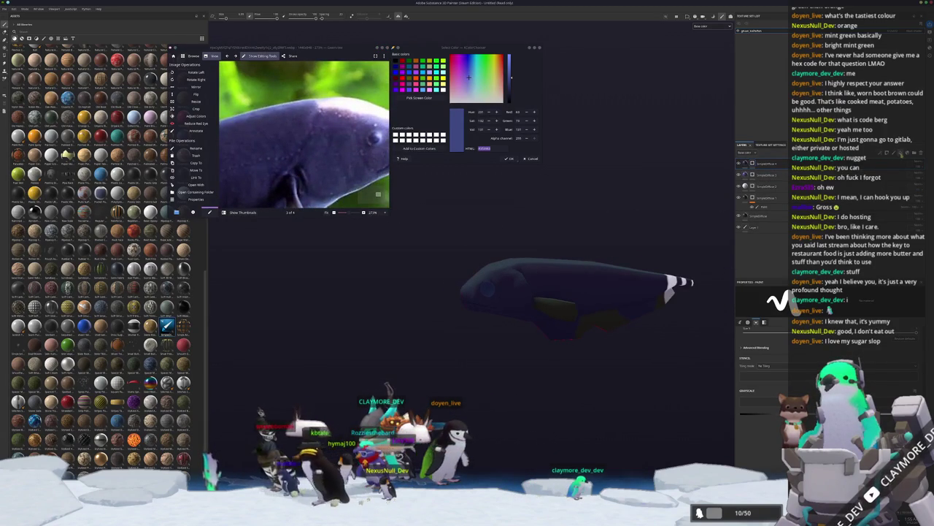
left_click(901, 153)
left_click(911, 153)
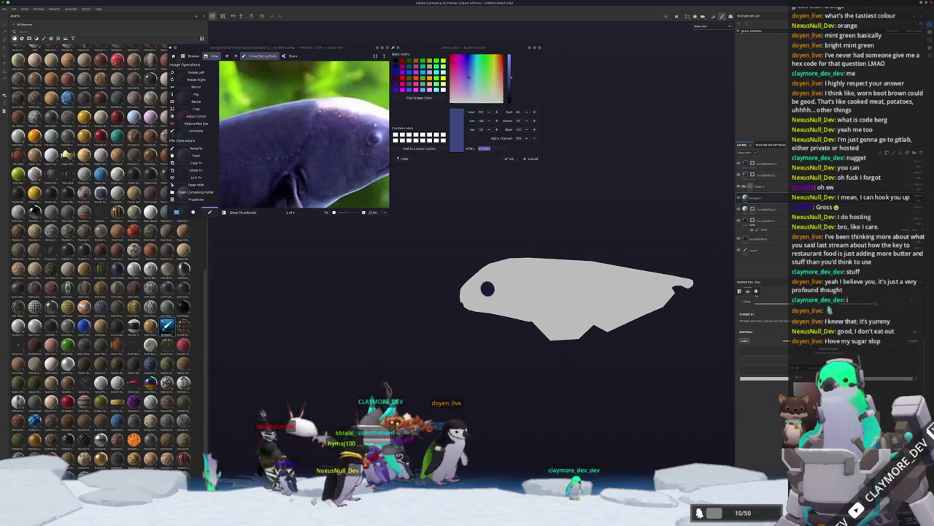
left_click(758, 350)
left_click(921, 196)
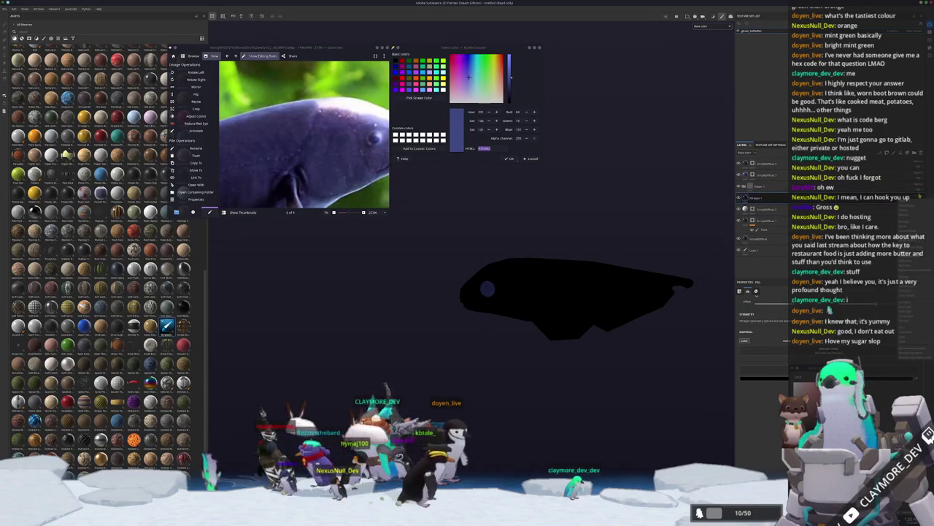
Give the black fill layer a black mask and add a paint effect inside the mask.
left_click(909, 281)
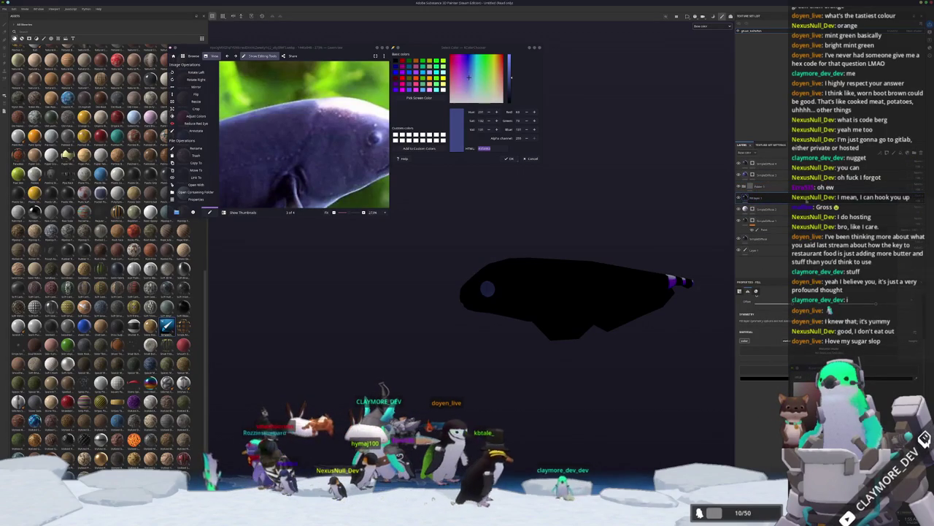
left_click(763, 198)
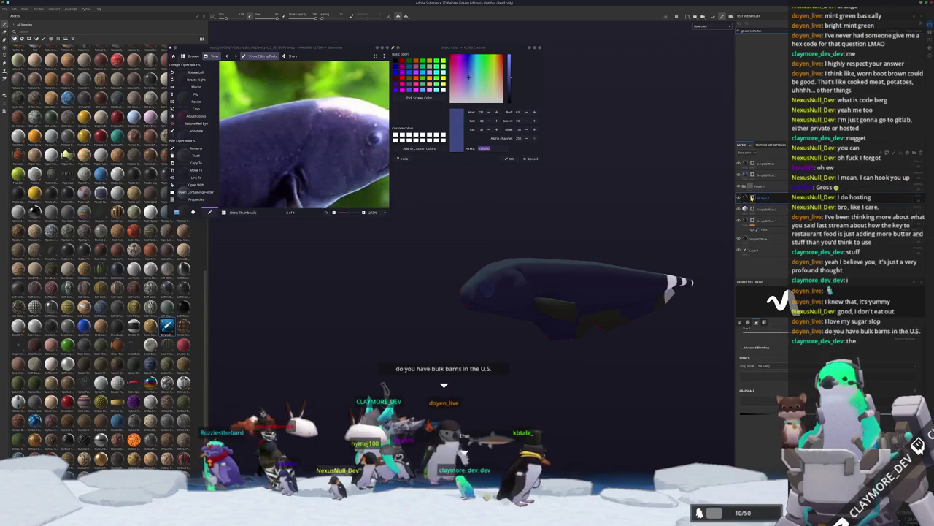
right_click(753, 198)
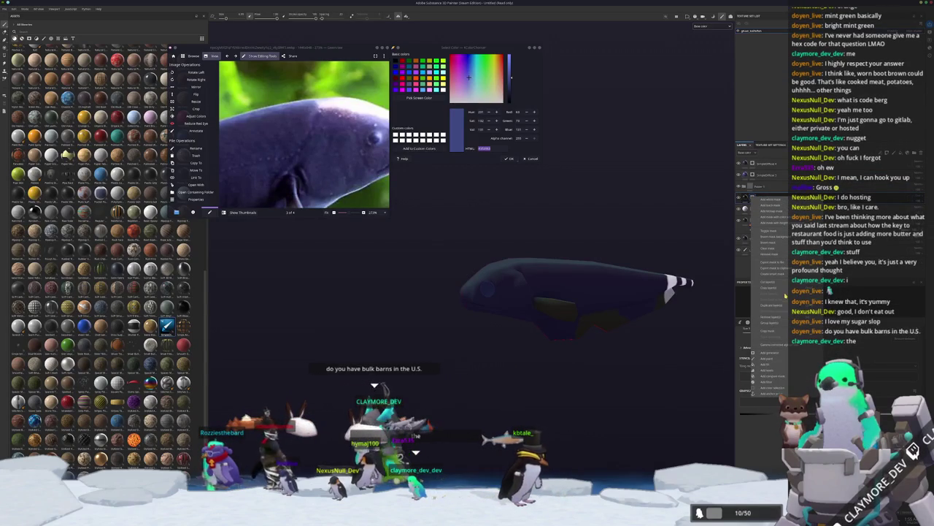
left_click(776, 358)
scroll(569, 299, "up", 3)
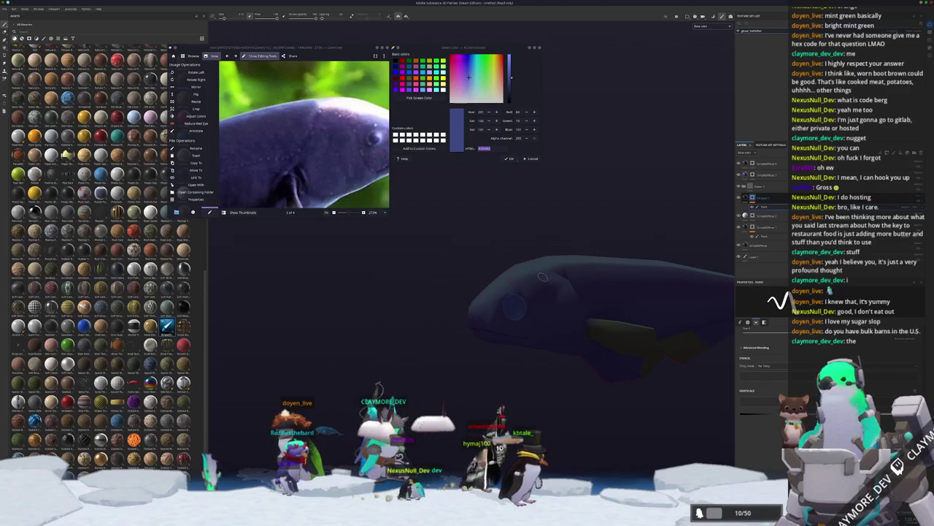
Orbit round to the whale's fin side and paint a straight black stroke into the mask.
scroll(535, 286, "up", 4)
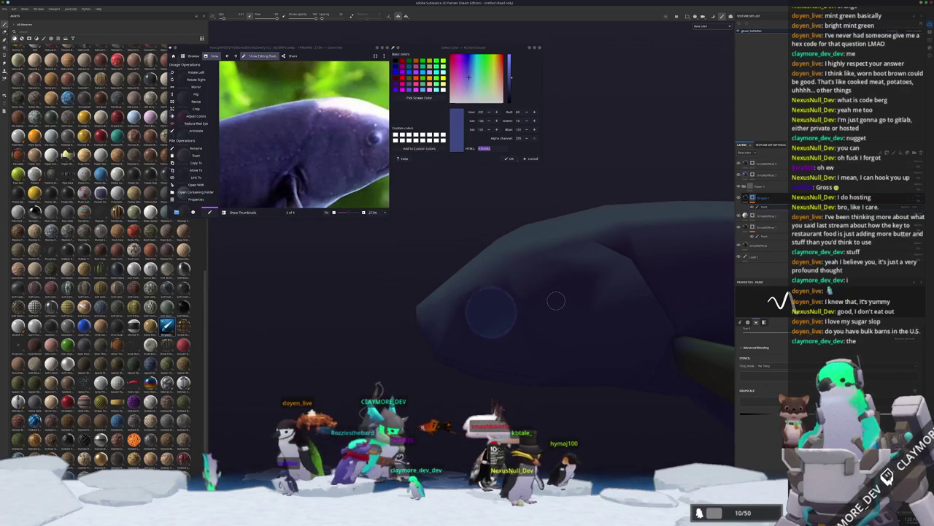
left_click_drag(561, 305, 557, 311)
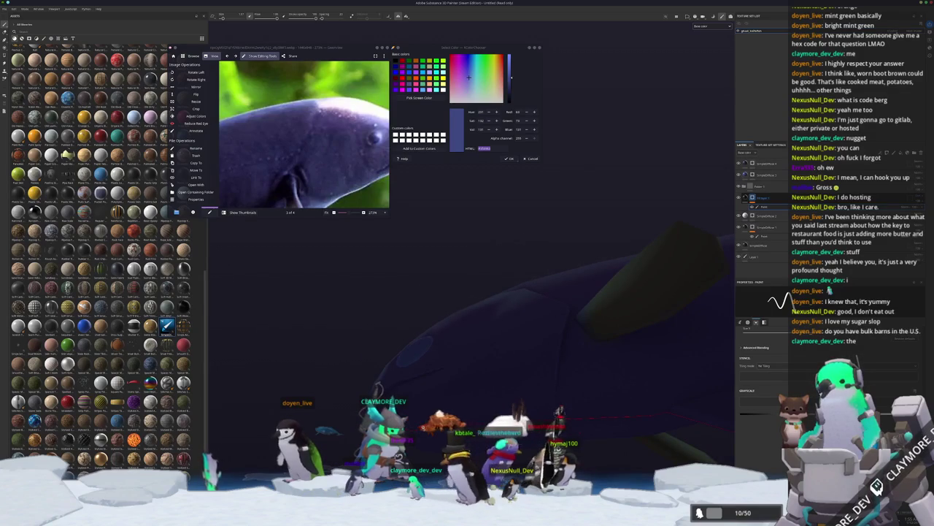
left_click_drag(549, 352, 545, 363)
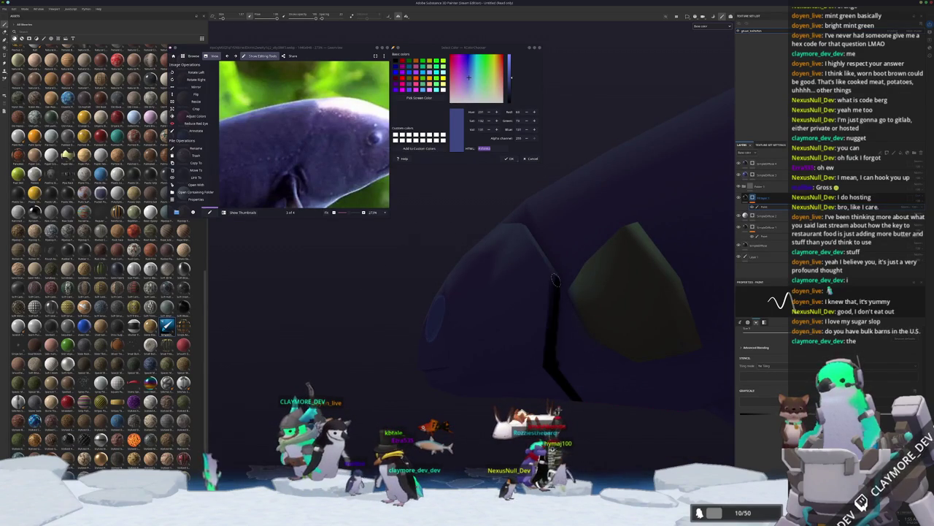
left_click_drag(551, 365, 588, 425)
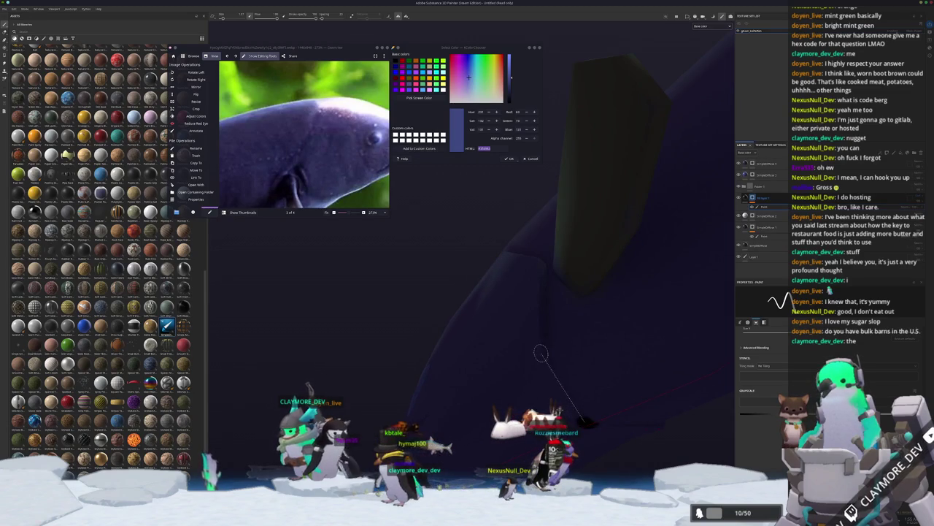
left_click(542, 355, "shift")
Paint straight black strokes down the body and joining the earlier stroke, forming gill and mouth lines.
mouse_move(538, 262)
left_mouse_down()
mouse_move(513, 292)
mouse_move(515, 411)
mouse_move(539, 400)
left_mouse_up()
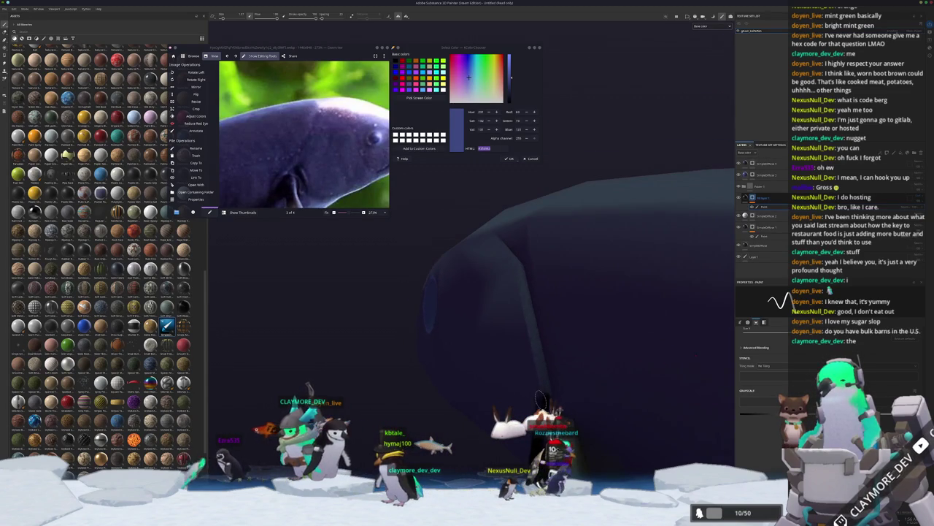
left_click(516, 263, "shift")
mouse_move(515, 263)
left_mouse_down()
mouse_move(584, 308)
mouse_move(540, 343)
mouse_move(504, 354)
left_mouse_up()
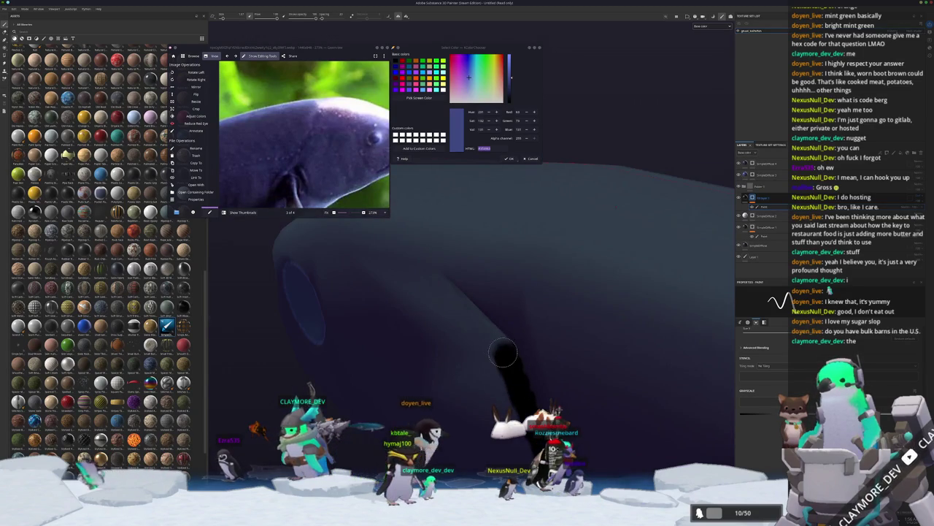
left_click(452, 281, "shift")
mouse_move(451, 281)
left_mouse_down()
mouse_move(496, 351)
mouse_move(479, 364)
mouse_move(458, 281)
left_mouse_up()
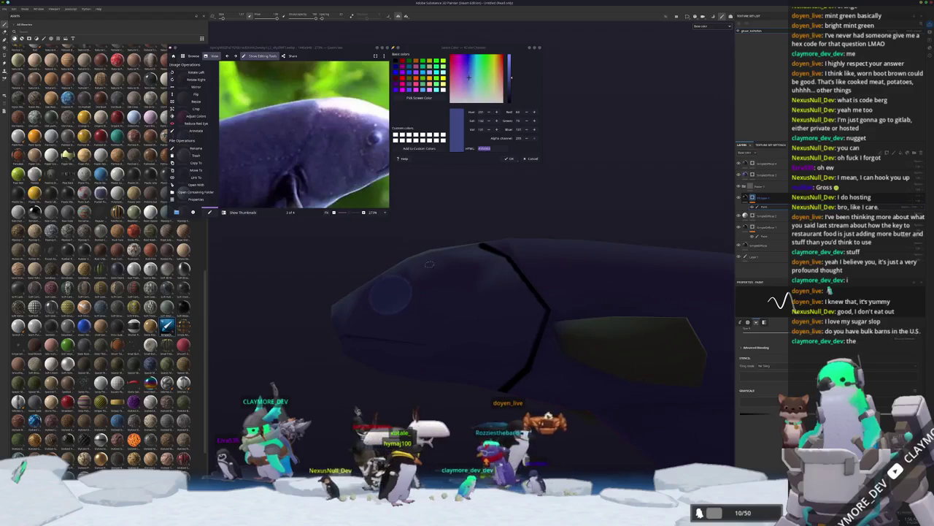
scroll(320, 177, "down", 3)
scroll(323, 181, "down", 1)
left_click_drag(324, 175, 325, 150)
scroll(409, 301, "up", 3)
left_click_drag(409, 301, 588, 321)
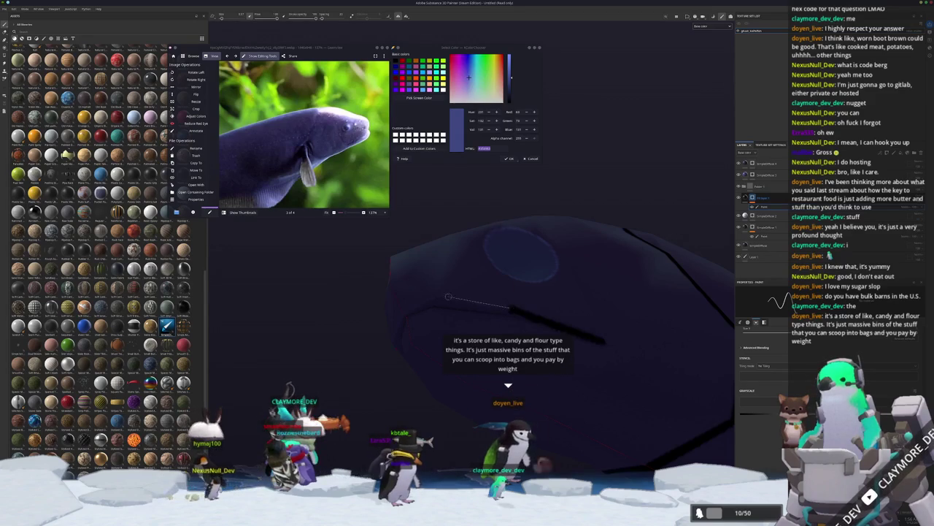
Paint a straight black line along the whale's head, then orbit around to inspect the strokes.
left_click(440, 295, "shift")
mouse_move(405, 317)
left_mouse_down()
mouse_move(436, 377)
mouse_move(509, 329)
left_mouse_up()
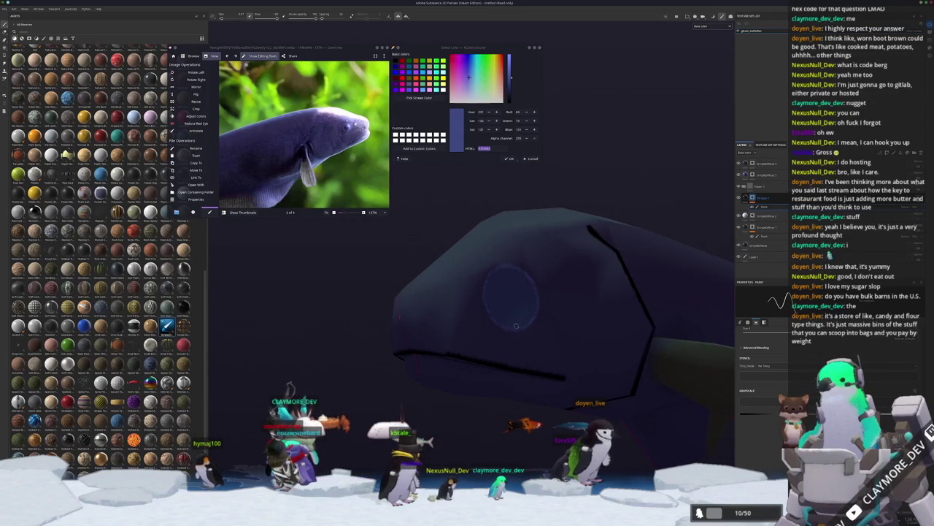
mouse_move(497, 369)
left_mouse_down()
mouse_move(455, 353)
mouse_move(433, 322)
mouse_move(504, 290)
mouse_move(345, 313)
mouse_move(372, 328)
mouse_move(389, 376)
left_mouse_up()
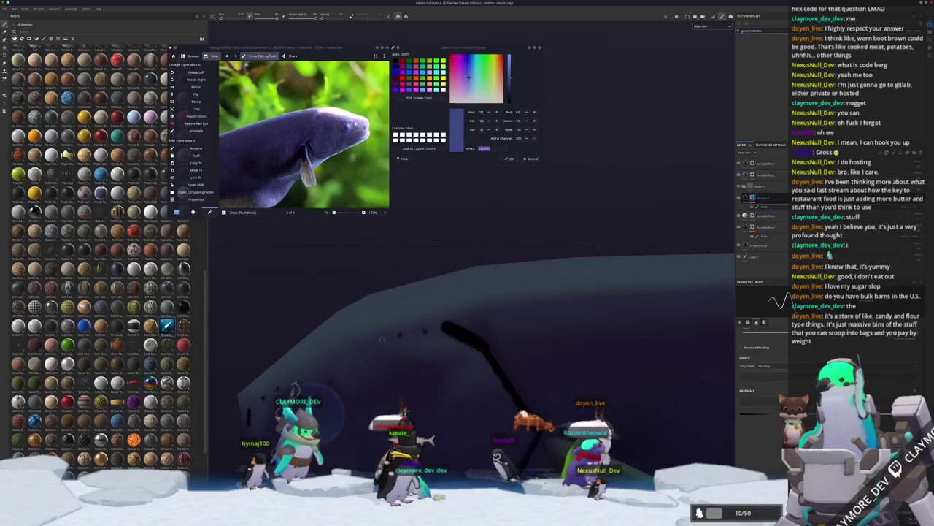
left_click_drag(326, 360, 365, 352)
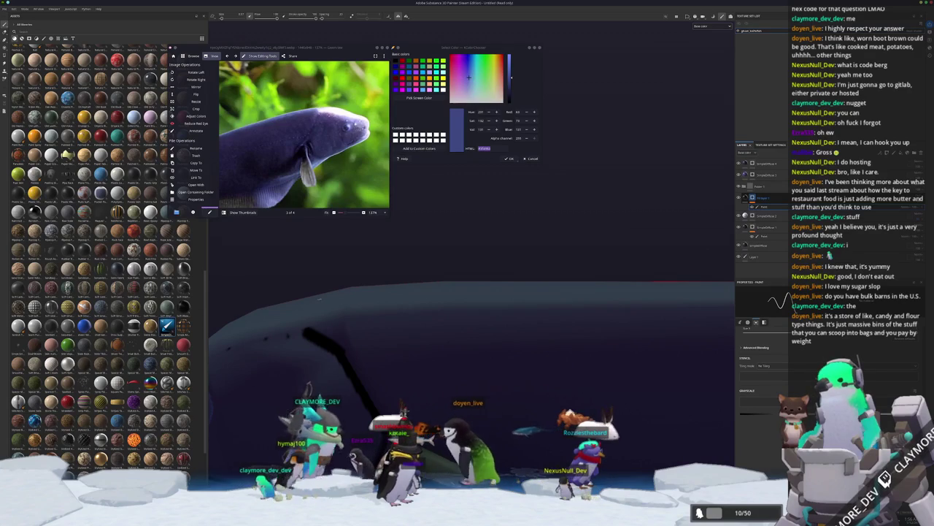
mouse_move(359, 389)
left_mouse_down()
mouse_move(368, 388)
mouse_move(406, 296)
mouse_move(344, 284)
left_mouse_up()
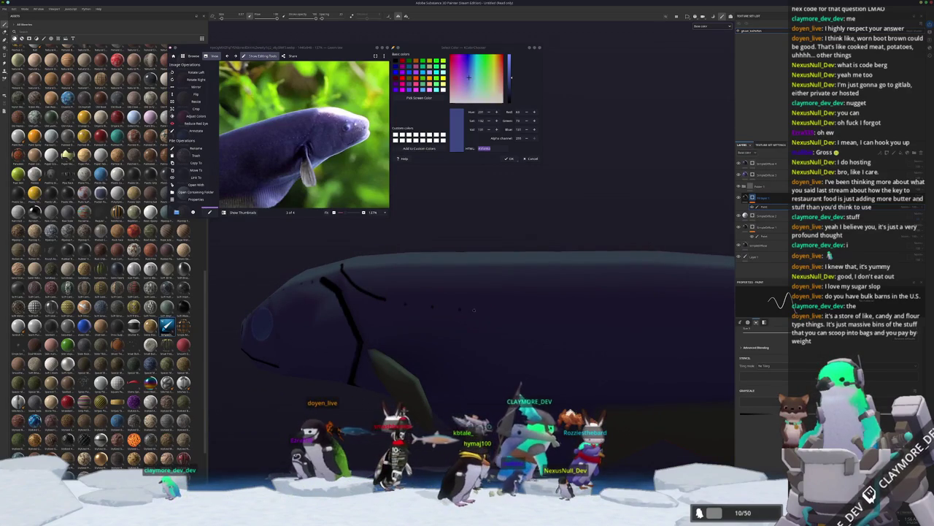
left_click_drag(569, 314, 443, 315)
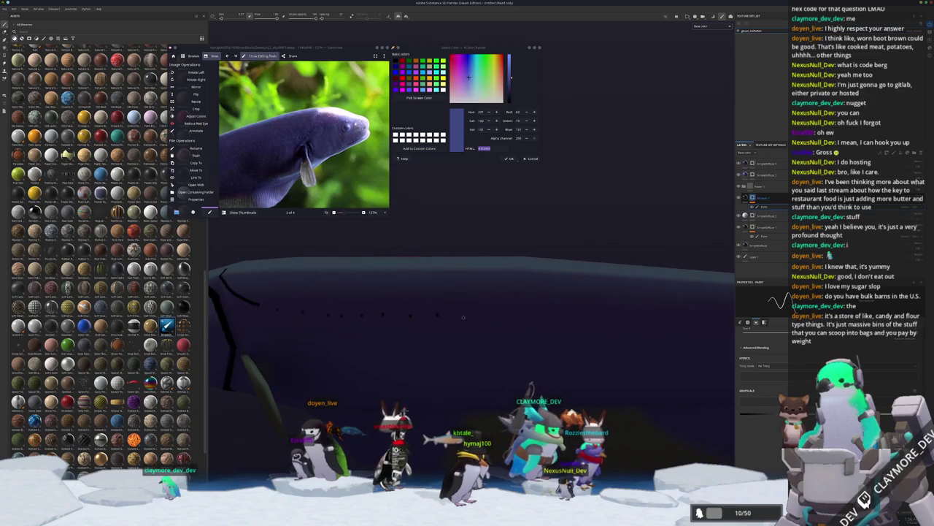
mouse_move(600, 330)
left_mouse_down()
mouse_move(431, 323)
mouse_move(482, 319)
mouse_move(405, 338)
mouse_move(466, 329)
mouse_move(404, 262)
left_mouse_up()
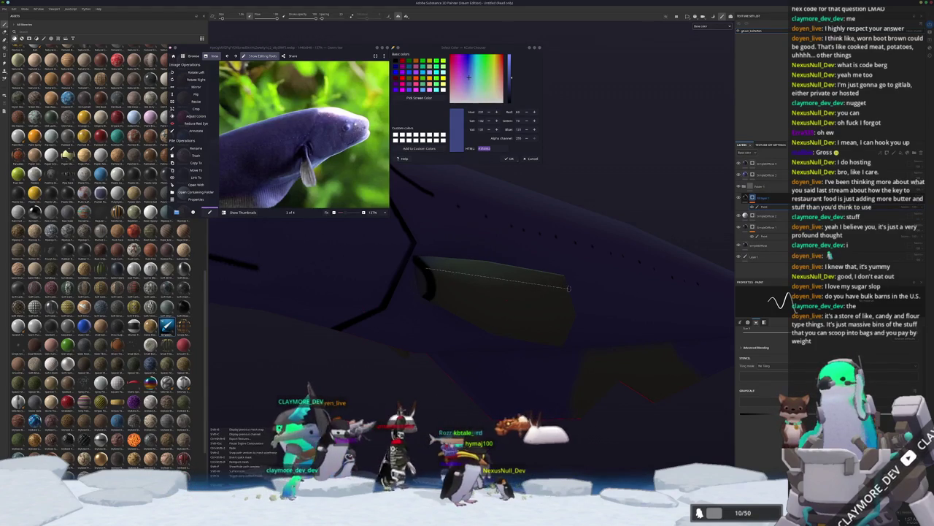
Paint several straight dark stripes across the fish's side fin and view the whole fish.
left_click(567, 287, "shift")
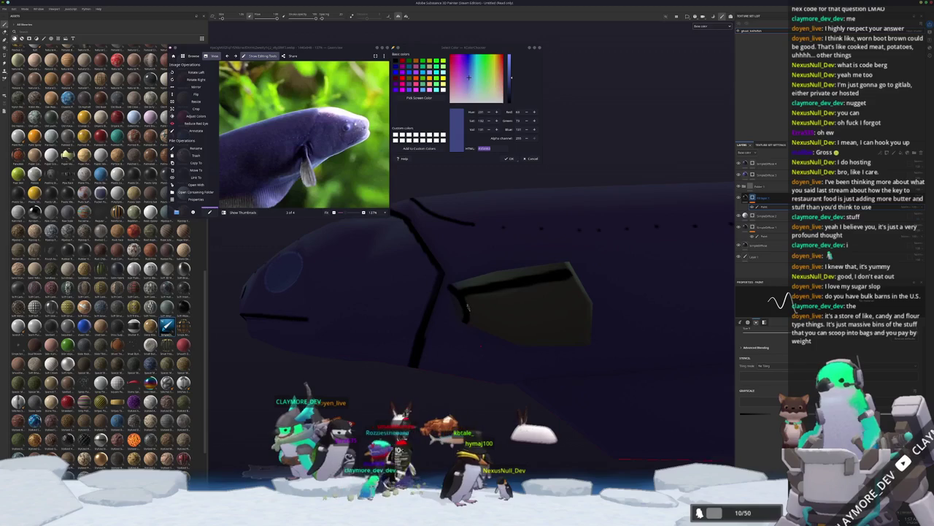
left_click(567, 308, "shift")
mouse_move(568, 308)
left_mouse_down()
mouse_move(489, 335)
mouse_move(484, 348)
mouse_move(526, 343)
mouse_move(547, 327)
mouse_move(489, 337)
mouse_move(509, 343)
left_mouse_up()
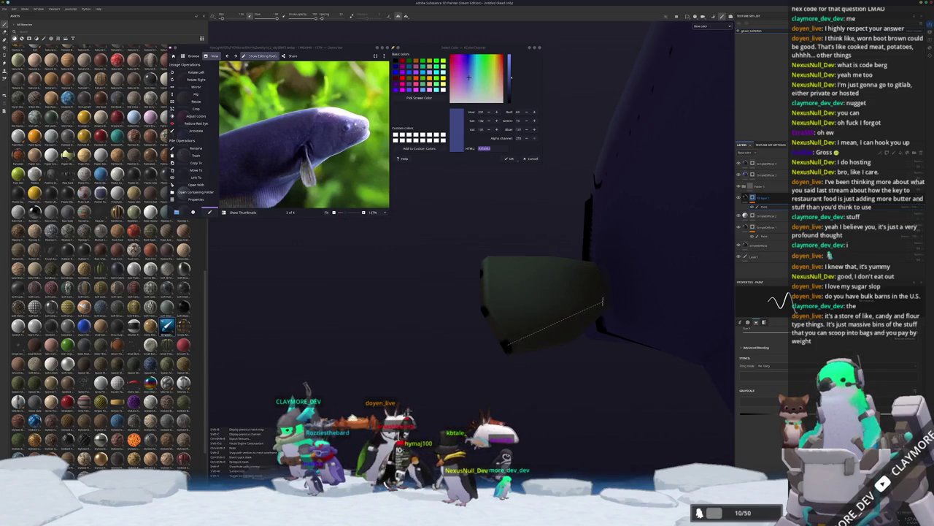
left_click(605, 299, "shift")
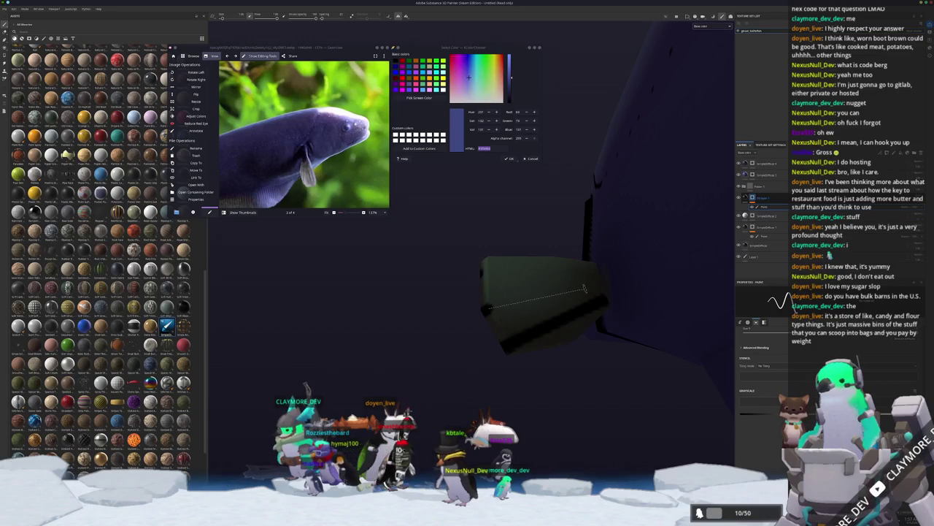
left_click(600, 286, "shift")
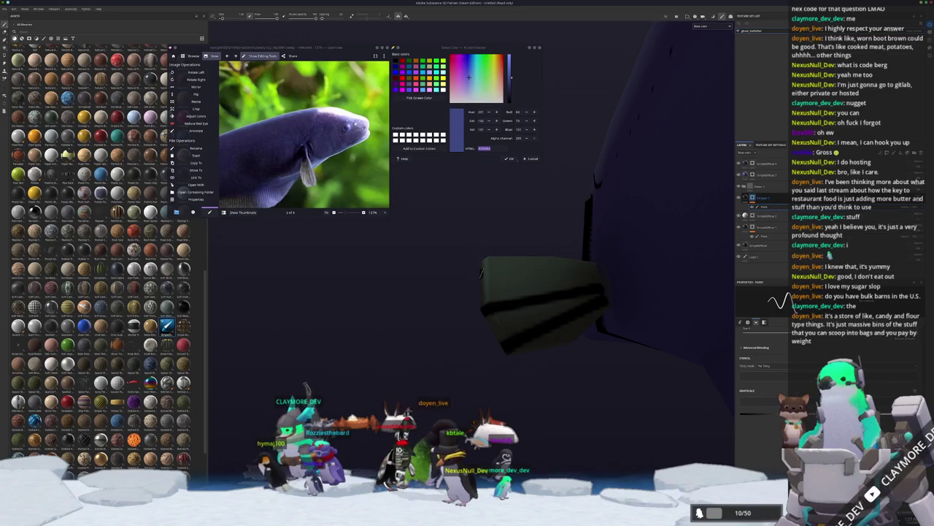
left_click(584, 270, "shift")
mouse_move(584, 270)
left_mouse_down()
mouse_move(561, 341)
mouse_move(501, 312)
mouse_move(446, 312)
mouse_move(431, 355)
left_mouse_up()
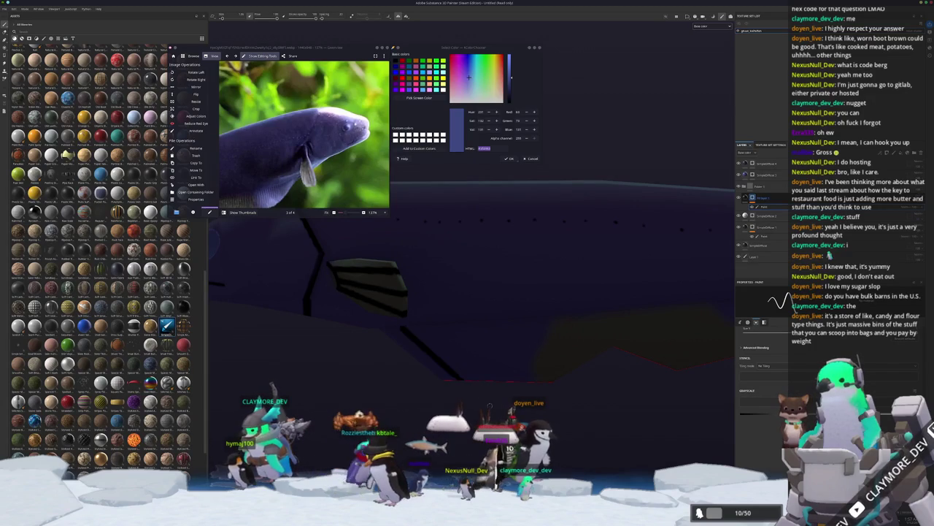
Paint a run of parallel diagonal stripes along the fish's lower body.
left_click(507, 381, "shift")
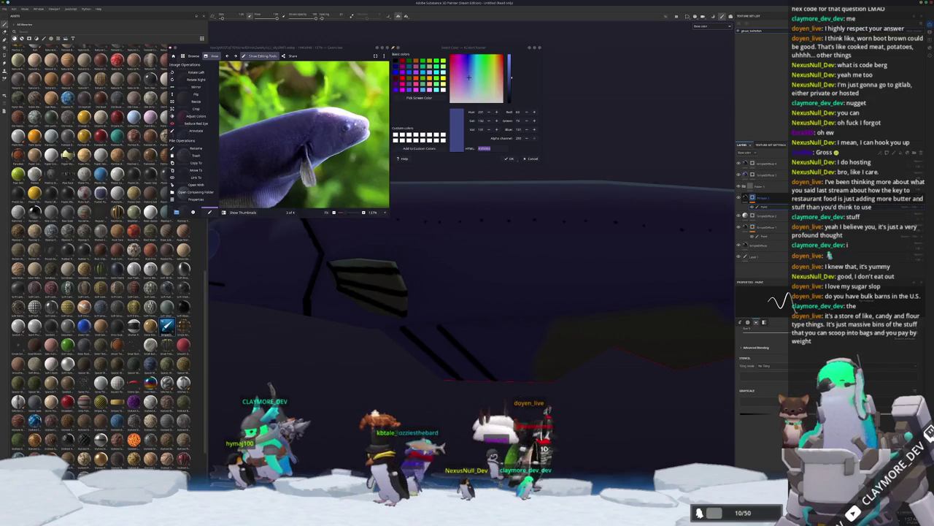
left_click(474, 331)
left_click(525, 381, "shift")
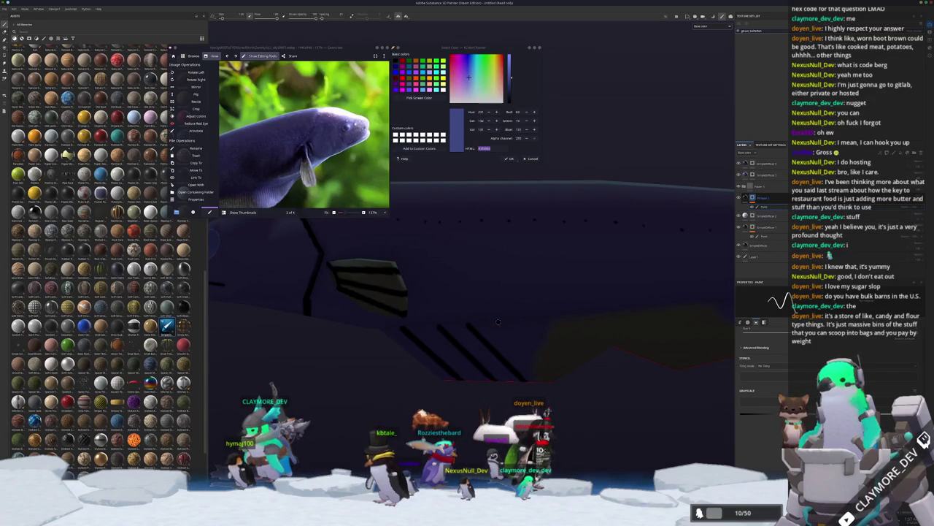
left_click(578, 391, "shift")
left_click_drag(578, 391, 400, 315)
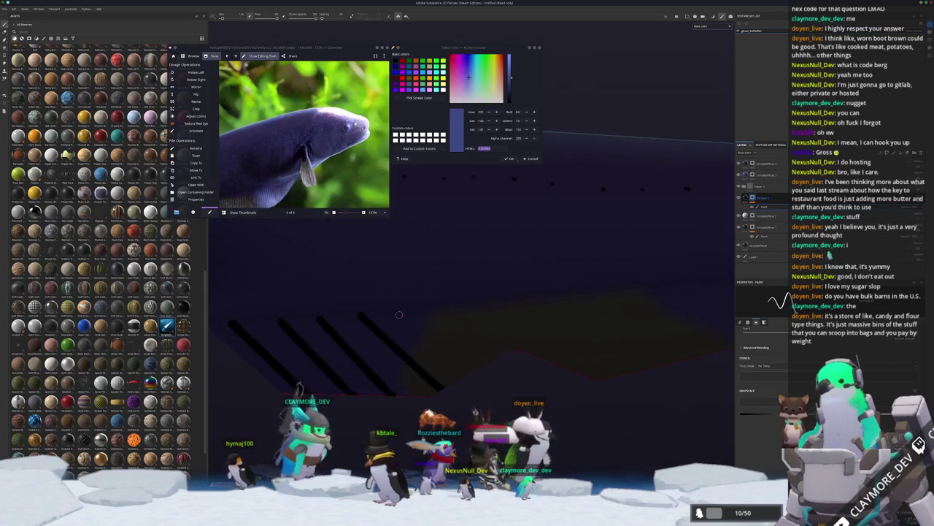
left_click(497, 382, "shift")
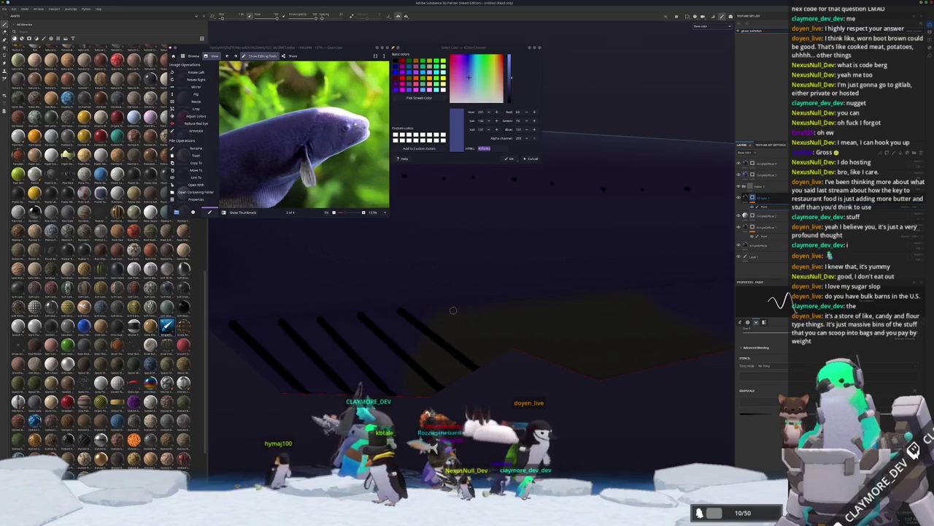
left_click_drag(503, 357, 443, 333)
left_click(522, 402, "shift")
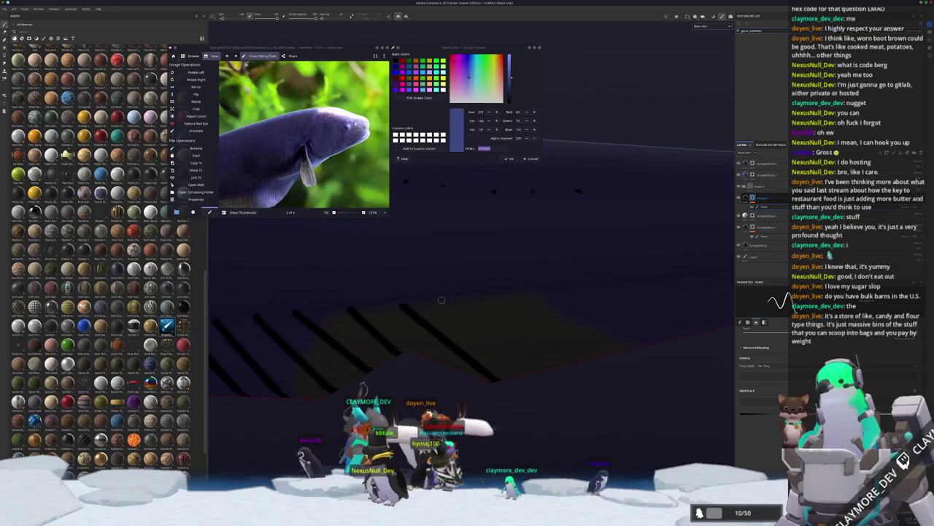
left_click(538, 367, "shift")
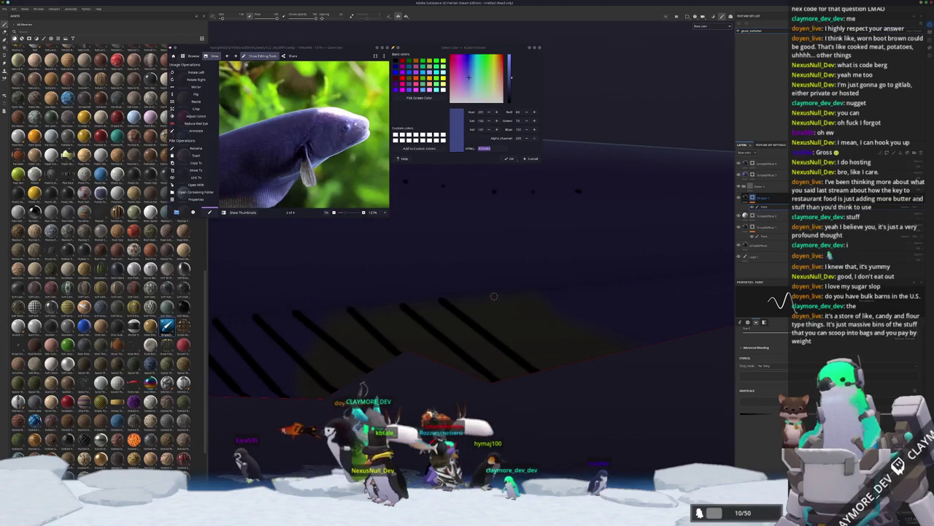
left_click_drag(518, 335, 424, 328)
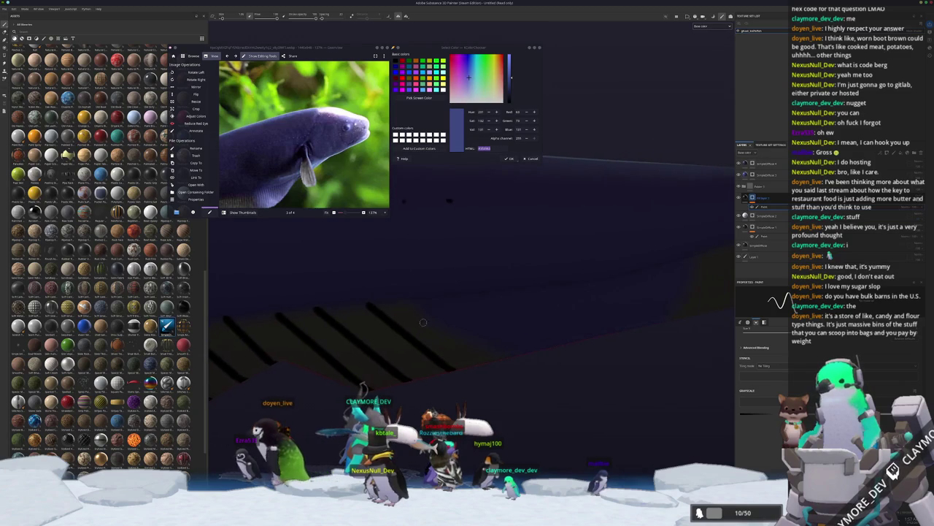
left_click_drag(518, 378, 468, 364)
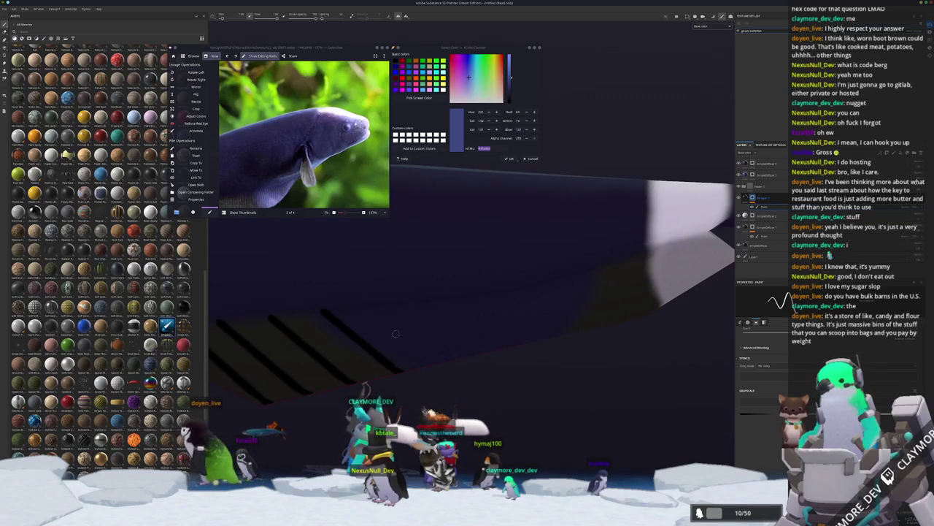
Continue the diagonal stripes toward the tail and orbit to check them side-on.
left_click(468, 364, "shift")
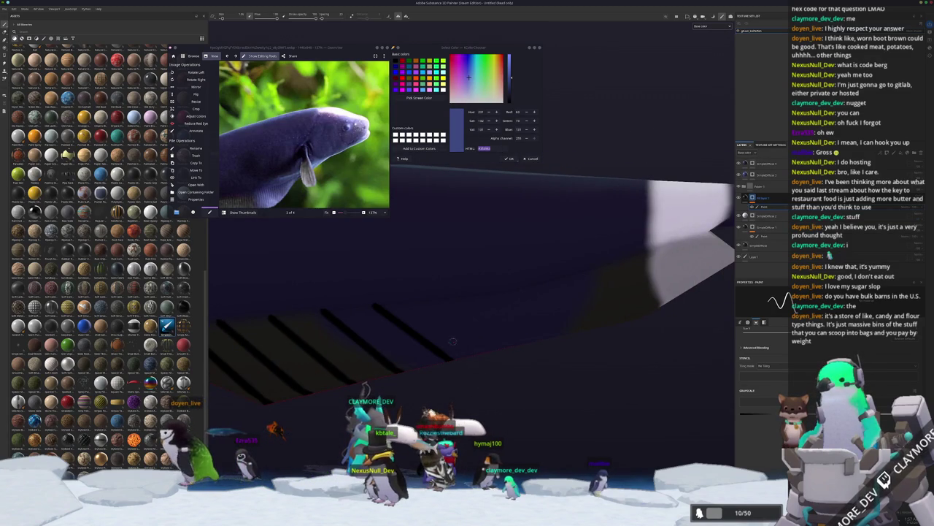
left_click(435, 298)
left_click(507, 350, "shift")
mouse_move(517, 323)
left_mouse_down()
mouse_move(450, 325)
mouse_move(474, 326)
left_mouse_up()
left_click(442, 296)
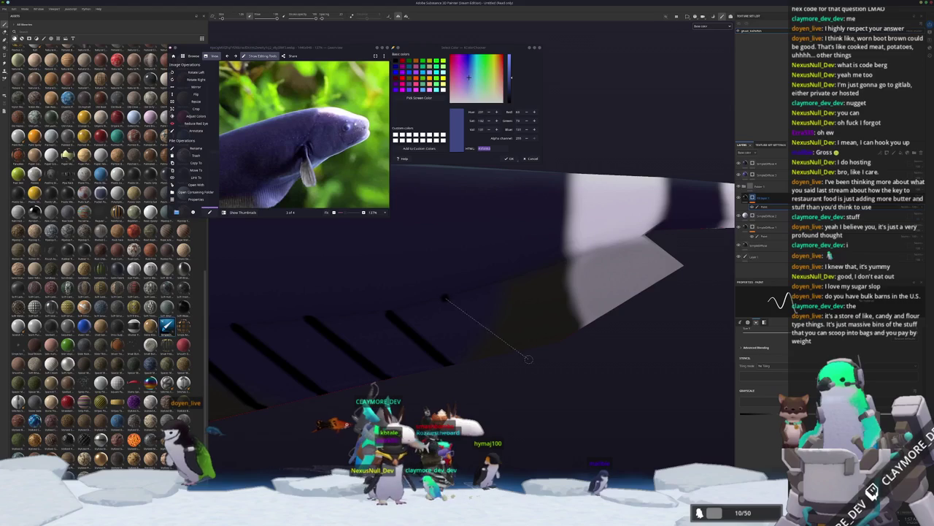
left_click(511, 349, "shift")
left_click_drag(503, 285, 459, 308)
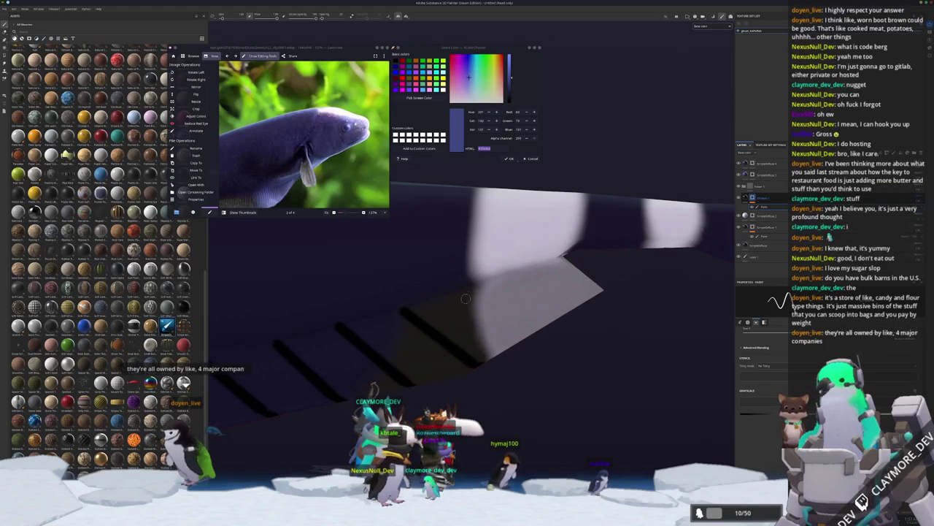
left_click(466, 291)
left_click(537, 333, "shift")
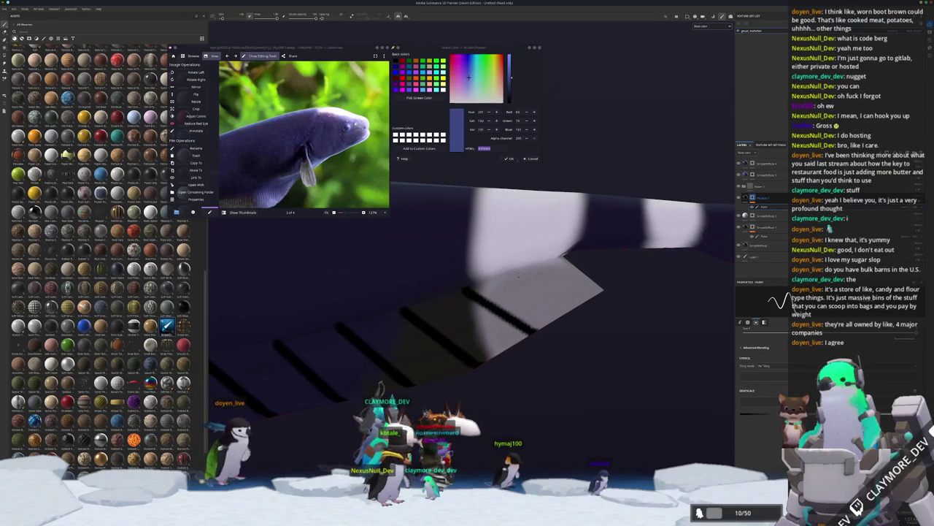
mouse_move(616, 316)
left_mouse_down()
mouse_move(538, 301)
mouse_move(456, 303)
left_mouse_up()
mouse_move(554, 308)
left_mouse_down()
mouse_move(544, 292)
mouse_move(511, 301)
mouse_move(525, 307)
left_mouse_up()
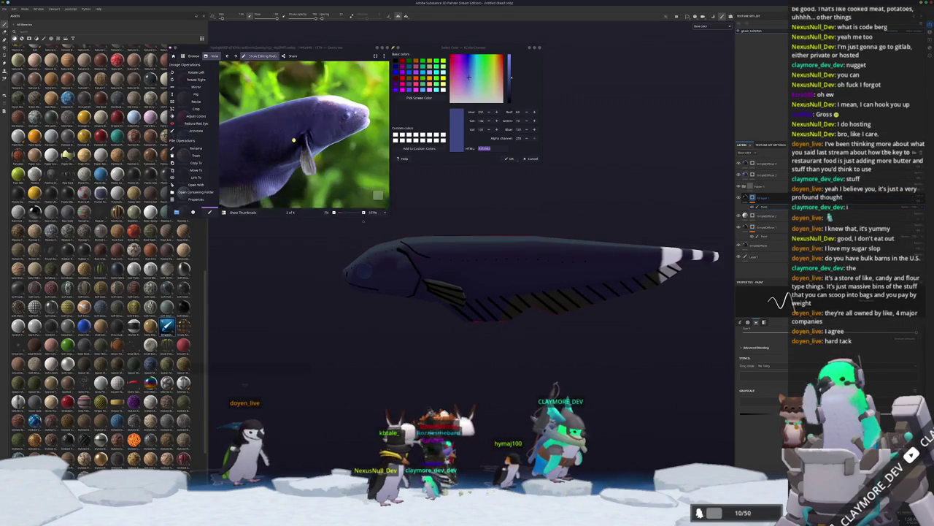
left_click_drag(608, 361, 591, 352)
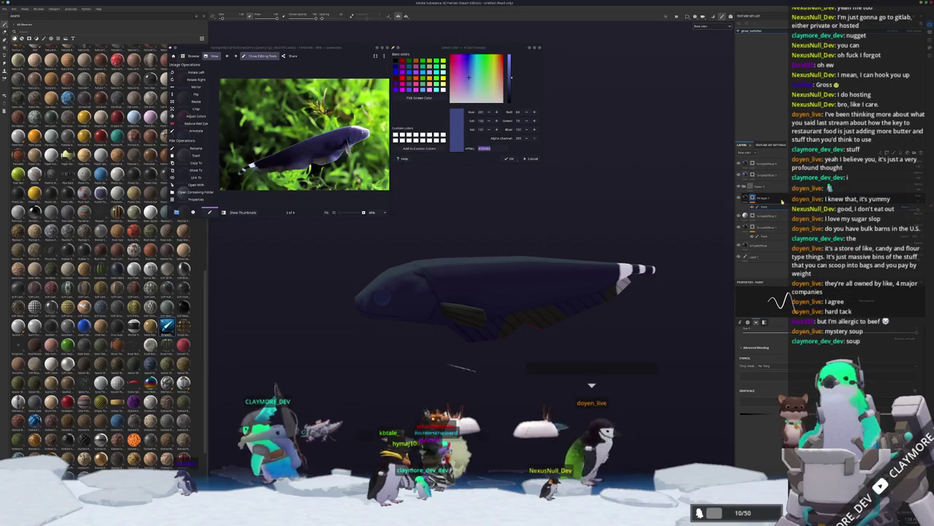
left_click(777, 187)
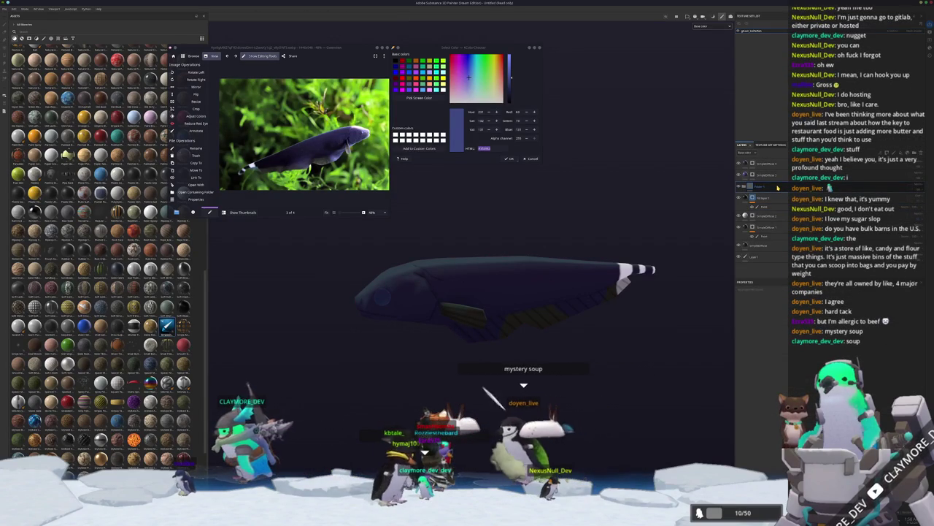
left_click(760, 201)
left_click(765, 187)
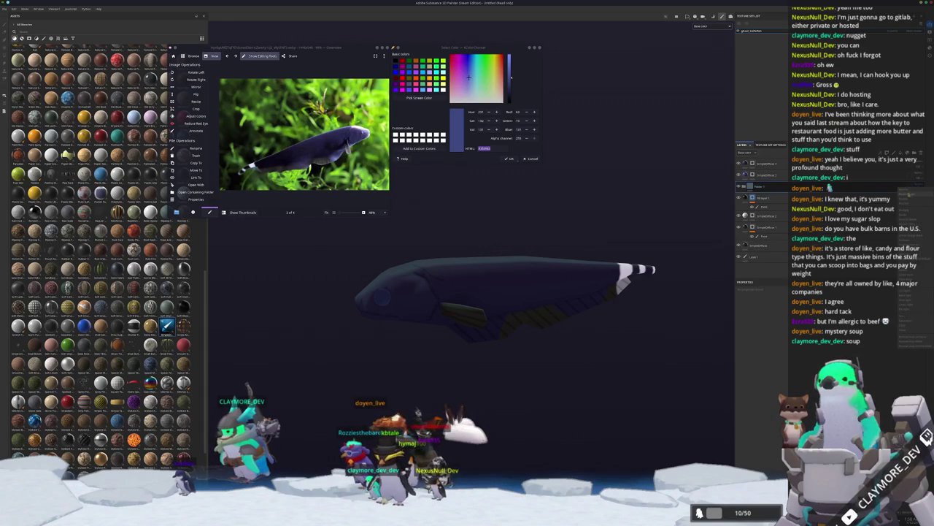
Add a filter to the painted layers folder and orbit to check the banded tail.
left_click(766, 195)
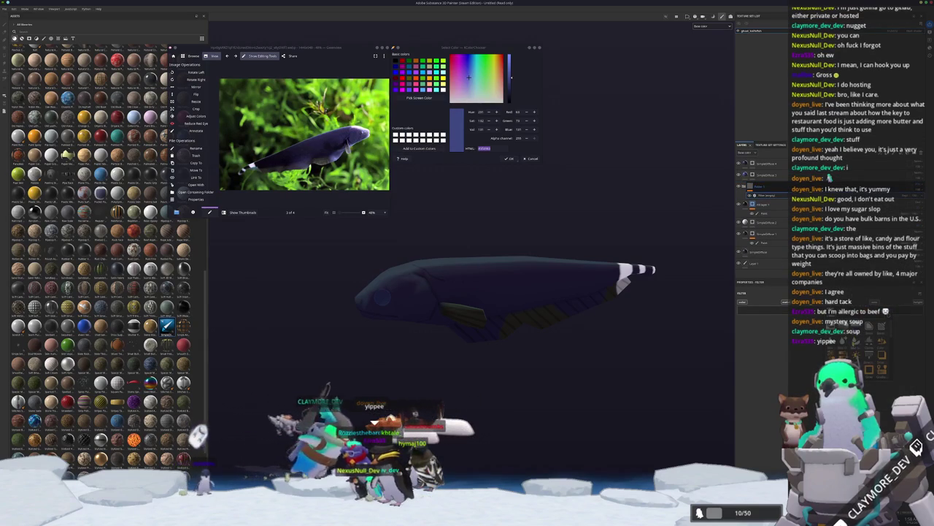
left_click_drag(592, 394, 506, 366)
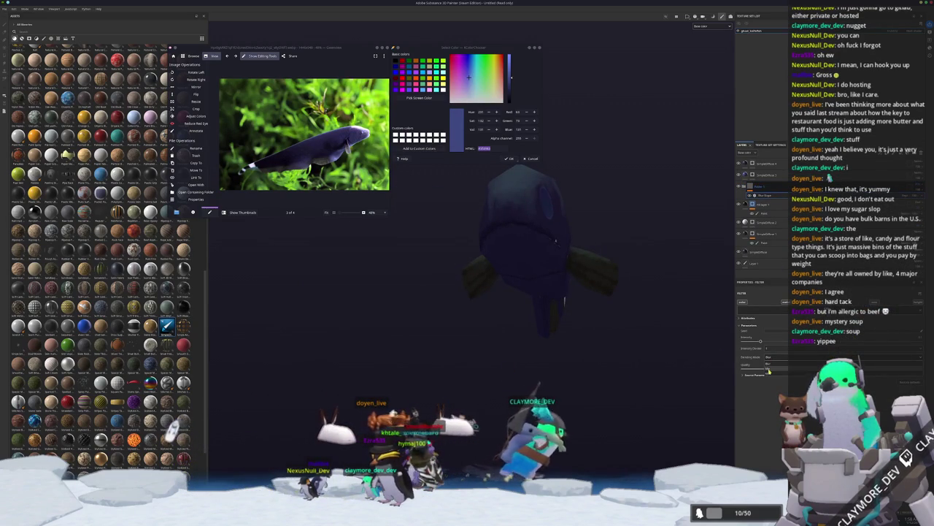
left_click_drag(654, 339, 548, 429)
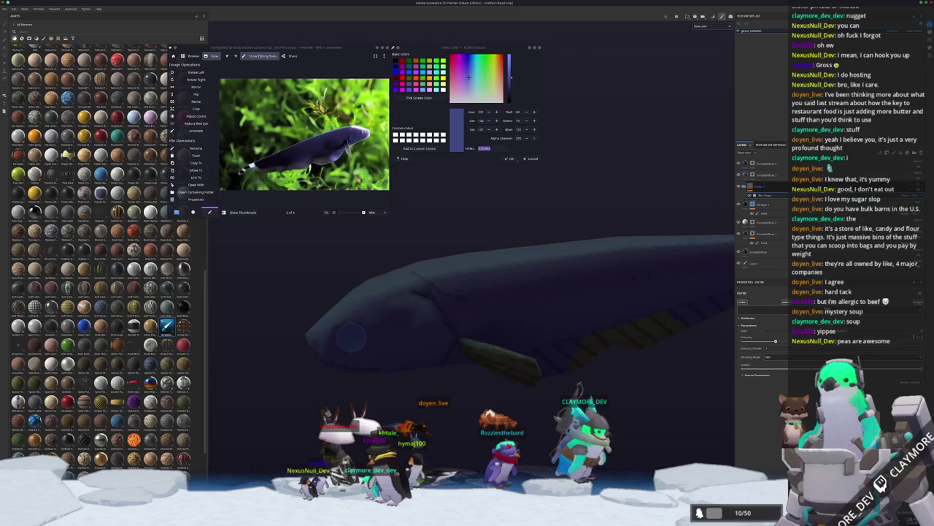
left_click_drag(511, 307, 511, 263)
mouse_move(555, 350)
left_mouse_down()
mouse_move(596, 352)
mouse_move(552, 359)
left_mouse_up()
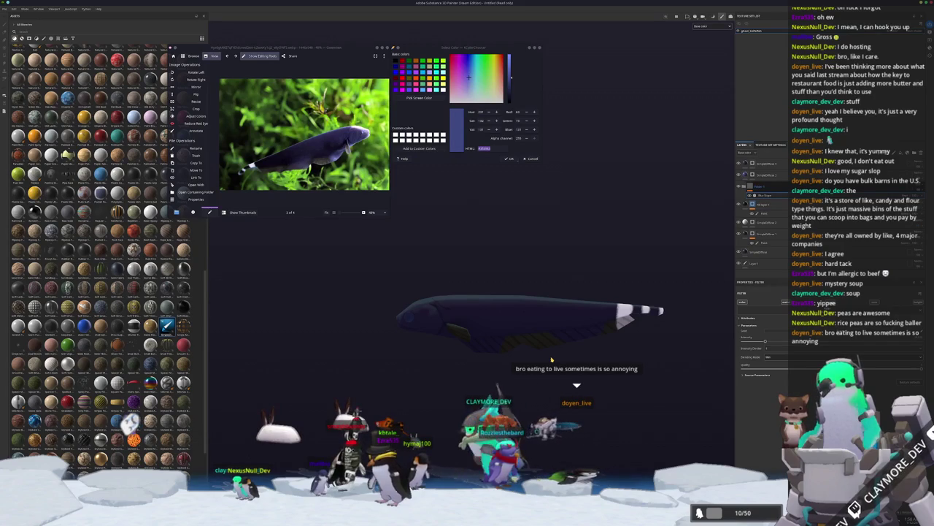
Save the texturing project as ghost_knifefish in the chosen project folder.
scroll(546, 358, "up", 3)
left_click_drag(540, 356, 586, 334)
key("ctrl+s")
left_click_drag(477, 192, 635, 169)
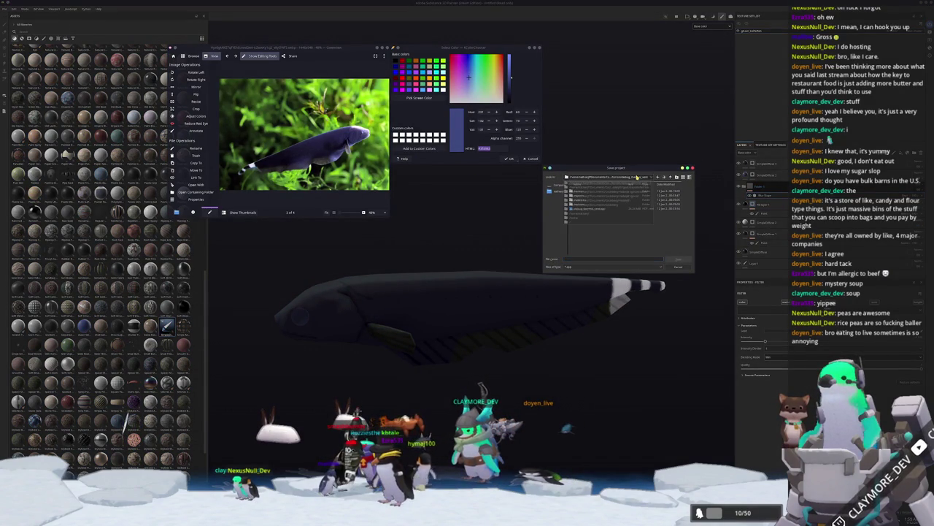
left_click(637, 178)
left_click(627, 213)
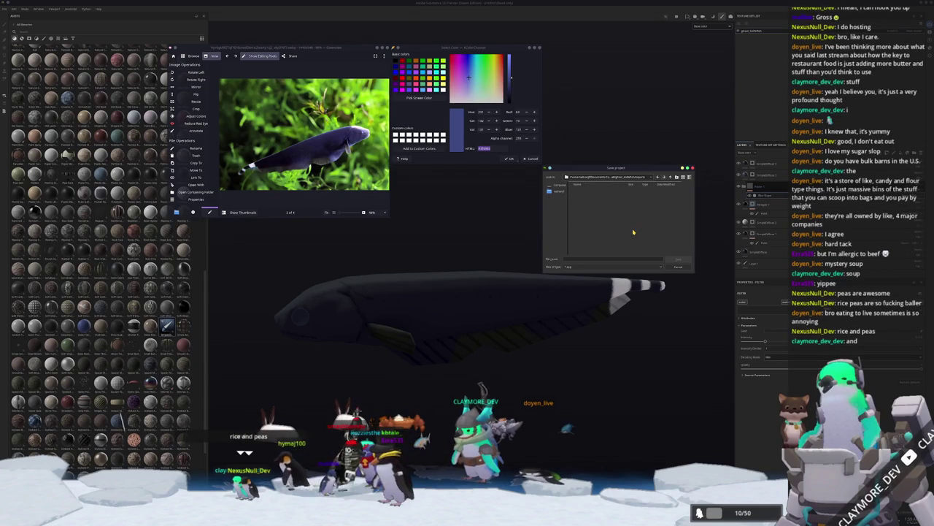
left_click(670, 178)
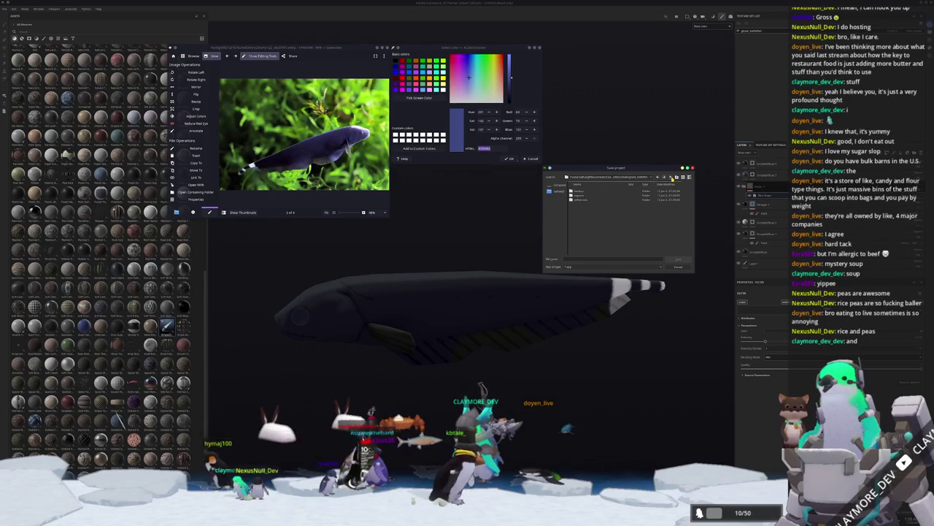
left_click(611, 257)
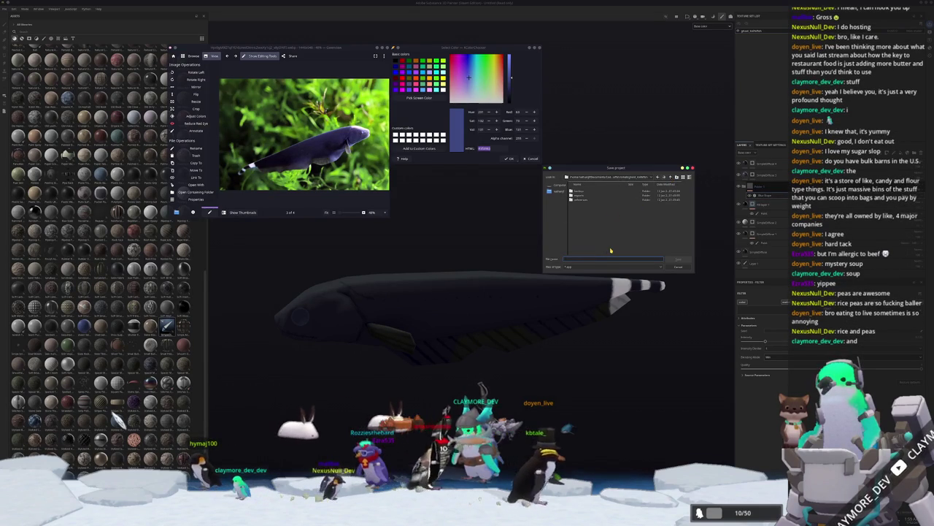
type("ghost_bodyfish")
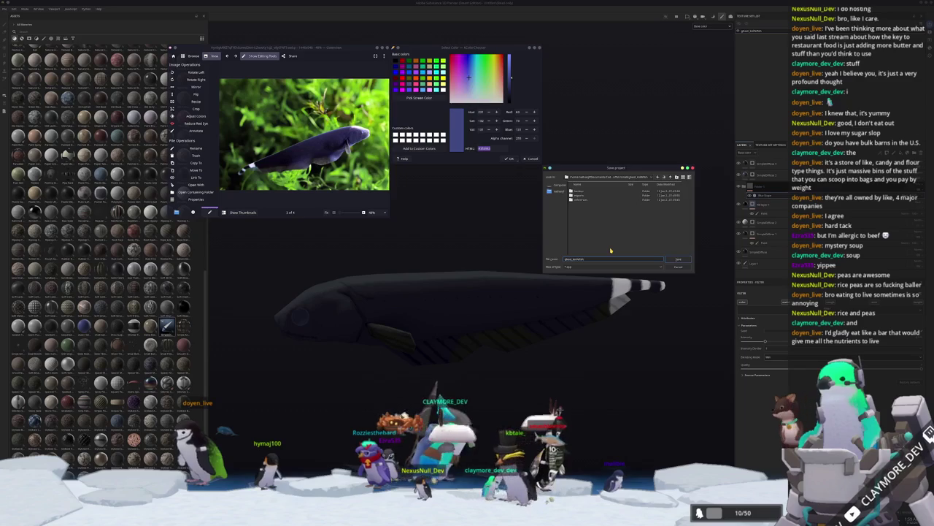
key("Return")
scroll(611, 251, "down", 2)
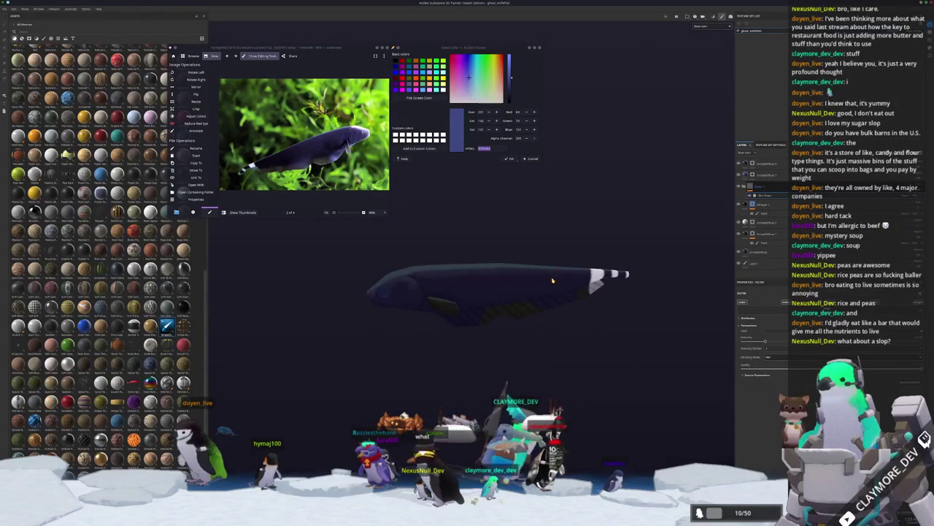
Export the fish textures into a newly created folder inside the chosen export directory.
key("ctrl+shift+e")
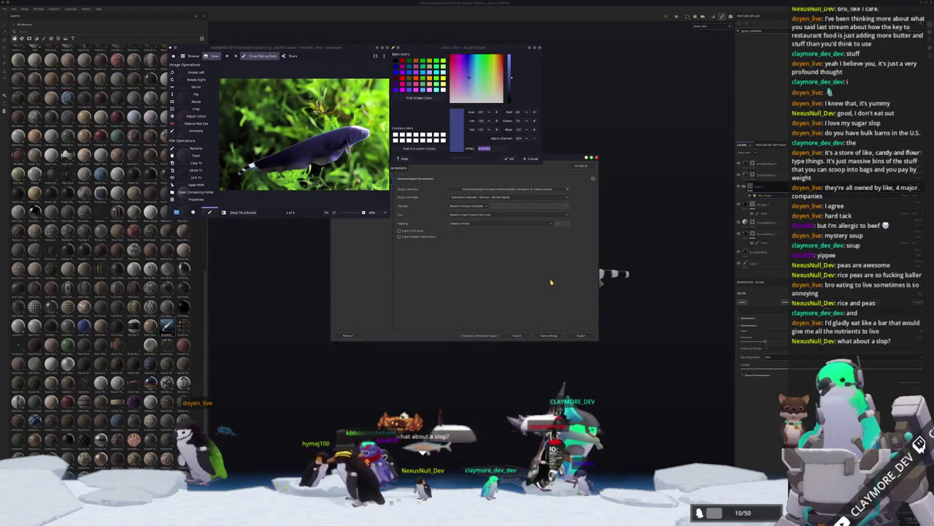
left_click_drag(555, 161, 616, 224)
left_click(513, 253)
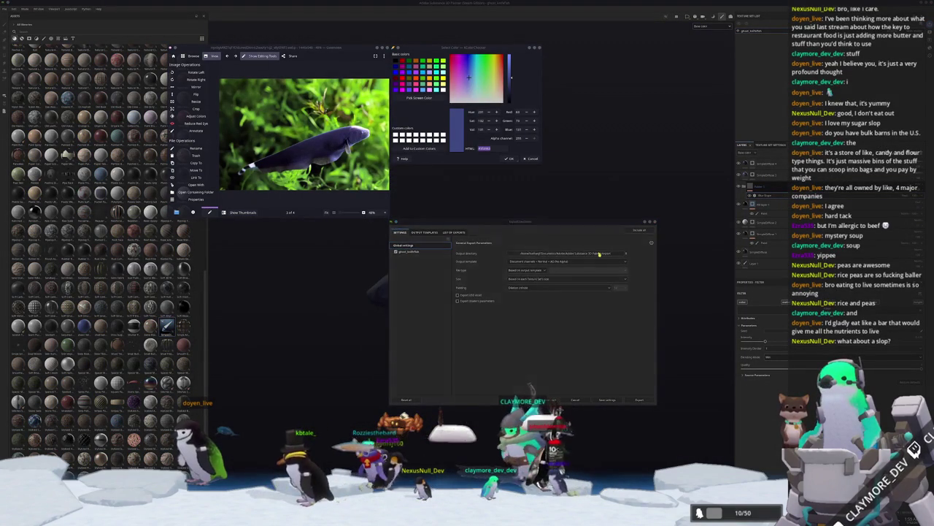
left_click(457, 211)
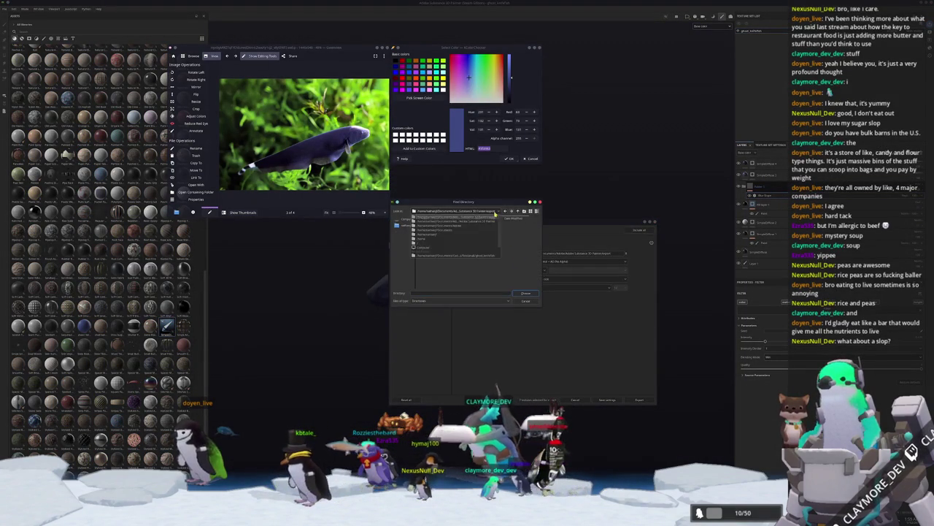
left_click(480, 251)
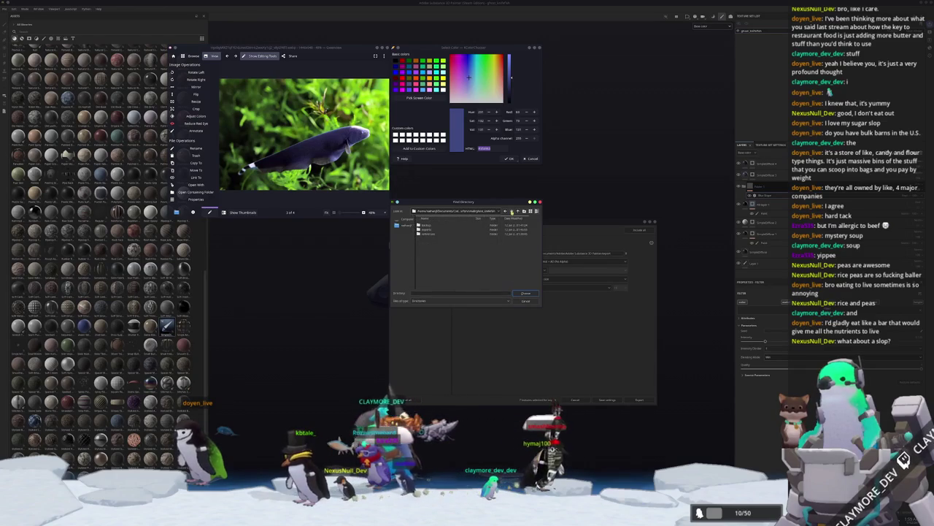
type("ad")
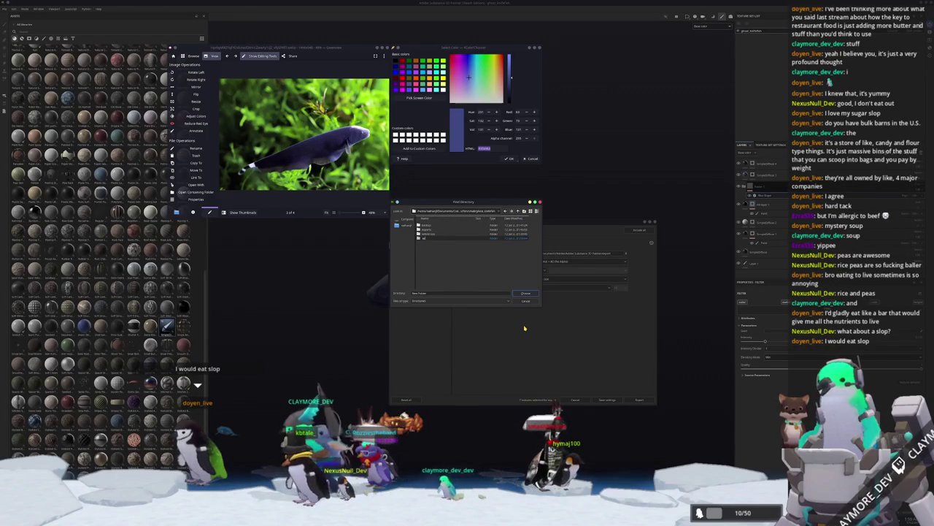
key("Return")
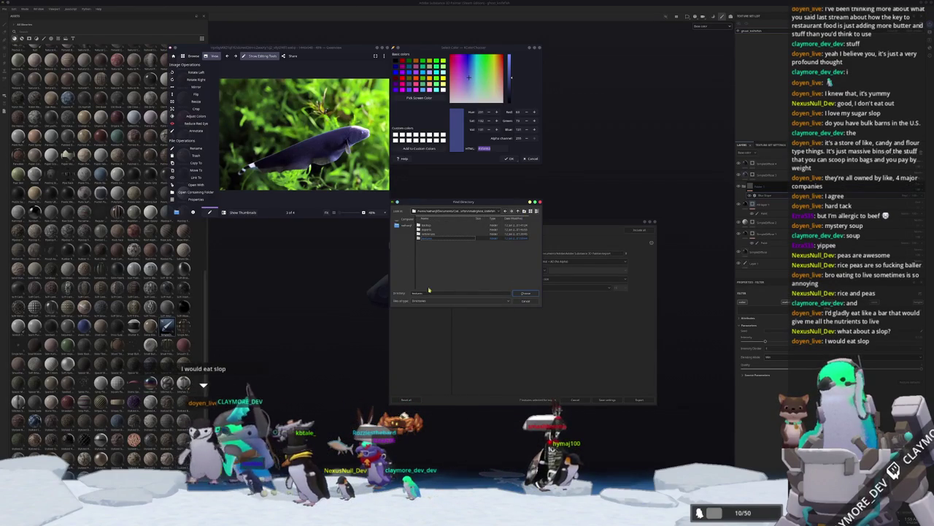
double_click(441, 239)
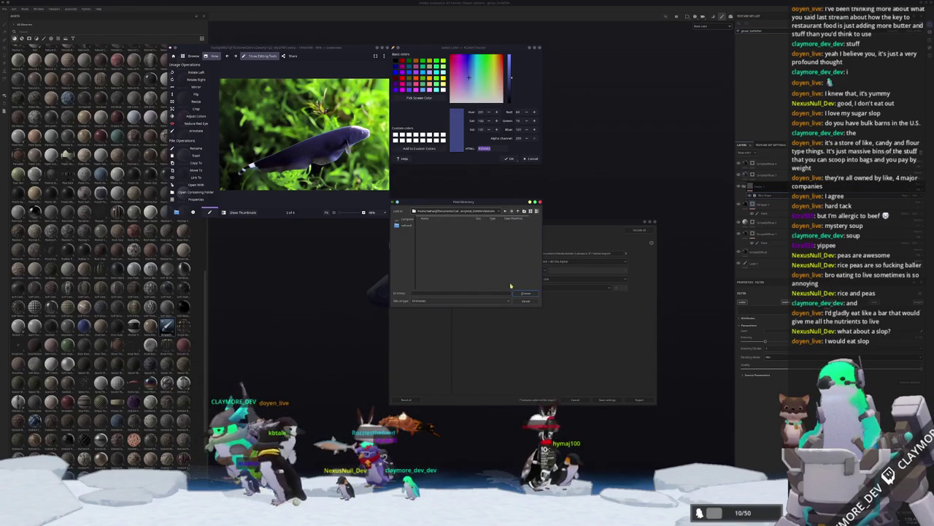
left_click(525, 293)
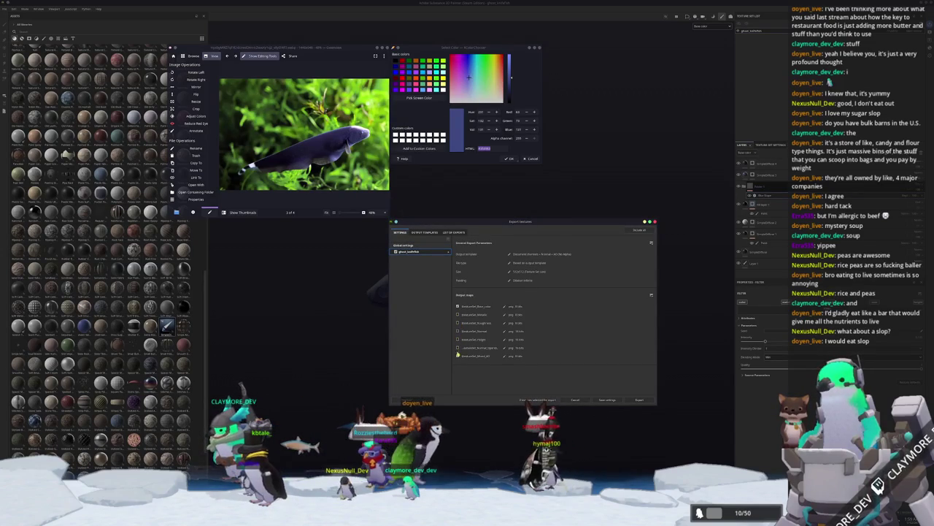
left_click(650, 400)
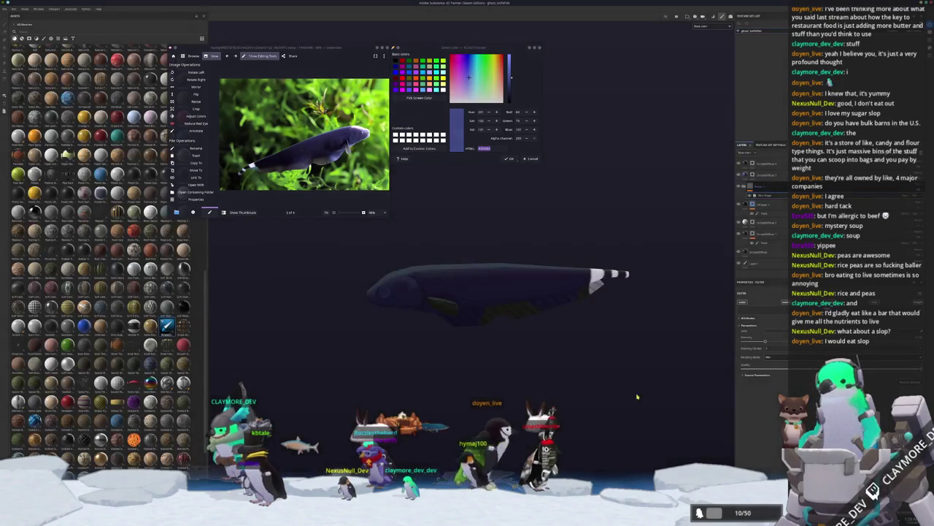
Rotate the fish to inspect it and reopen the texture export settings.
mouse_move(637, 353)
left_mouse_down()
mouse_move(599, 377)
mouse_move(646, 370)
mouse_move(531, 388)
mouse_move(626, 395)
mouse_move(581, 395)
left_mouse_up()
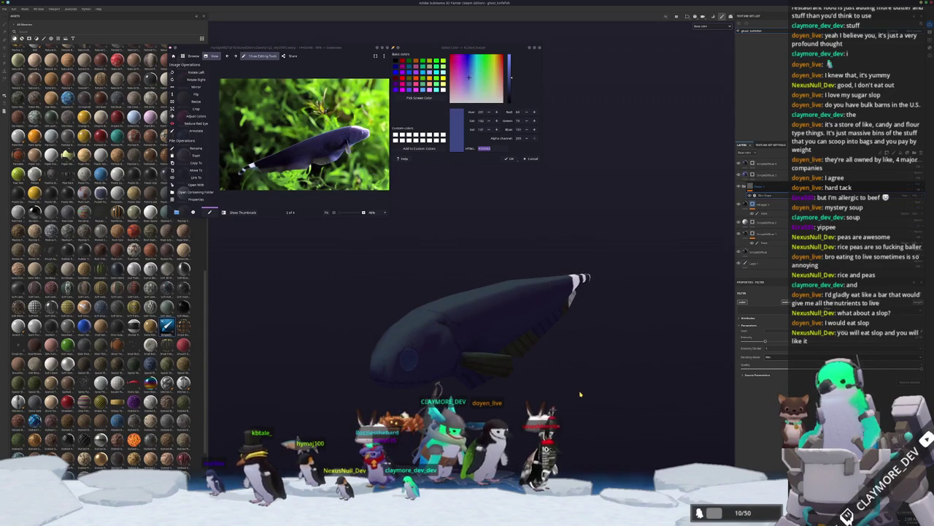
key("ctrl+shift+e")
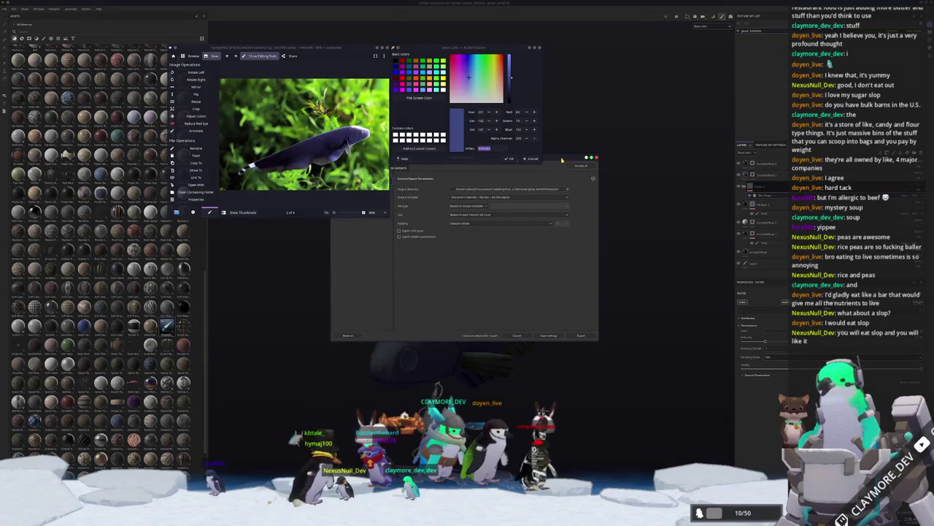
left_click_drag(562, 159, 649, 200)
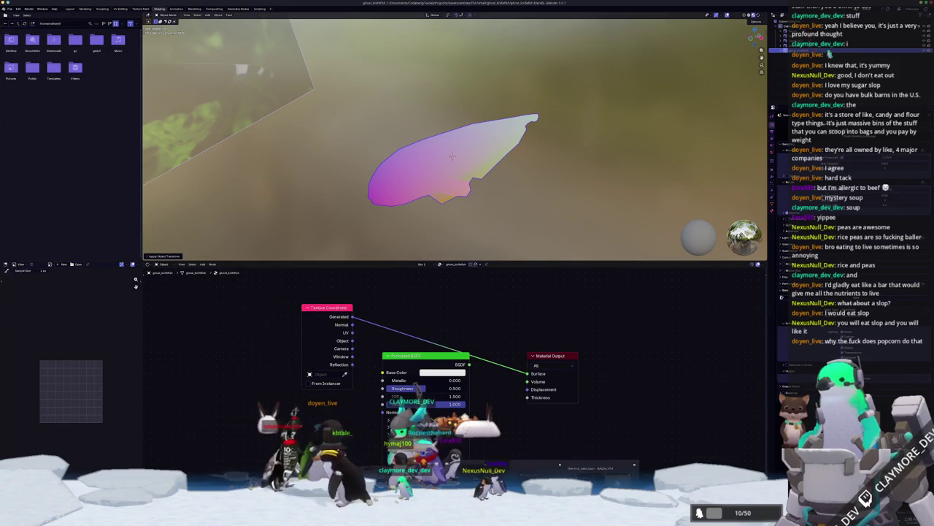
key("alt+Tab")
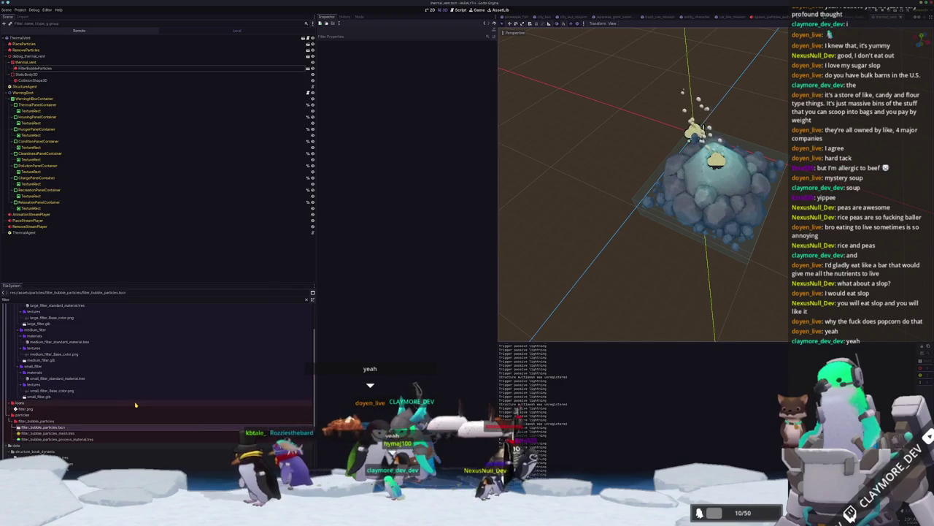
Collapse the filter and structure data folders in the FileSystem dock.
scroll(136, 406, "down", 5)
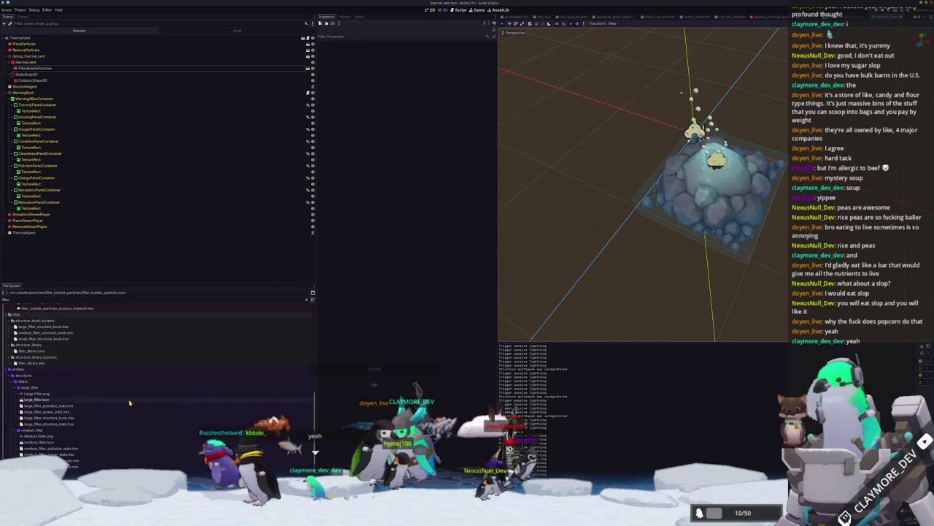
left_click(17, 388)
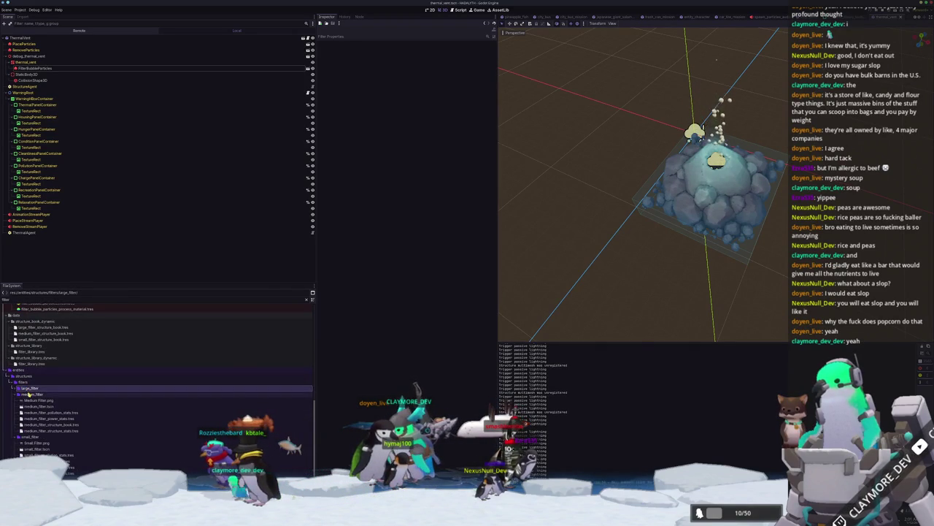
left_click(30, 393)
scroll(28, 395, "up", 2)
left_click(29, 436)
scroll(33, 430, "up", 2)
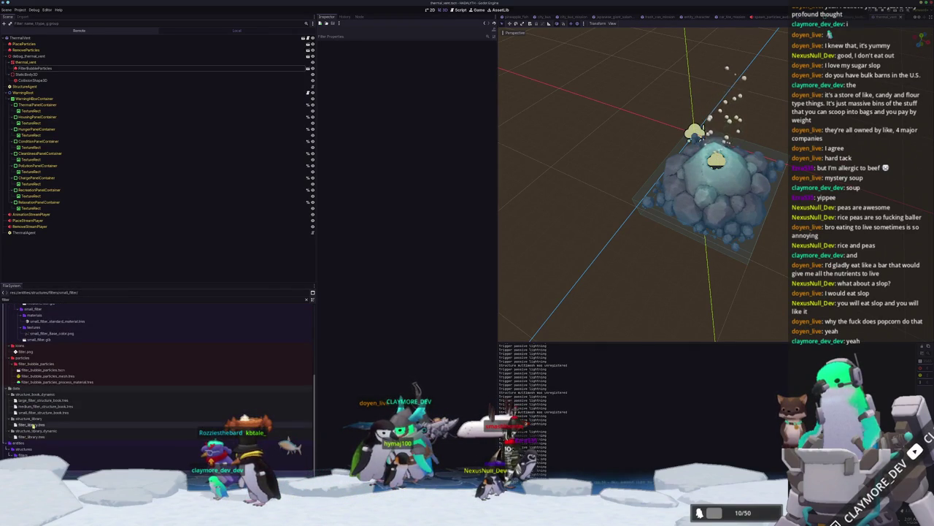
double_click(33, 394)
double_click(29, 418)
double_click(28, 430)
Expand res://entities/fish/small in the FileSystem dock.
scroll(29, 431, "up", 5)
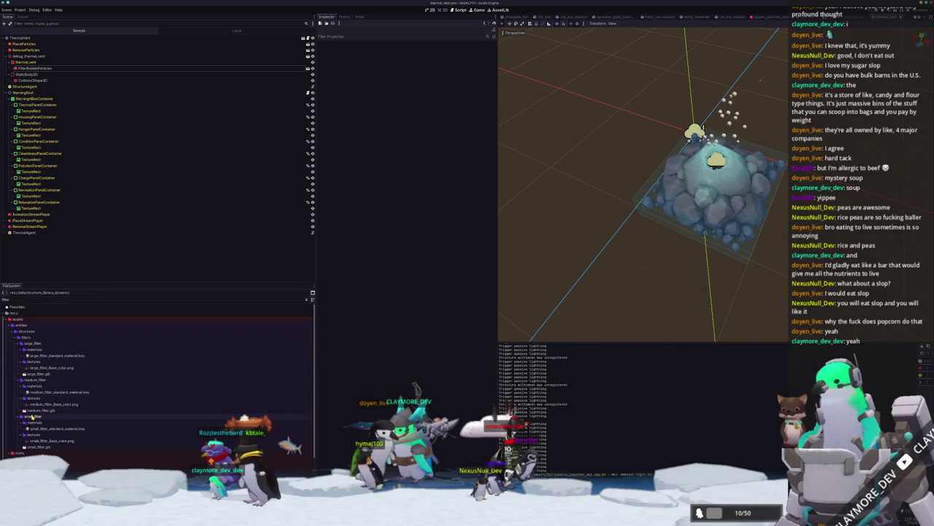
scroll(33, 416, "down", 4)
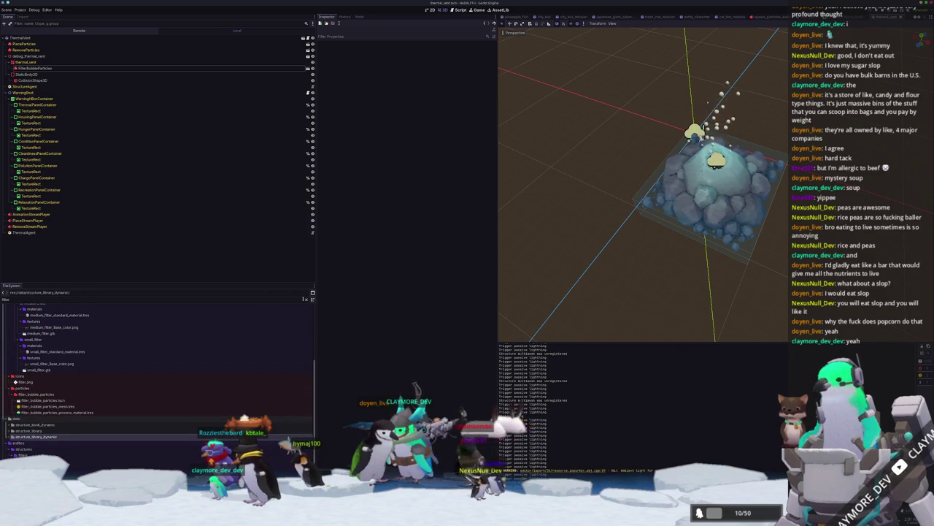
scroll(26, 409, "down", 5)
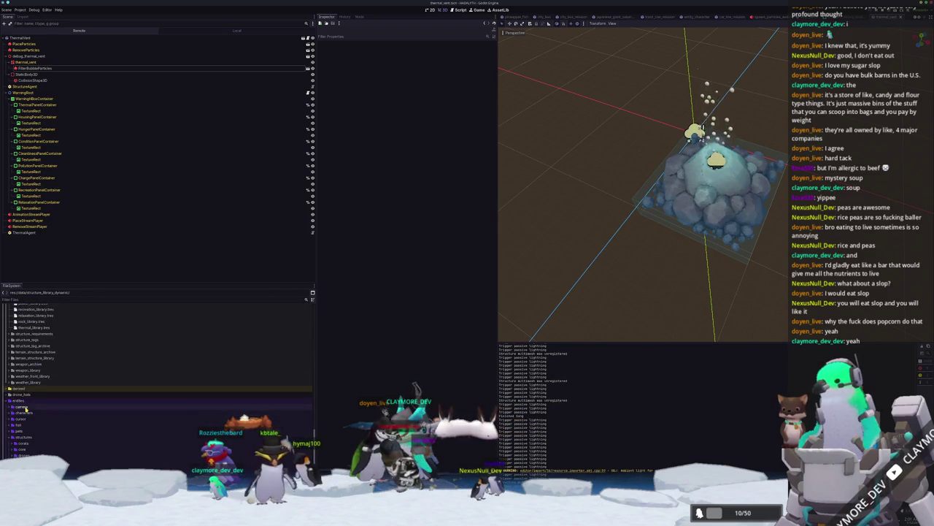
scroll(26, 409, "down", 3)
double_click(19, 373)
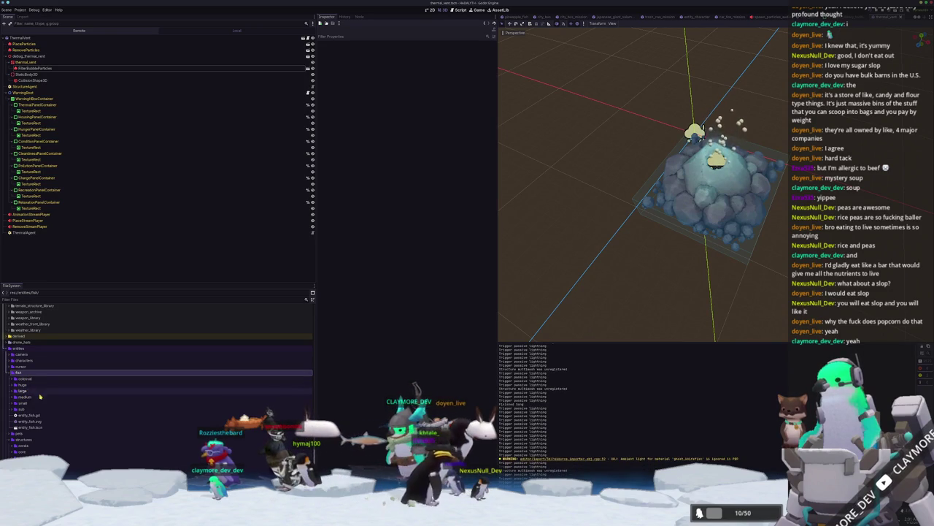
double_click(21, 403)
scroll(46, 417, "down", 4)
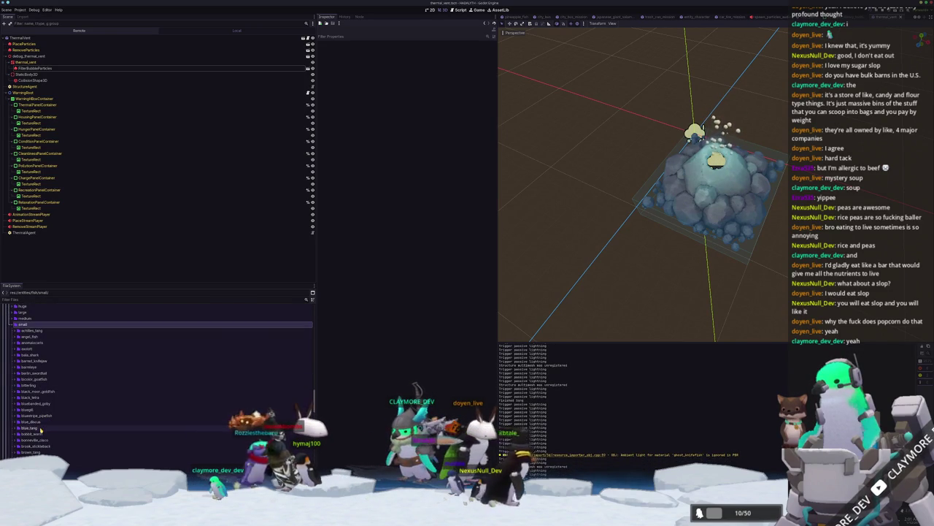
key("alt+Tab")
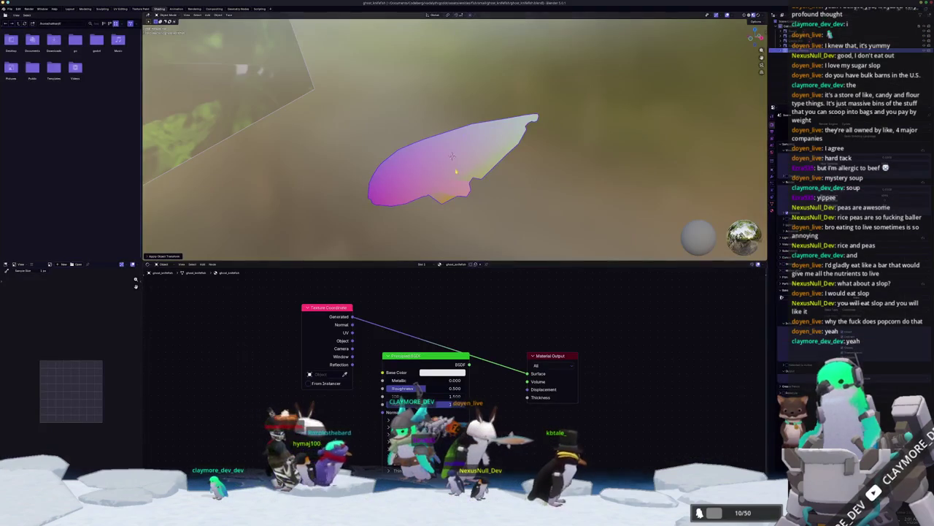
Scale the fish mesh down and apply the scale so it reads 1.000.
key("n")
left_click_drag(669, 115, 669, 119)
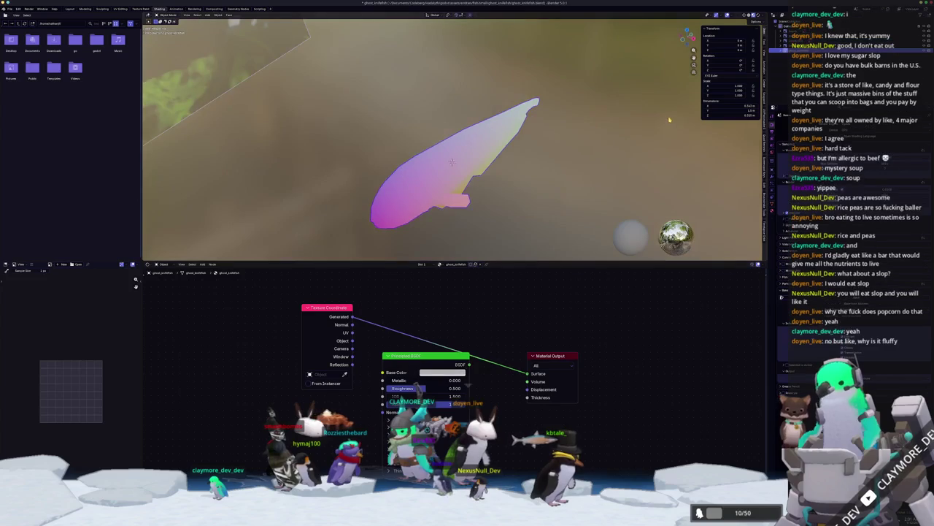
key("s")
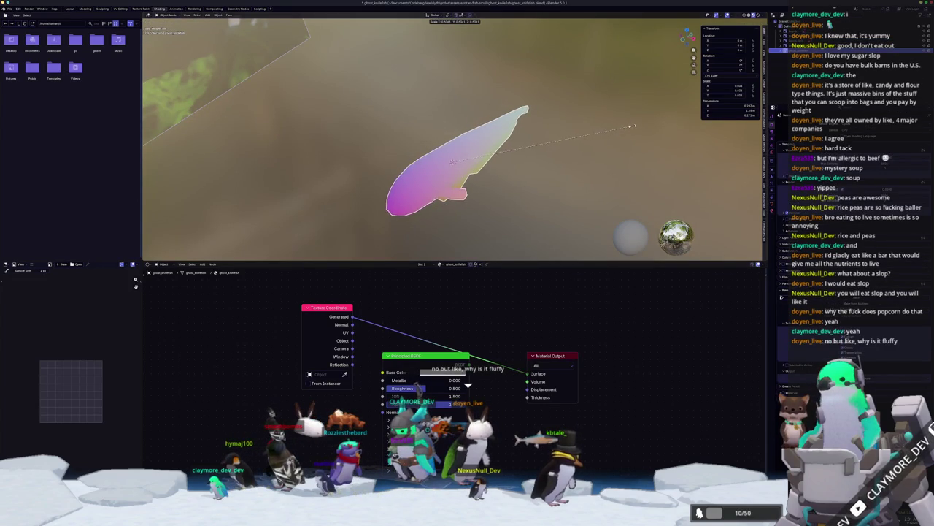
left_click(632, 126)
key("ctrl+a")
left_click(632, 126)
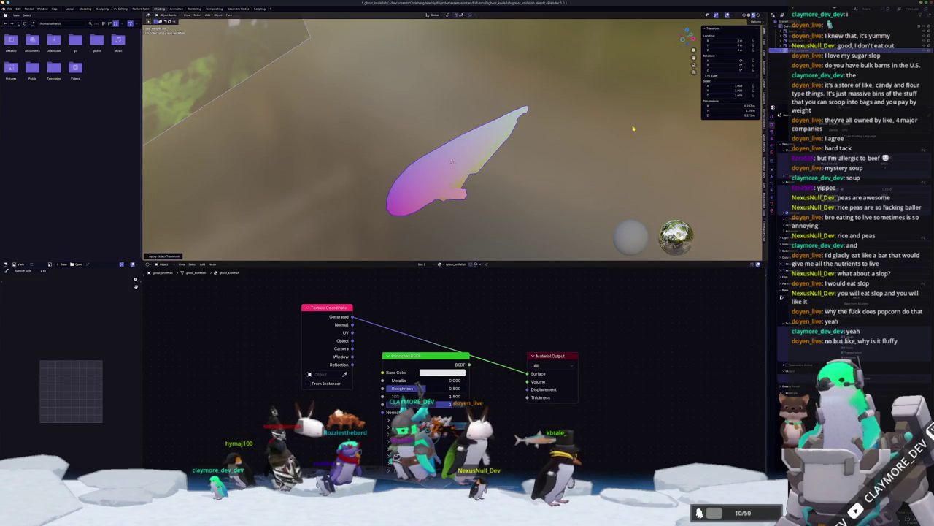
Export the fish mesh as a Wavefront (.obj) file.
left_click(7, 10)
mouse_move(22, 88)
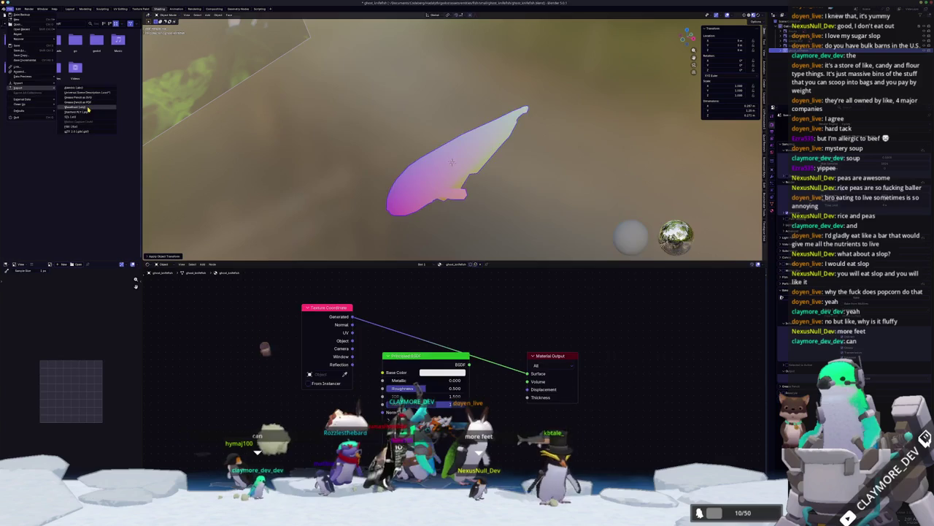
left_click(86, 108)
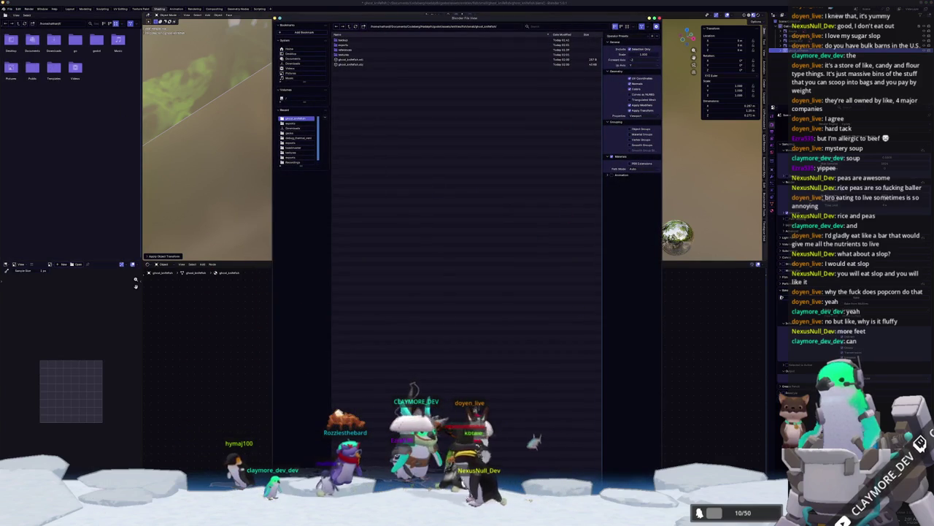
key("Return")
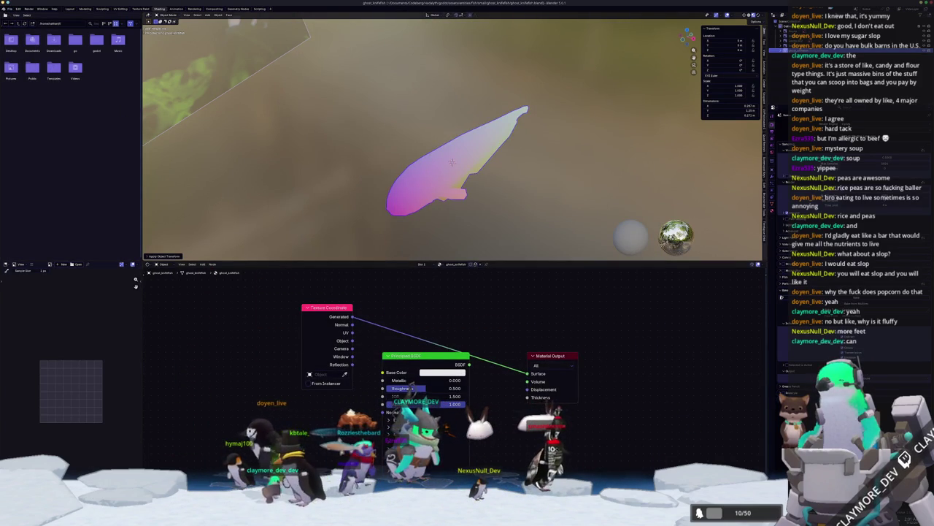
key("alt+Tab")
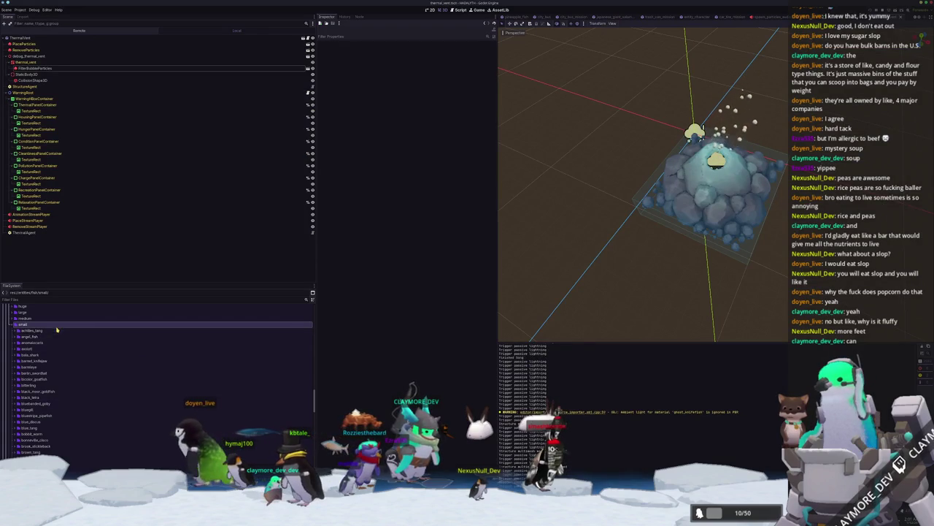
Duplicate the ghost_shark fish folder as ghost_knifefish.
scroll(44, 368, "down", 2)
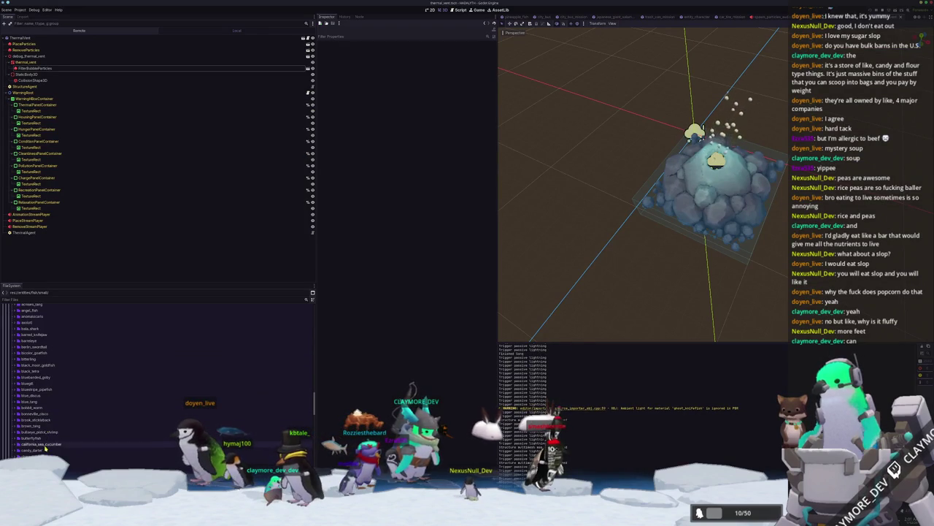
scroll(46, 449, "down", 2)
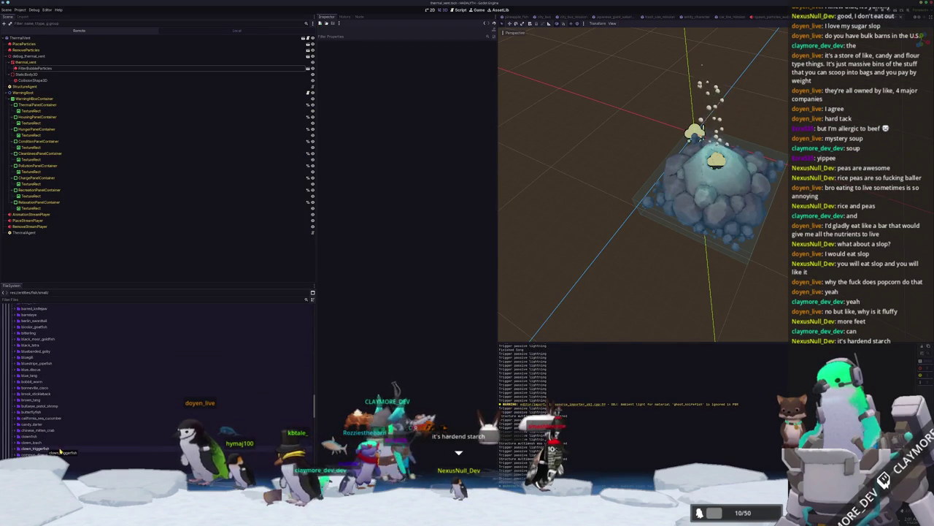
scroll(64, 447, "down", 5)
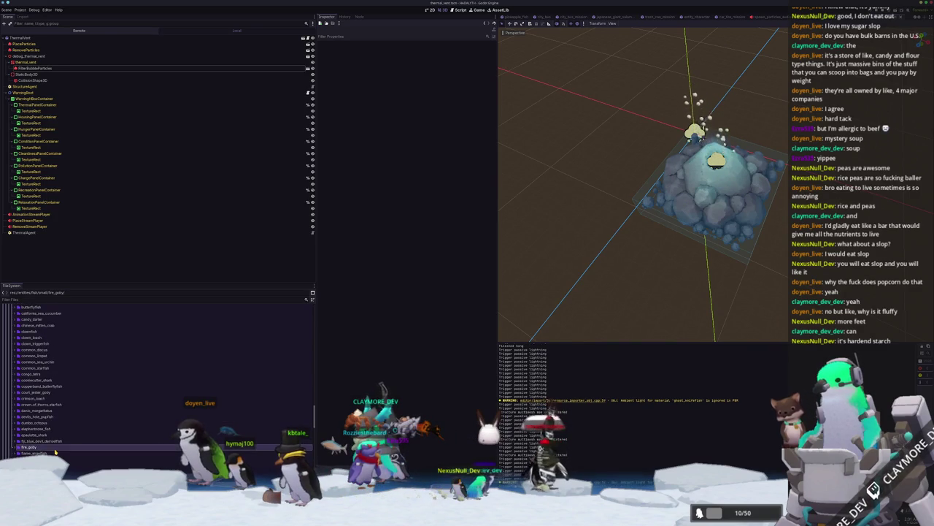
left_click(36, 452)
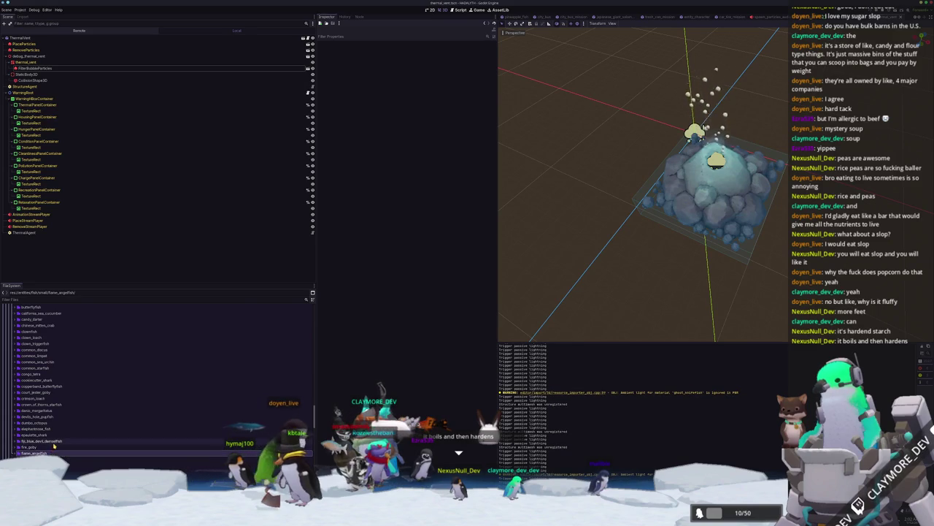
scroll(79, 467, "down", 3)
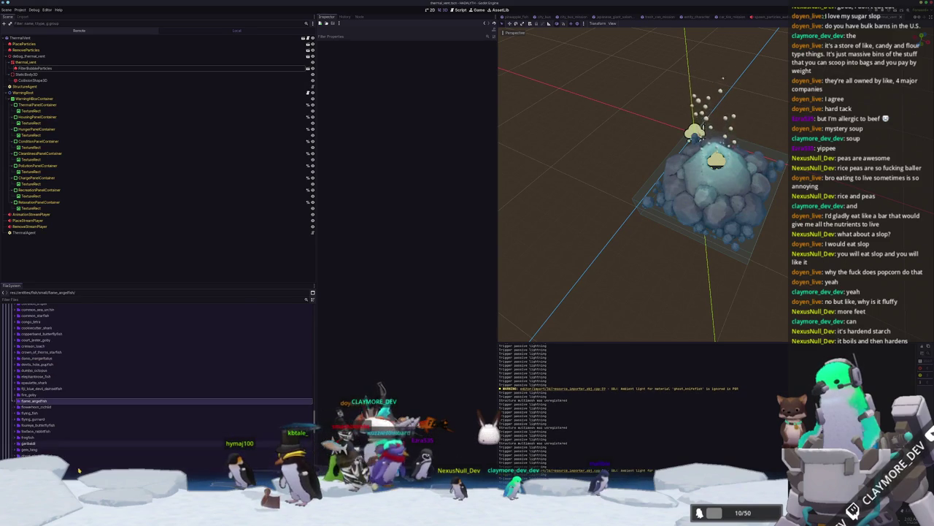
scroll(81, 462, "up", 10)
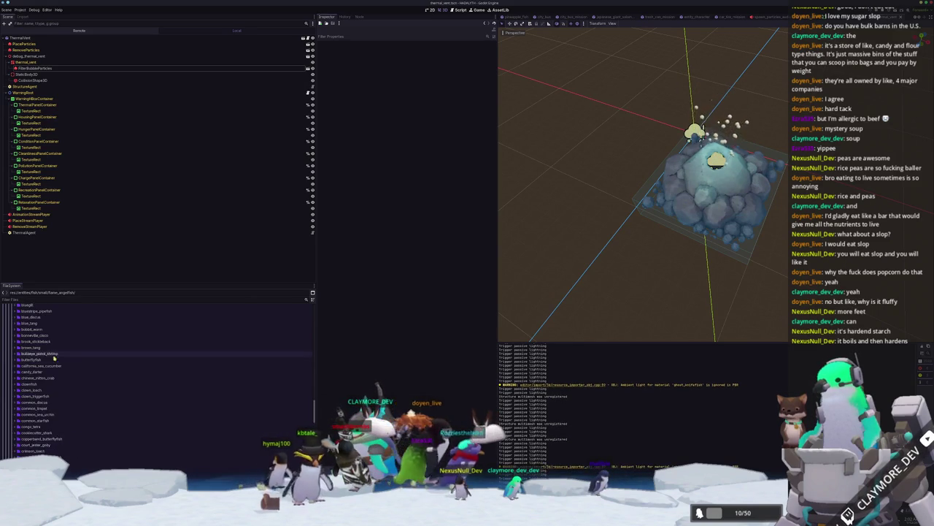
scroll(60, 348, "down", 10)
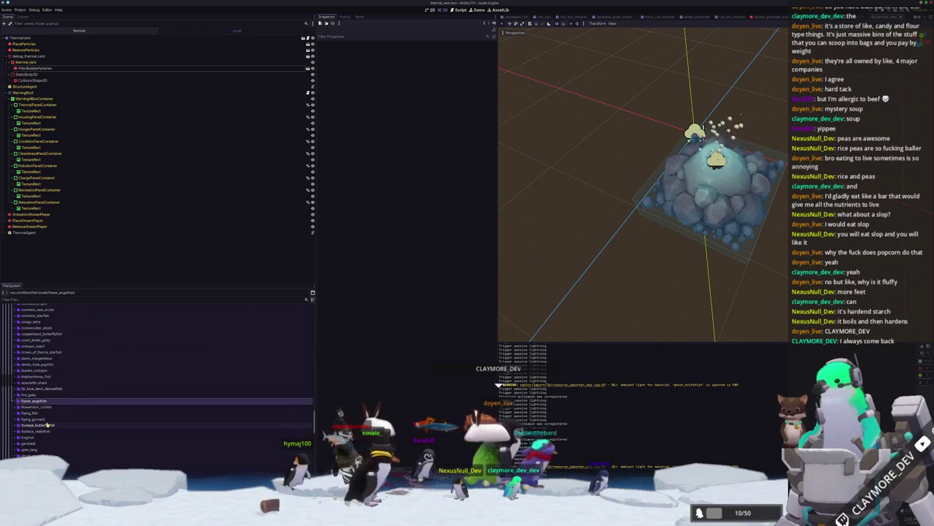
scroll(48, 412, "down", 2)
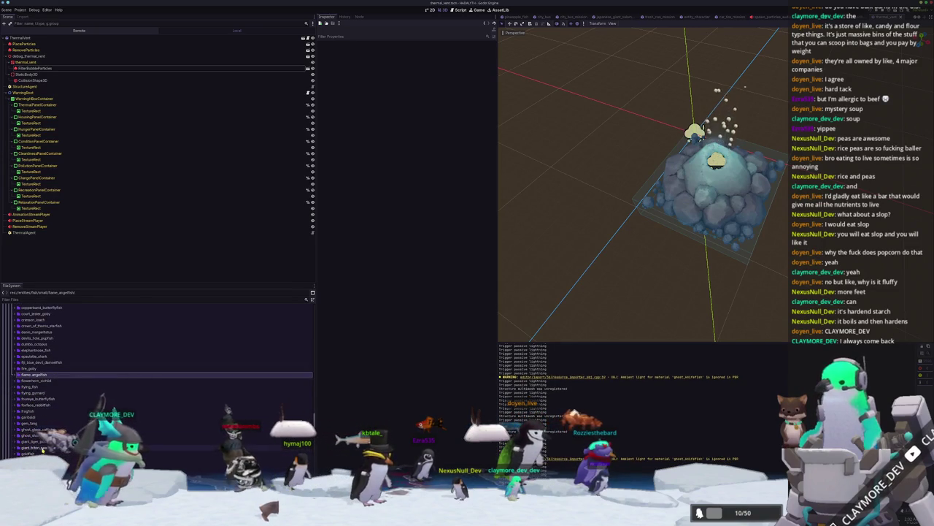
left_click(95, 435)
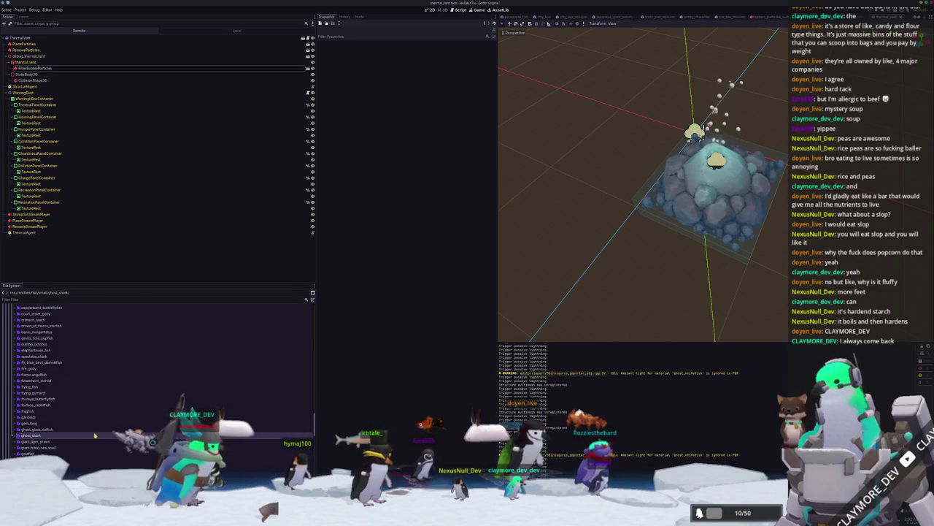
key("ctrl+d")
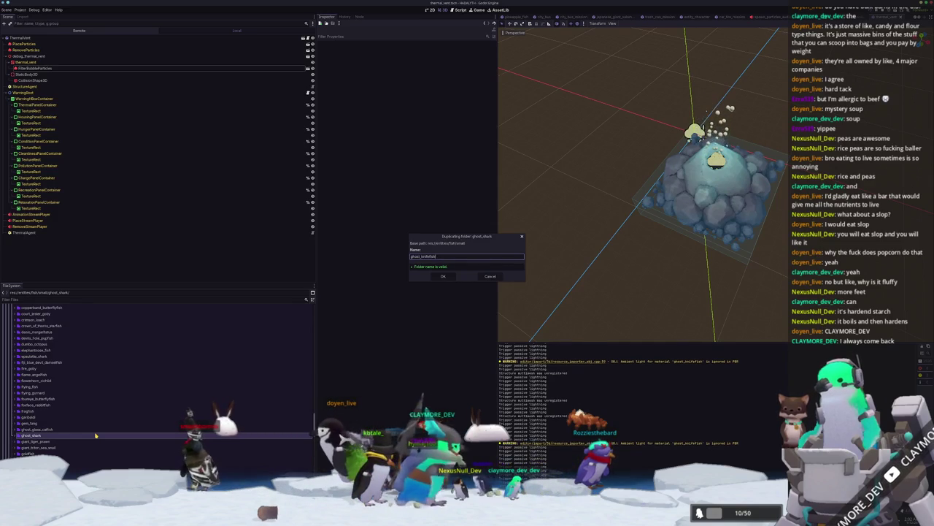
key("Return")
Rename the copied scene file inside it to ghost_knifefish.tscn.
double_click(51, 435)
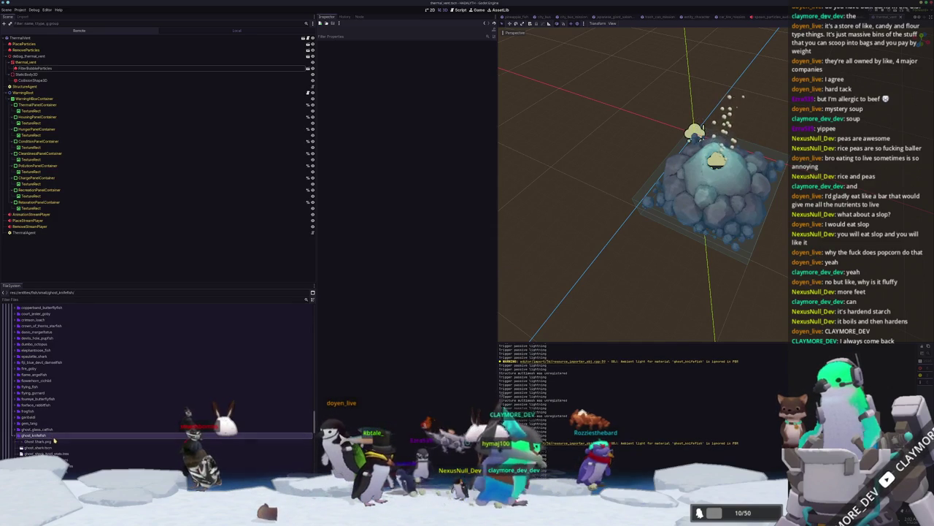
left_click(54, 446)
type("ghost_knifefish")
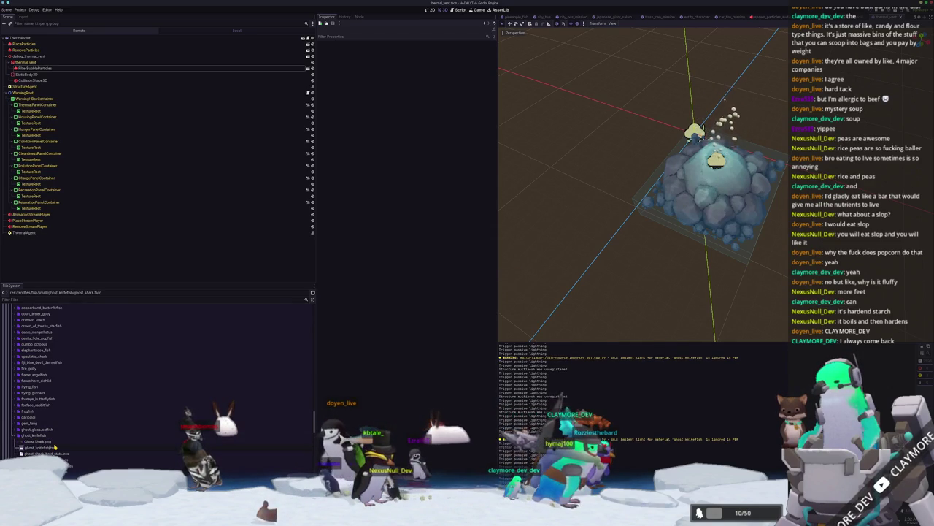
key("Return")
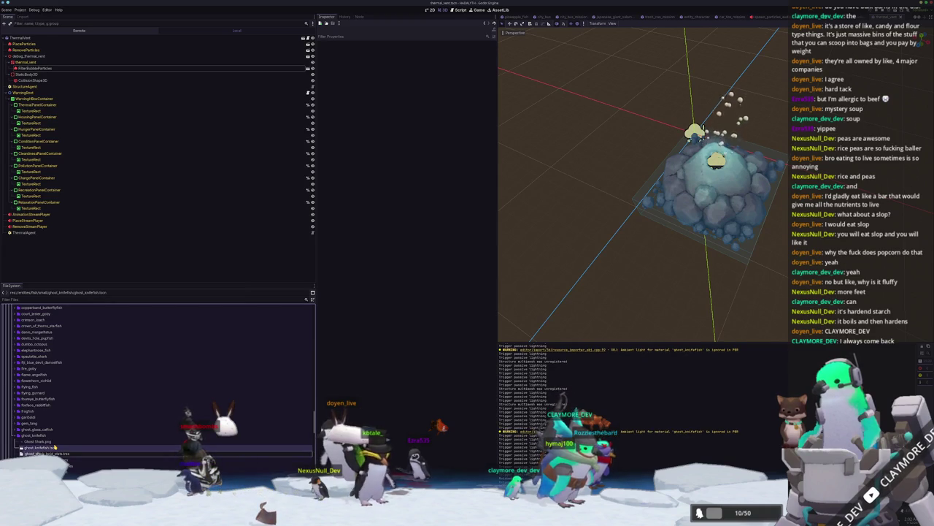
key("Down")
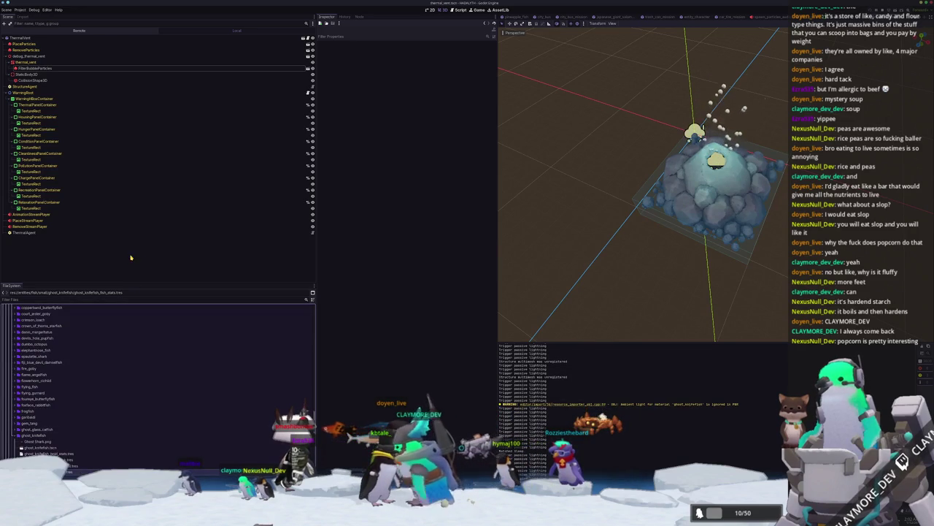
Open ghost_knifefish.tscn and set the FishAgent's Fish Stats name to Ghost Knifefish.
left_click(45, 447)
double_click(45, 448)
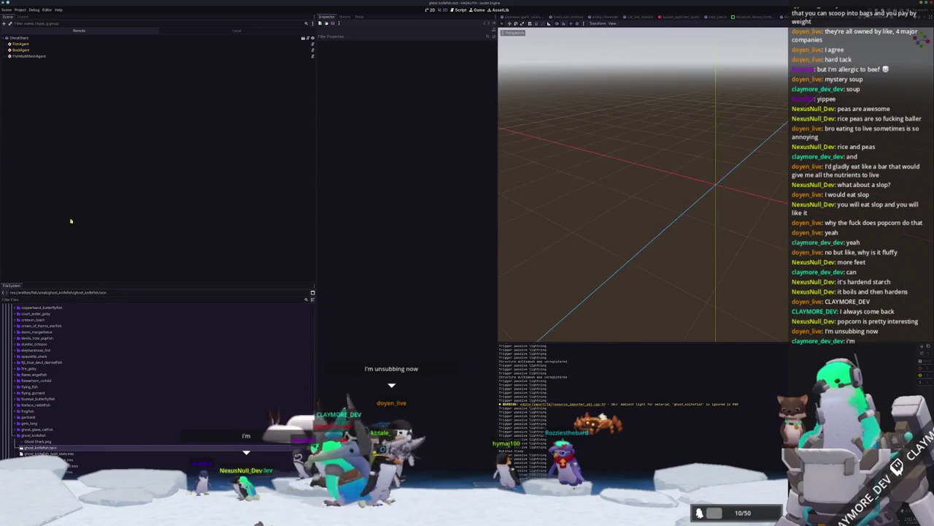
left_click(19, 38)
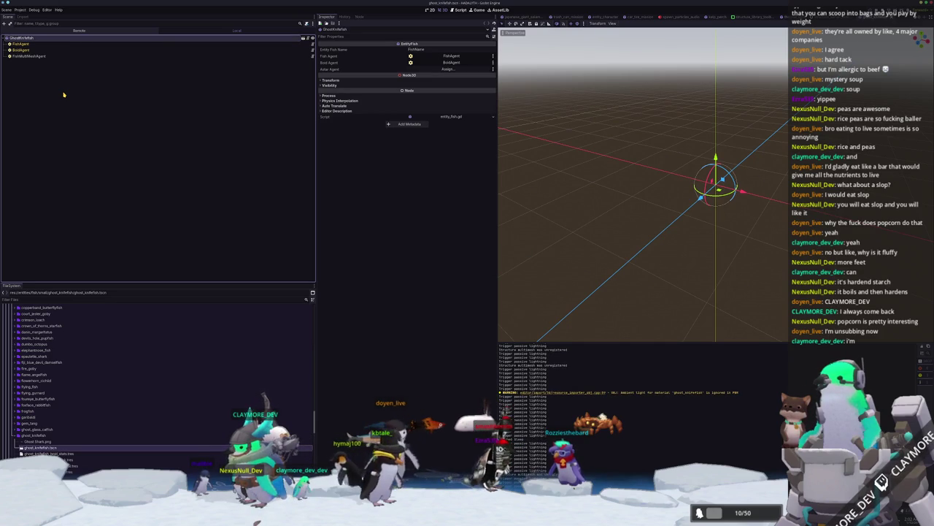
key("Down")
left_click(450, 51)
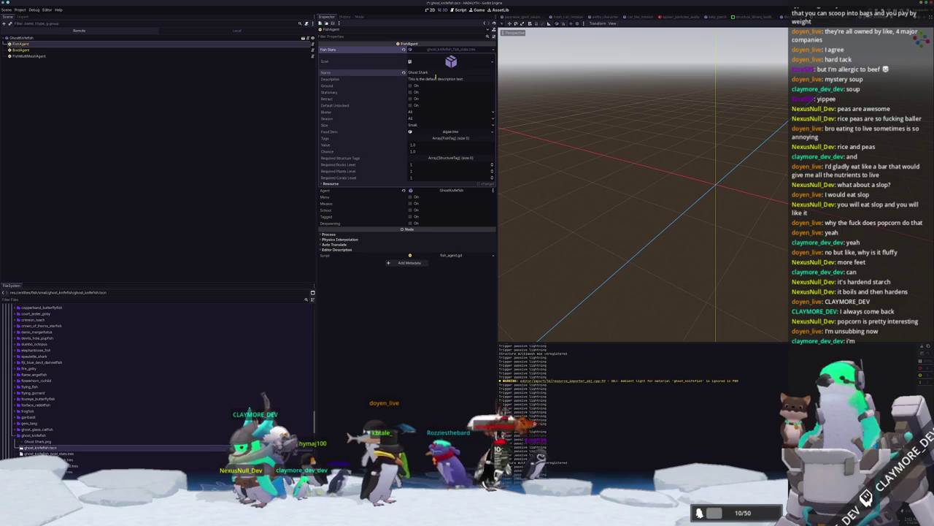
key("ctrl+a")
type("G")
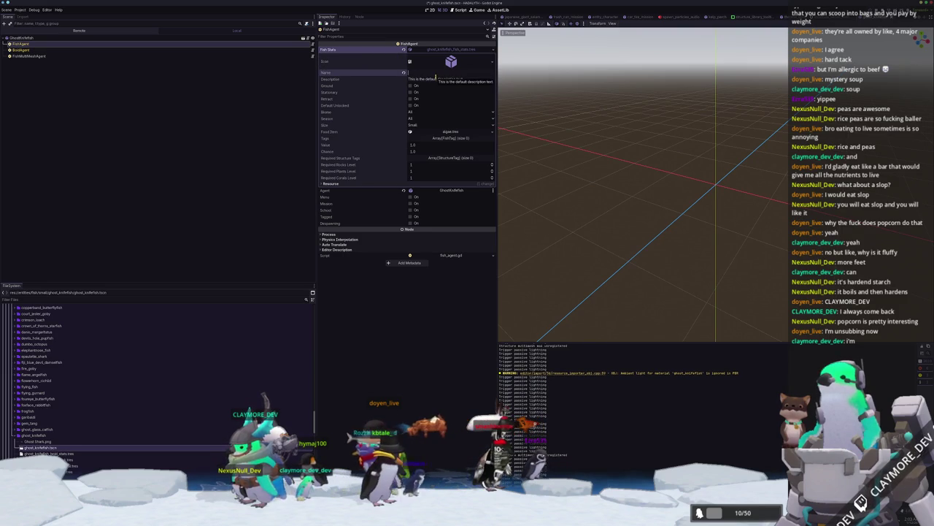
type(" Knifefish")
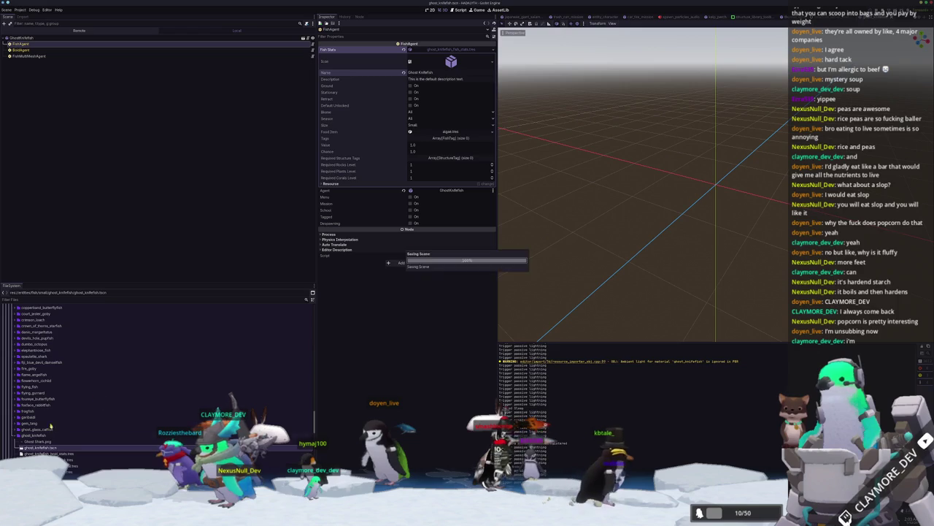
Inspect the BoidAgent node and the mesh assigned to FishMultiMeshAgent.
left_click(84, 49)
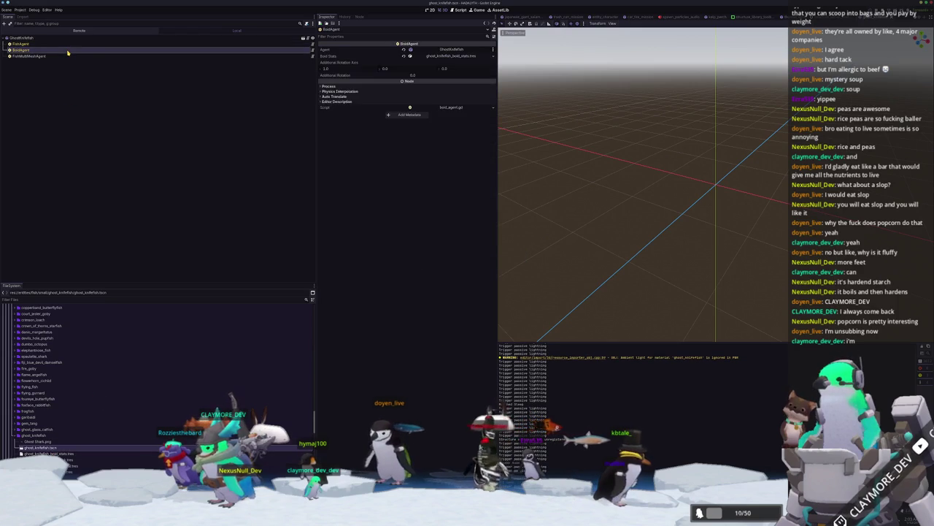
left_click(84, 44)
left_click(146, 49)
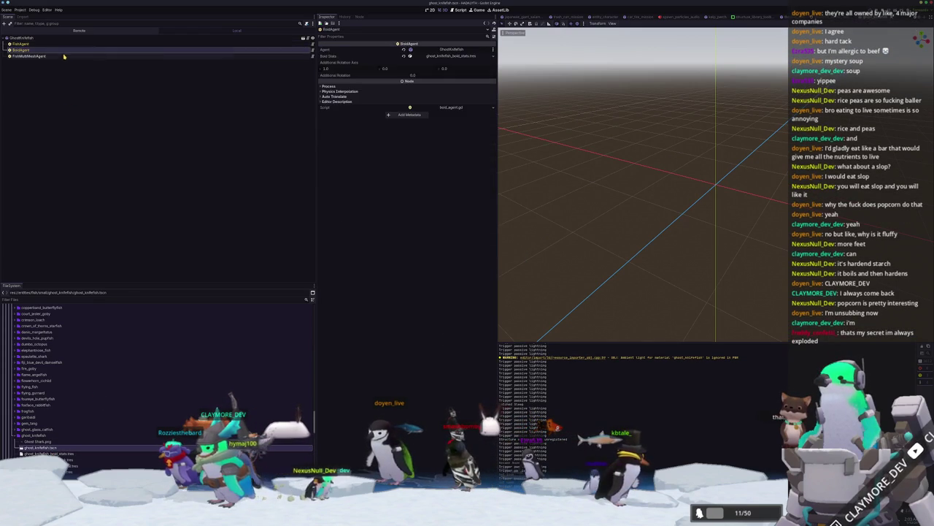
left_click(165, 57)
left_click(452, 74)
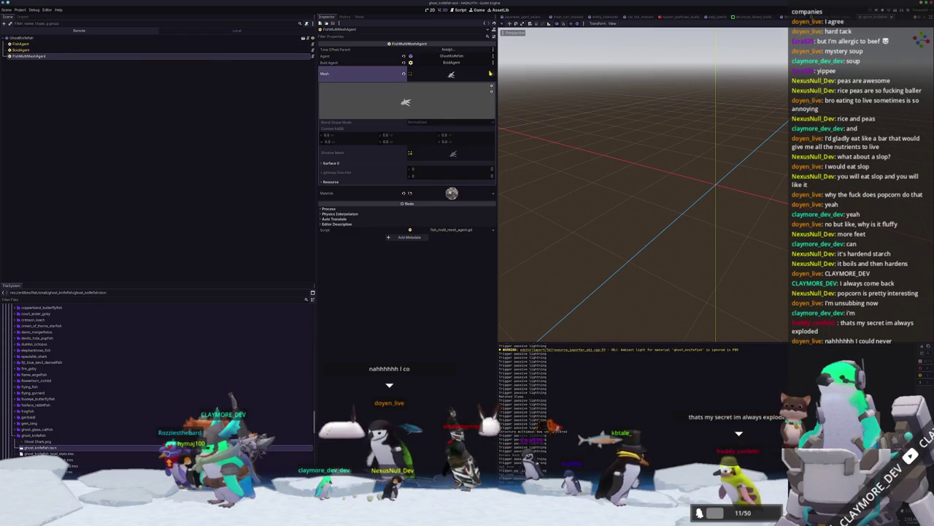
Assign the ghost_knife mesh to the FishMultiMeshAgent and save the scene.
left_click(492, 73)
left_click(467, 180)
type("ghost")
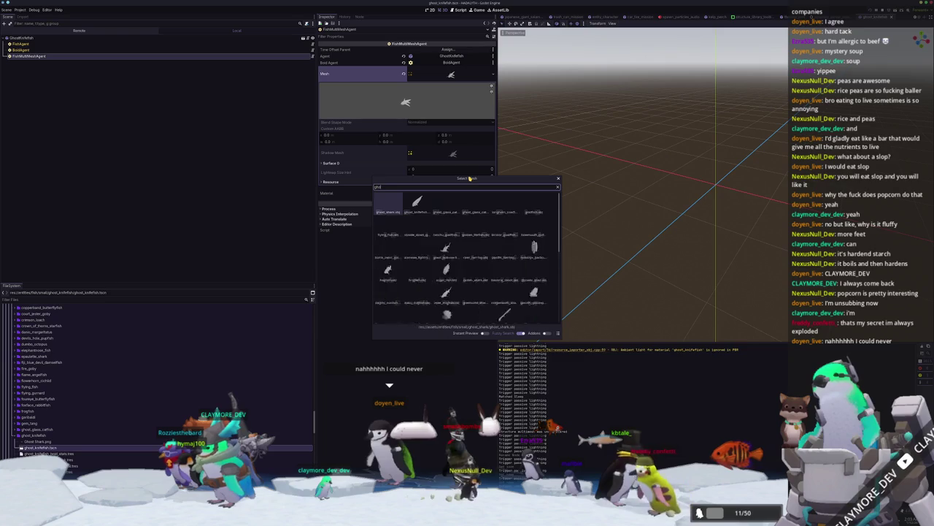
type("_knife")
key("Return")
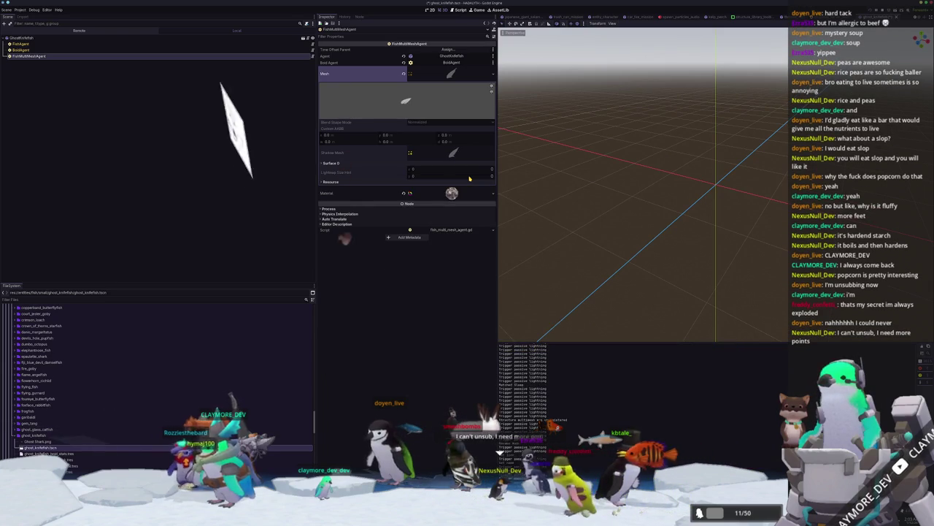
key("ctrl+s")
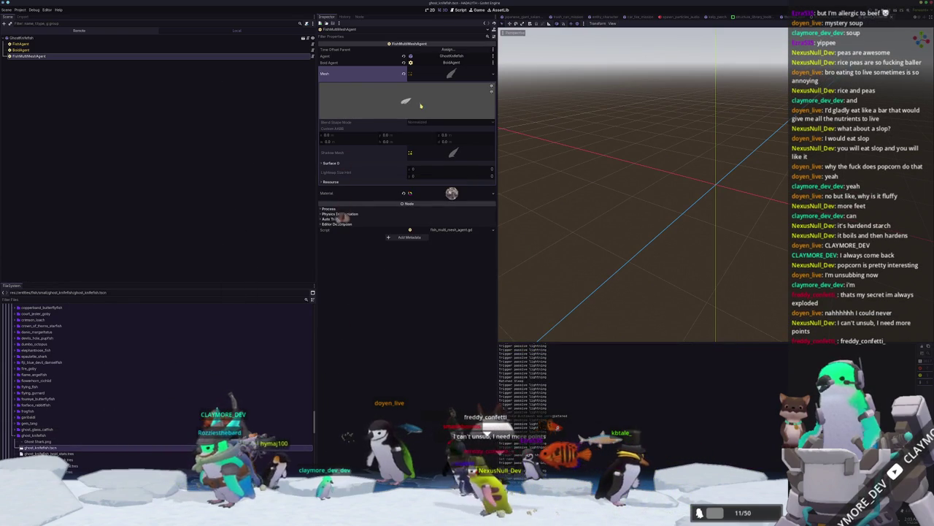
Set the material's albedo texture to the matching ghost_knife texture.
left_click(453, 194)
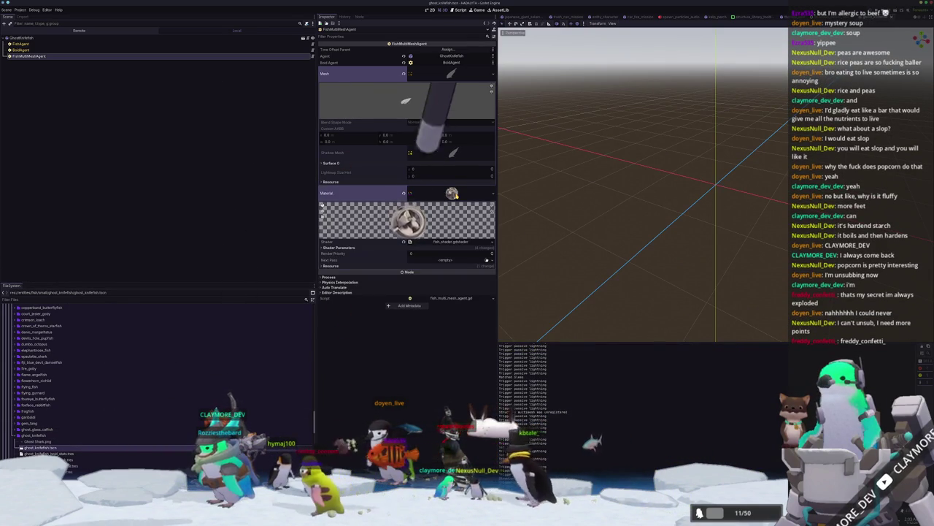
left_click(438, 247)
left_click(492, 258)
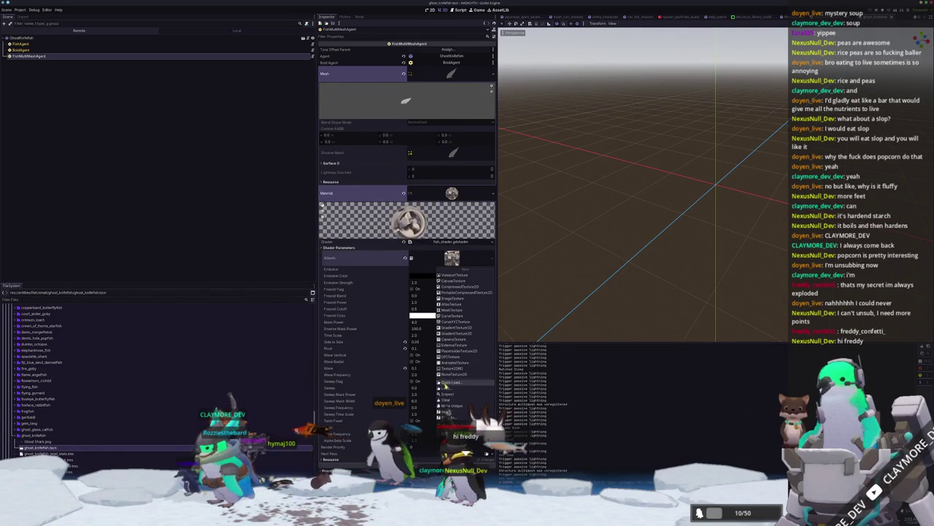
left_click(452, 381)
type("ghost_knife")
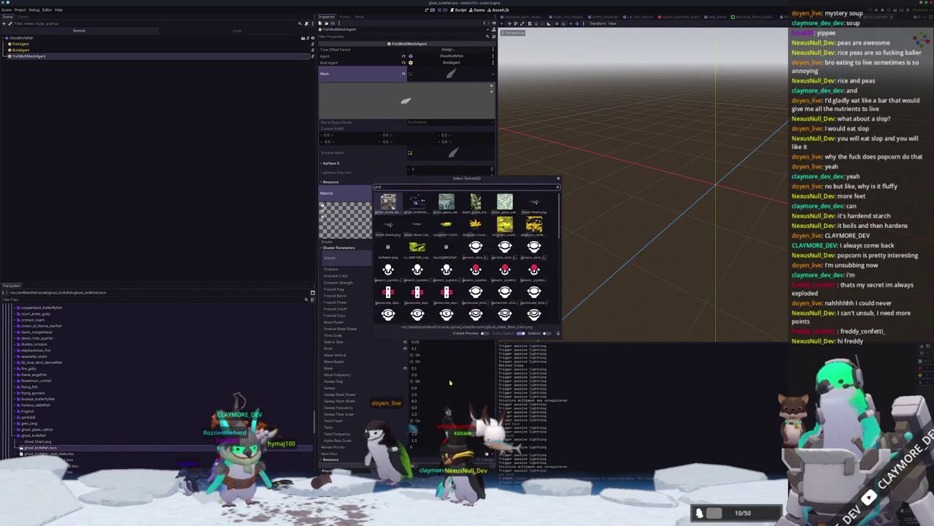
key("Return")
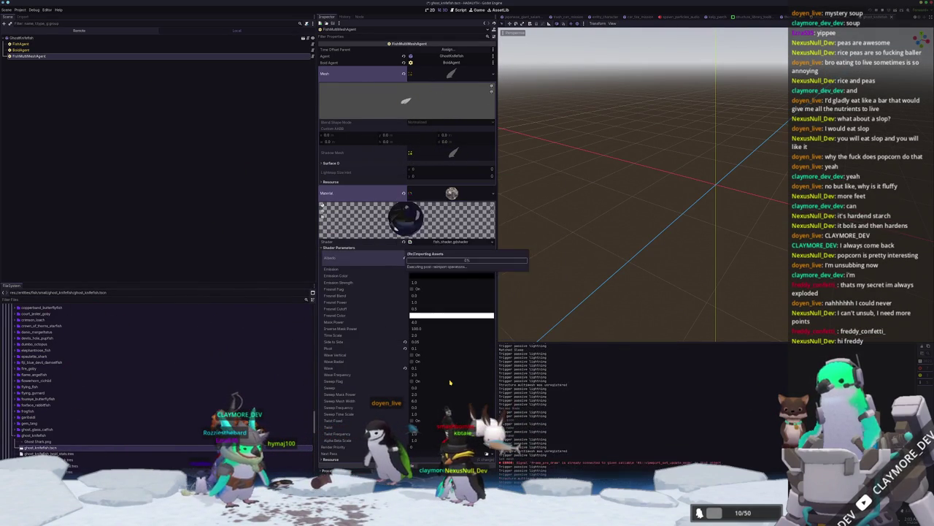
Delete the leftover Ghost Shark.png from the FileSystem and confirm.
left_click(42, 441)
key("Delete")
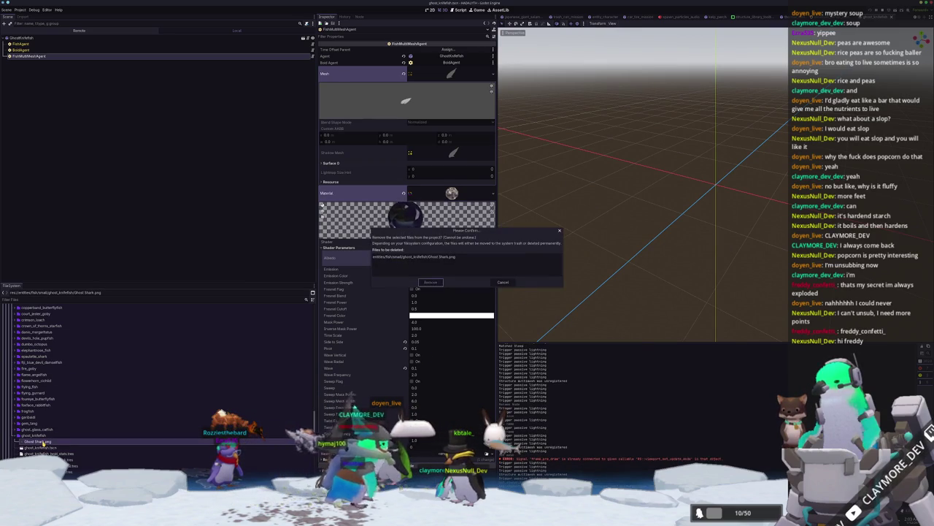
key("Return")
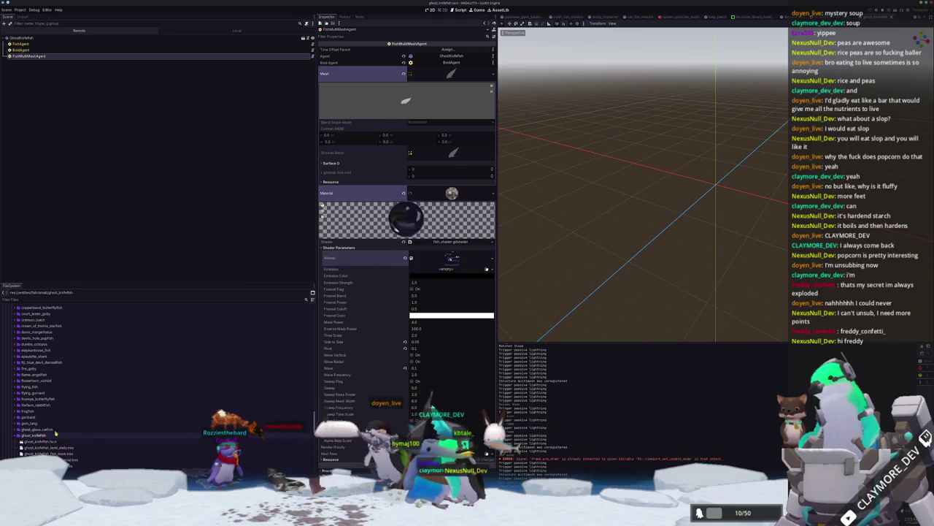
Add ghost_knifefish_fish_book.tres as a new Fish Books entry in small_fish_library.tres.
scroll(44, 438, "up", 10)
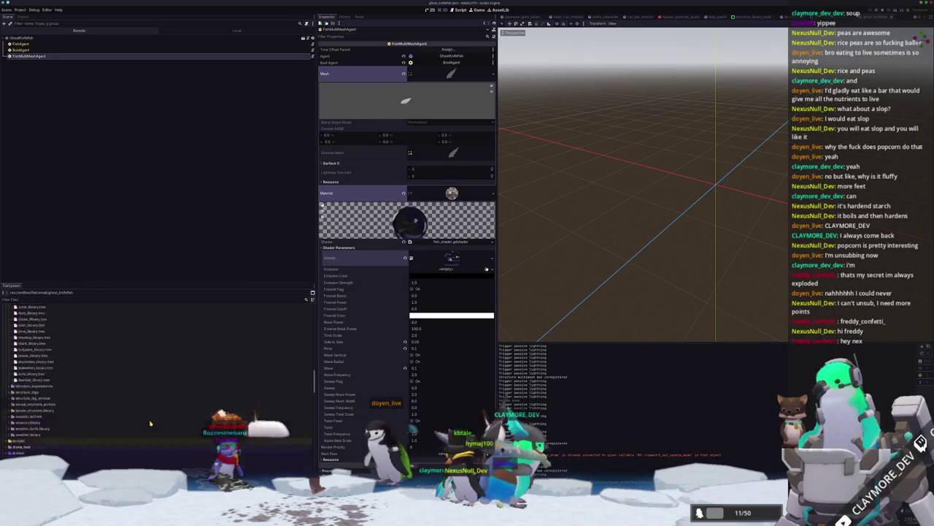
scroll(149, 422, "up", 5)
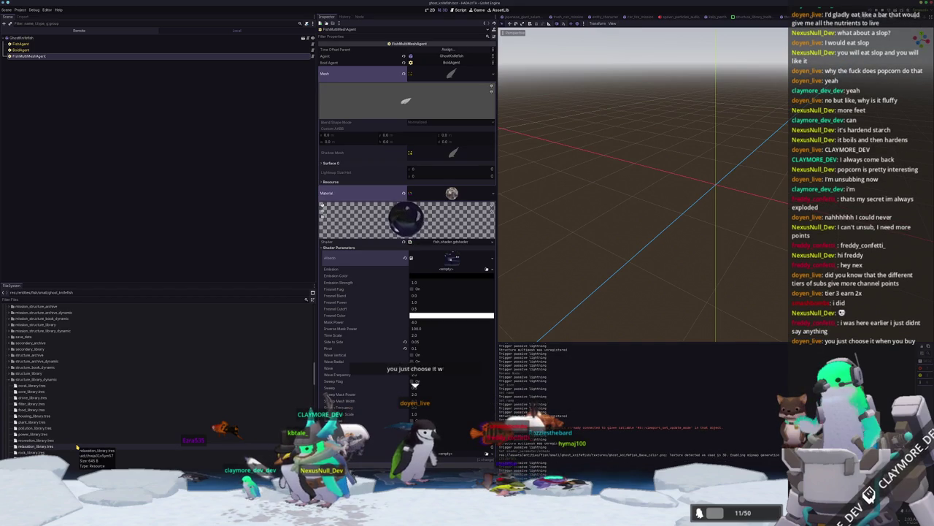
scroll(80, 389, "up", 3)
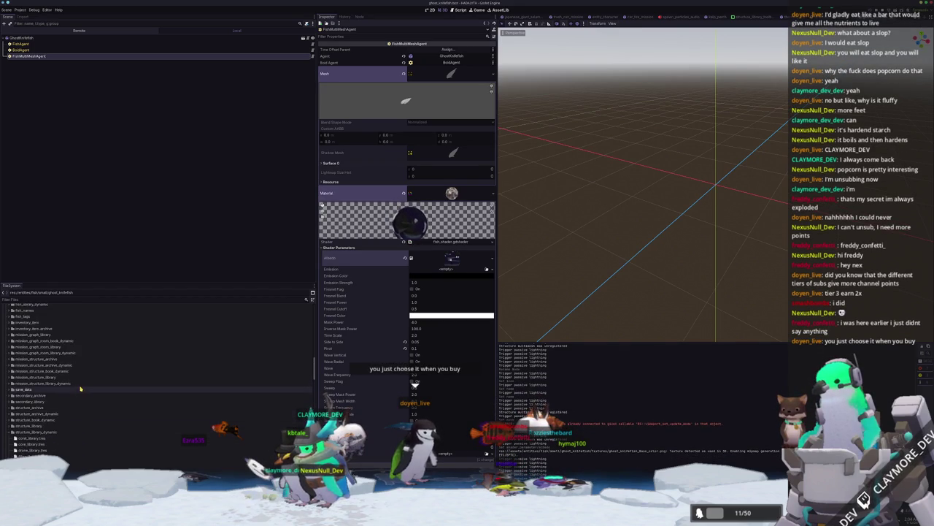
scroll(79, 389, "up", 3)
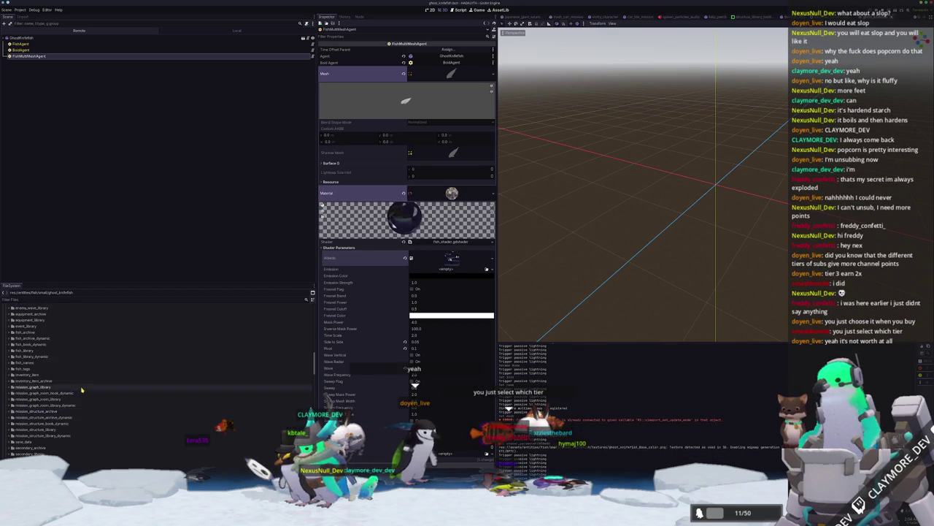
scroll(79, 389, "up", 3)
double_click(52, 403)
left_click(40, 433)
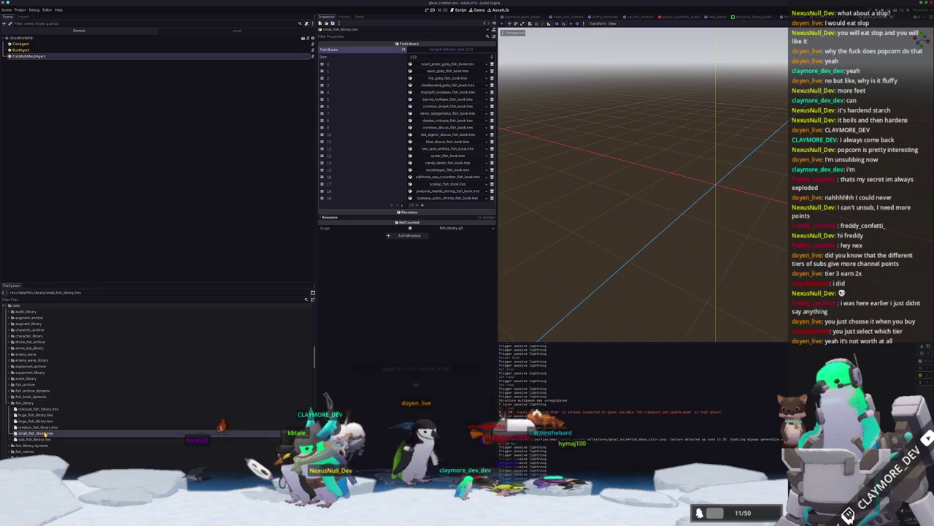
left_click(409, 78)
left_click(486, 78)
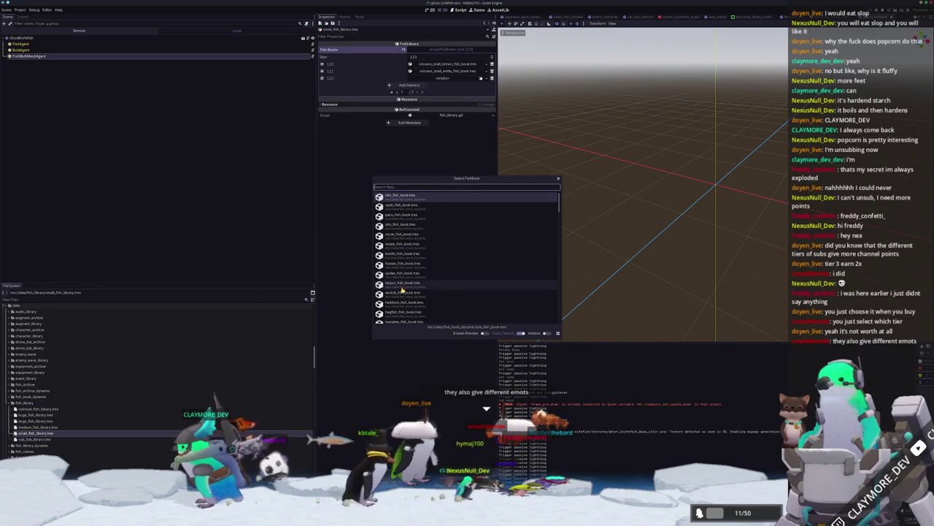
type("ghost_knife")
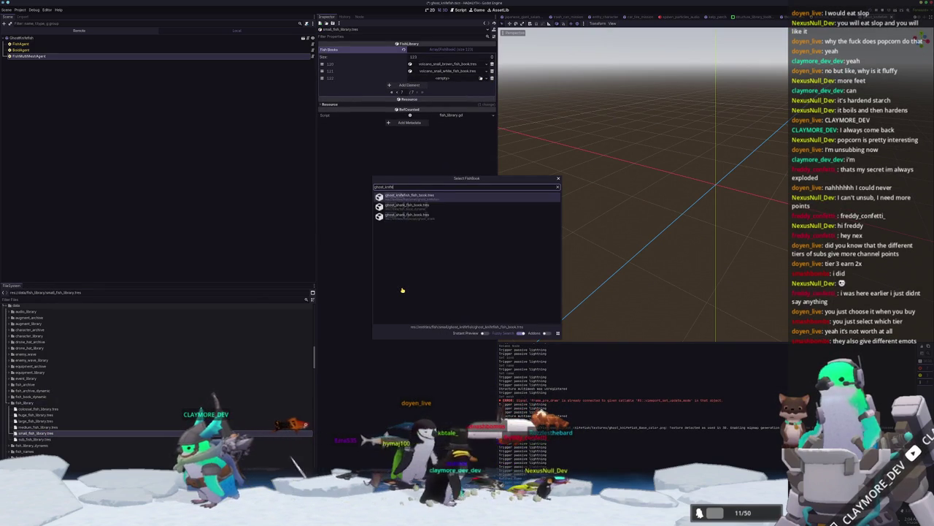
key("Return")
Open the batch_tasks scene through the quick resource search.
key("shift+alt+o")
type("batch_task")
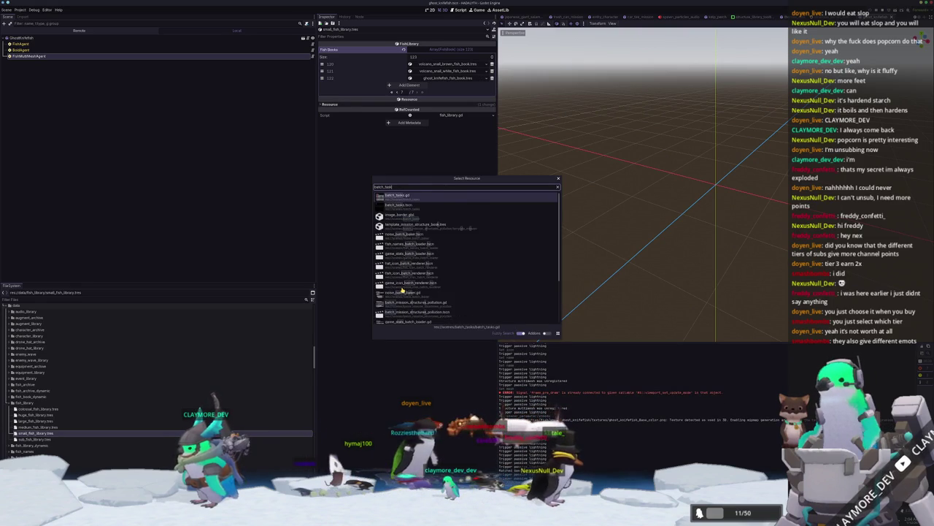
key("Down")
key("Return")
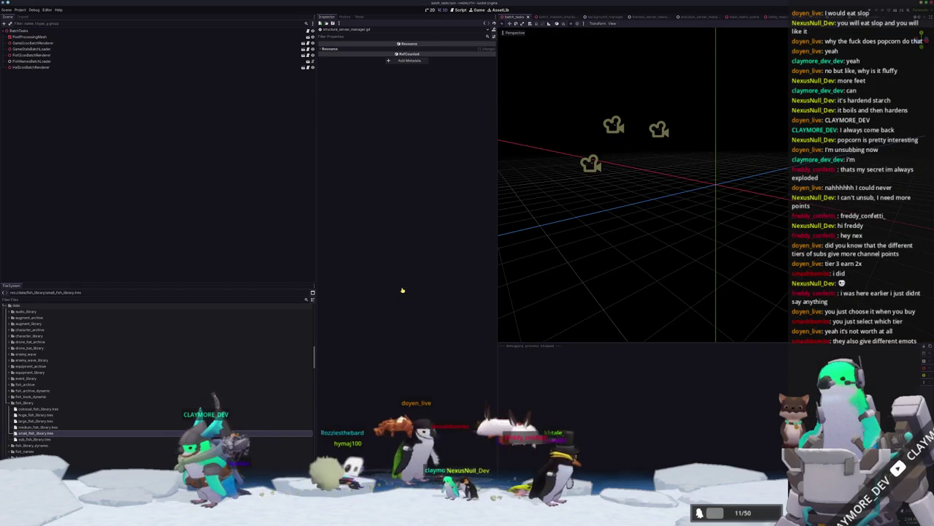
Launch a debug run of the batch_tasks scene with F6.
key("F6")
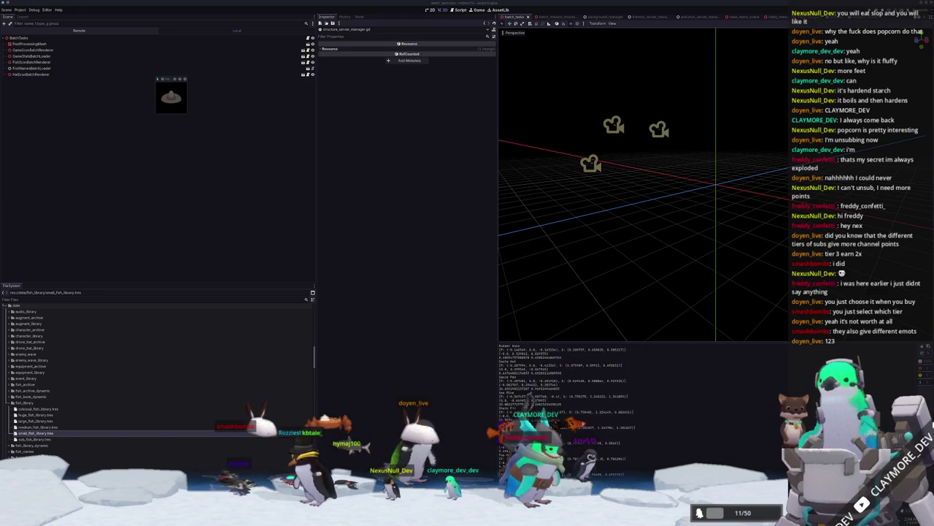
scroll(659, 410, "down", 3)
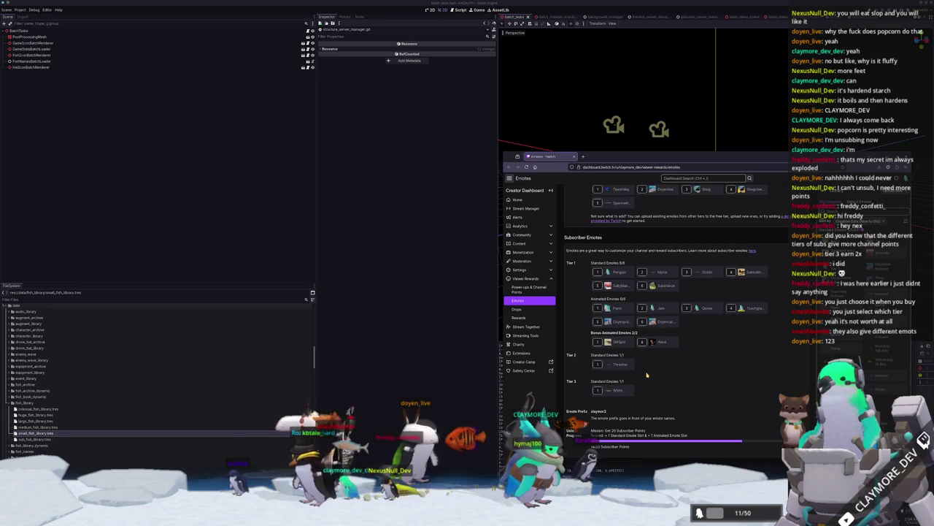
Scroll through the Follower, Subscriber and Bits emote tiers, then switch to OBS Studio.
scroll(647, 407, "down", 3)
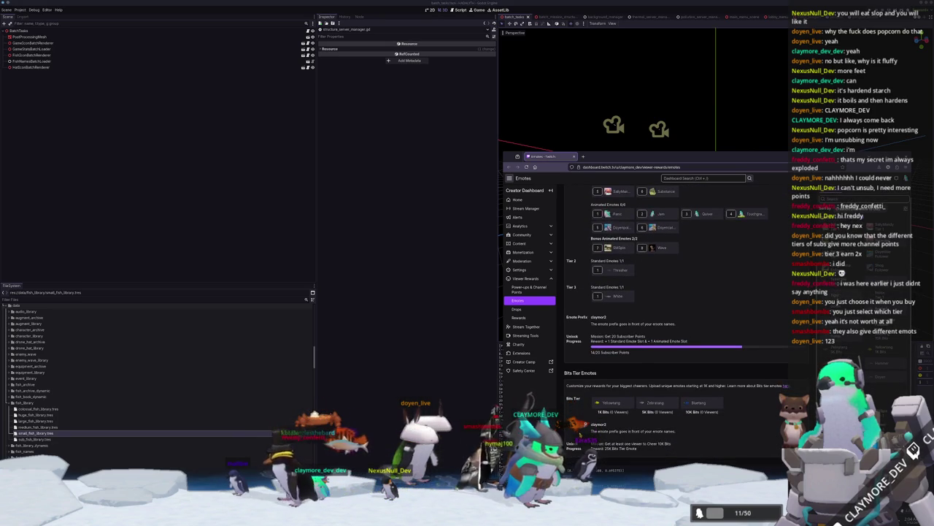
scroll(637, 355, "up", 3)
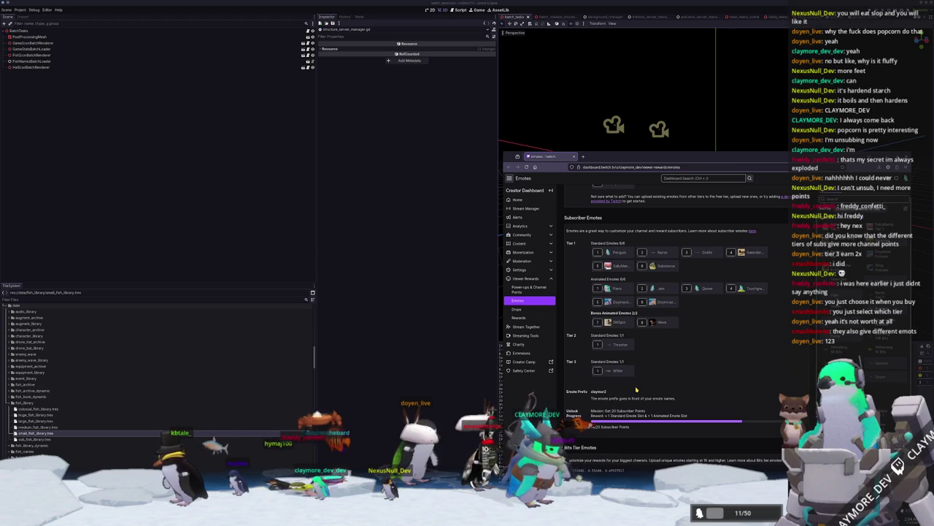
scroll(642, 367, "up", 1)
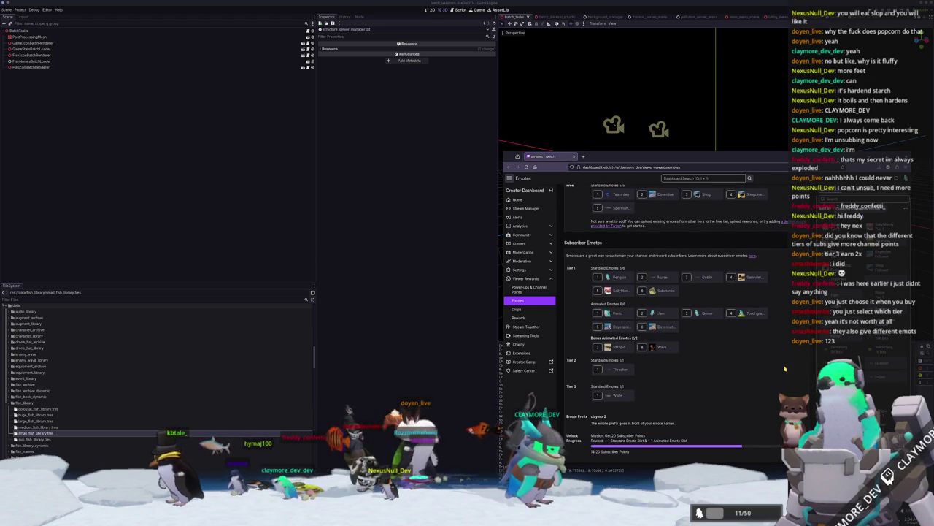
scroll(726, 380, "down", 1)
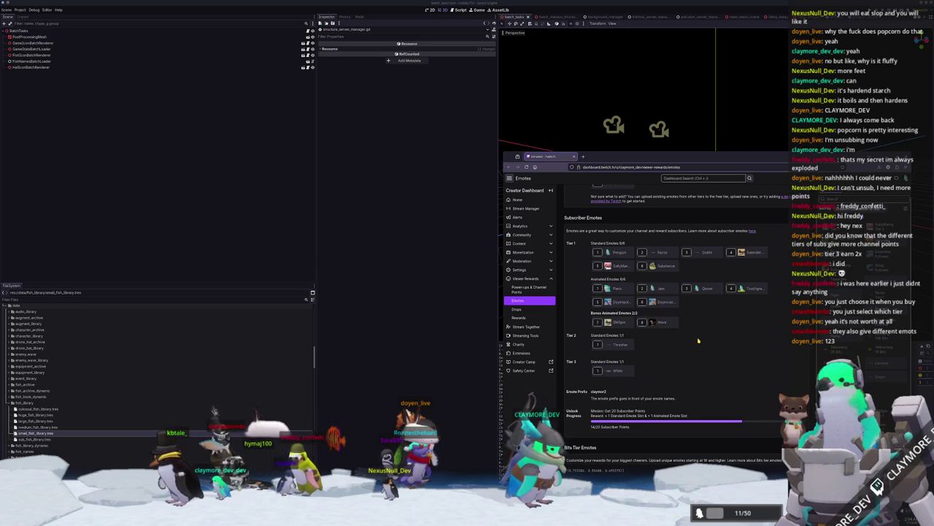
scroll(697, 340, "up", 3)
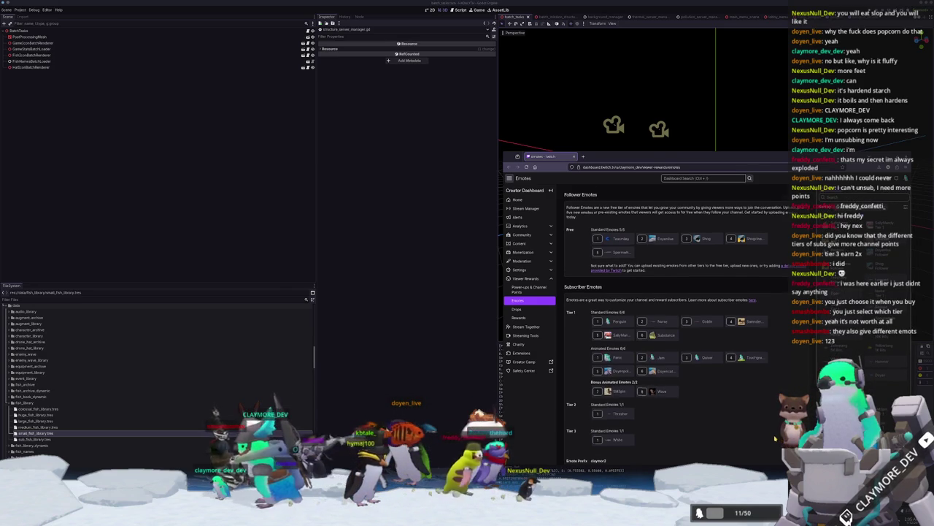
scroll(776, 438, "down", 1)
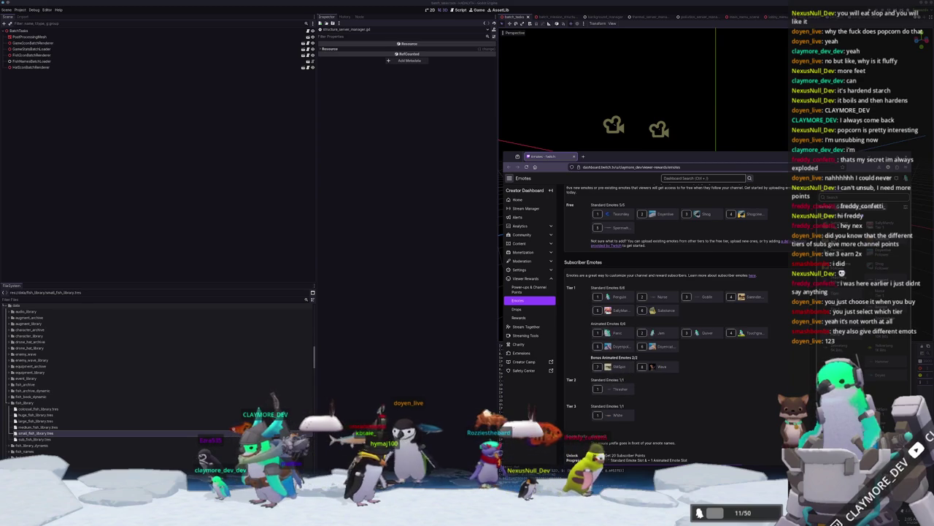
key("alt+Tab")
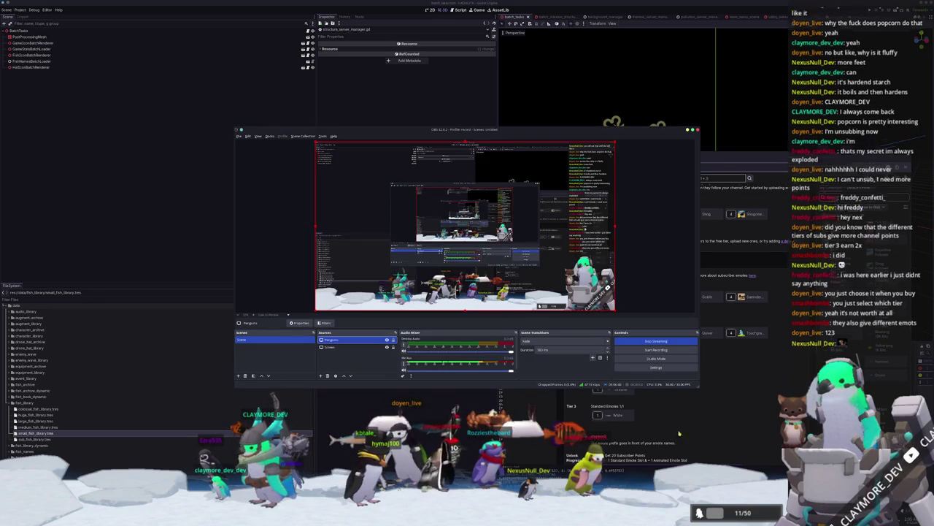
Minimize the Twitch dashboard and OBS windows, then relaunch the game in debug with F5.
left_click(721, 417)
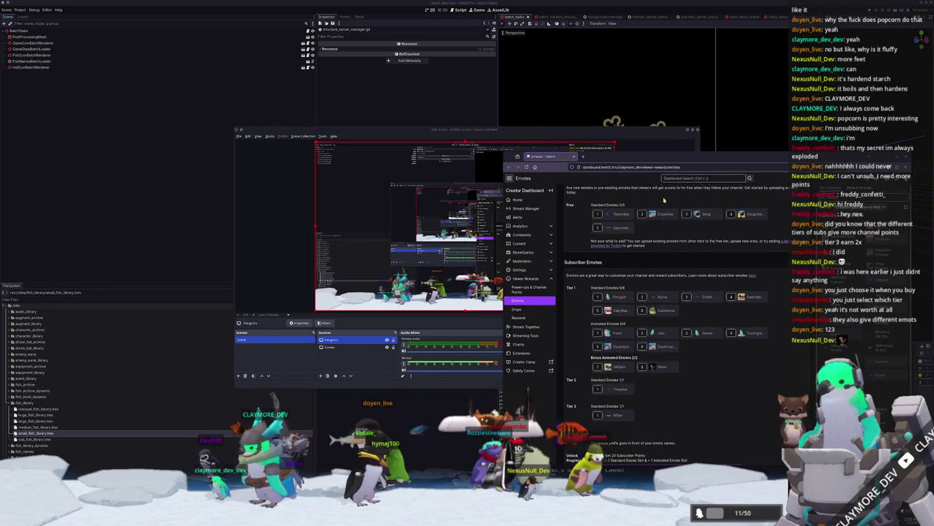
left_click(868, 156)
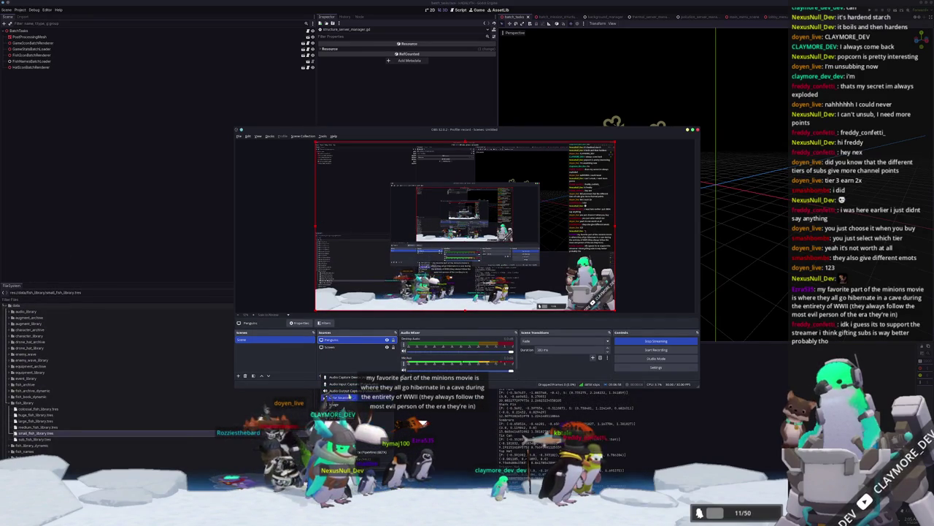
left_click(666, 402)
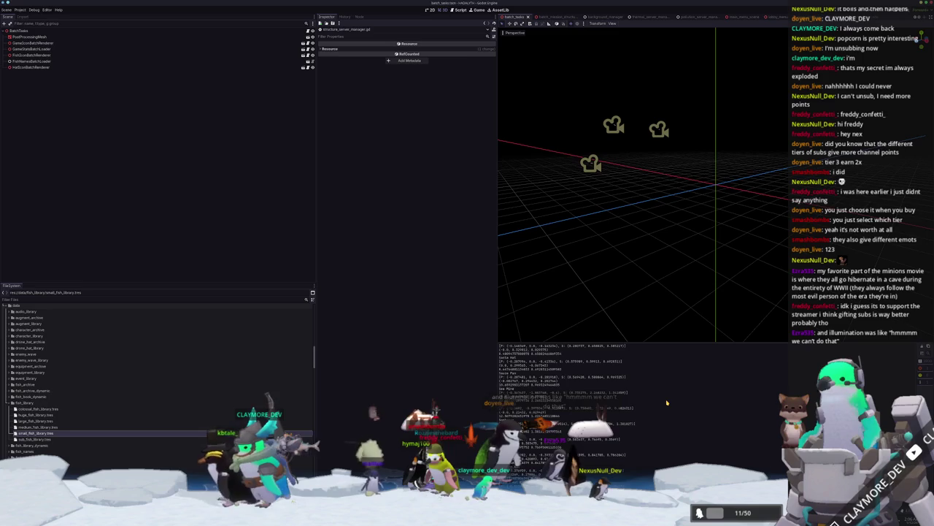
key("F5")
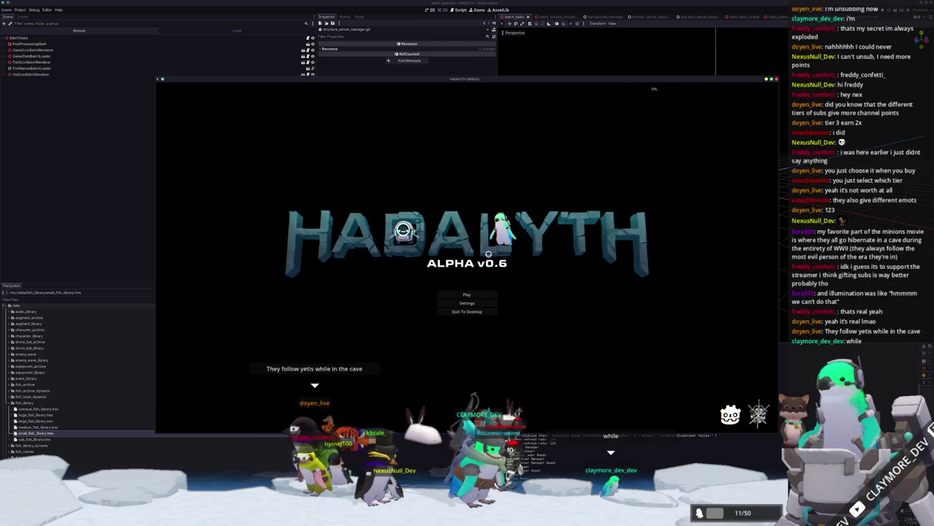
Open the save-slot menu from the title screen and load the Voyager save.
left_click(463, 294)
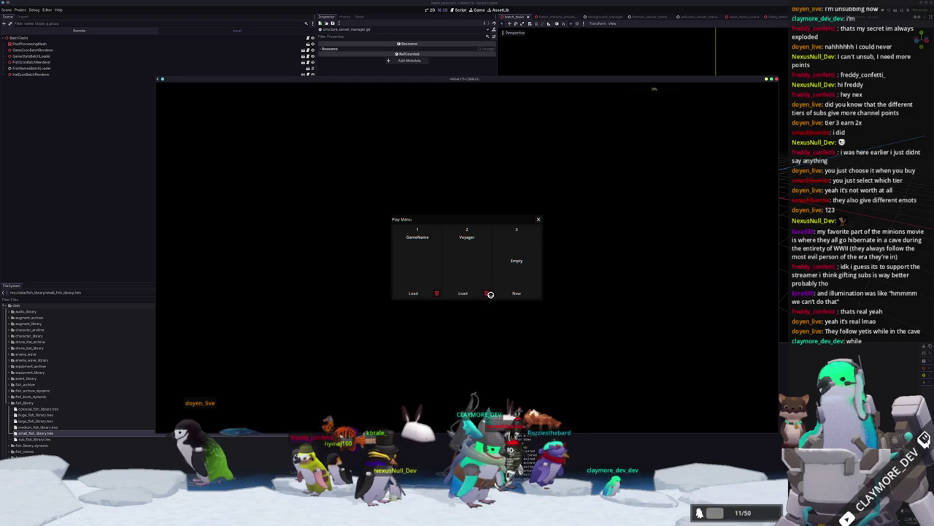
left_click(465, 292)
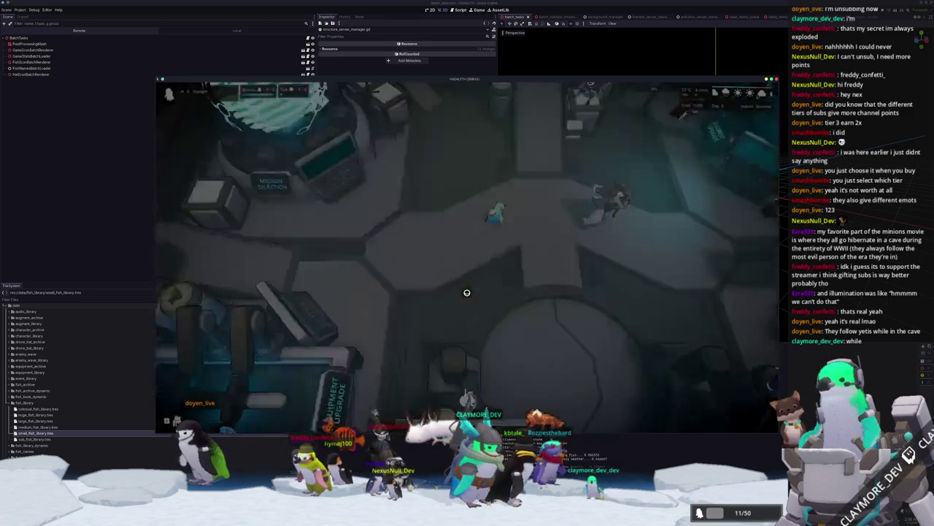
Walk the character south to the central hatch and descend to the underwater level.
key("s")
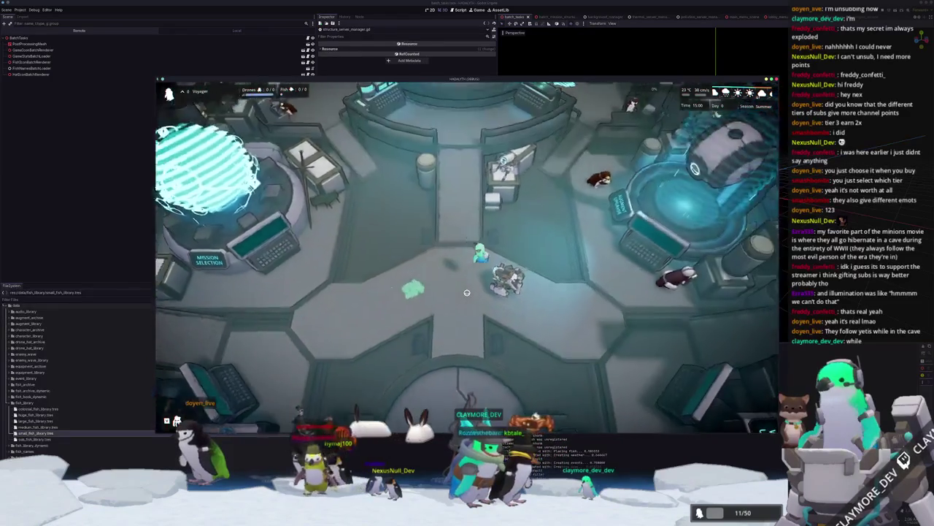
key("s")
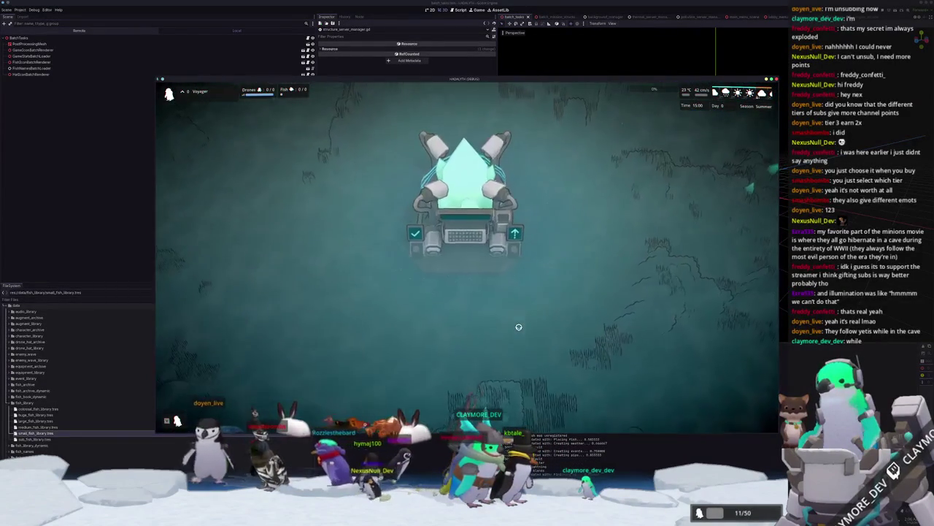
key("grave")
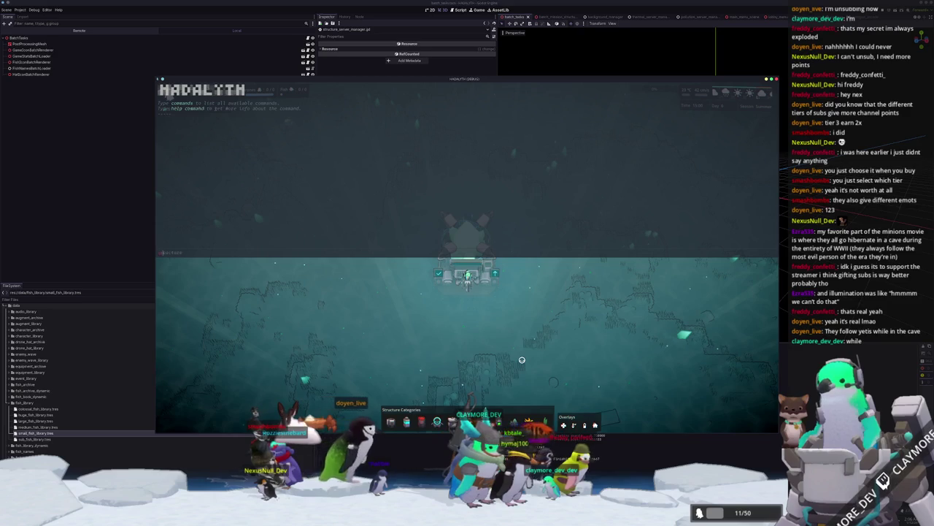
Run the 'structure all' and 'item all' console commands, then close the console.
type("ure a")
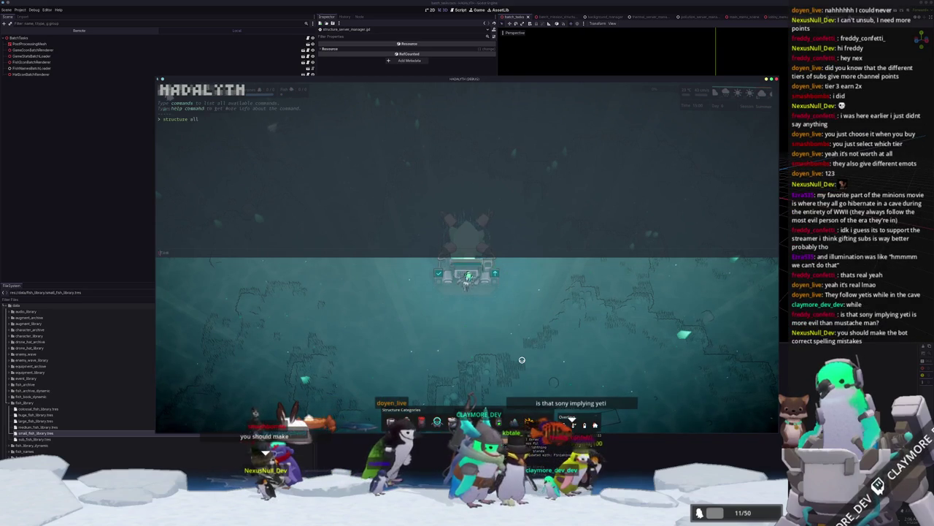
type(" all")
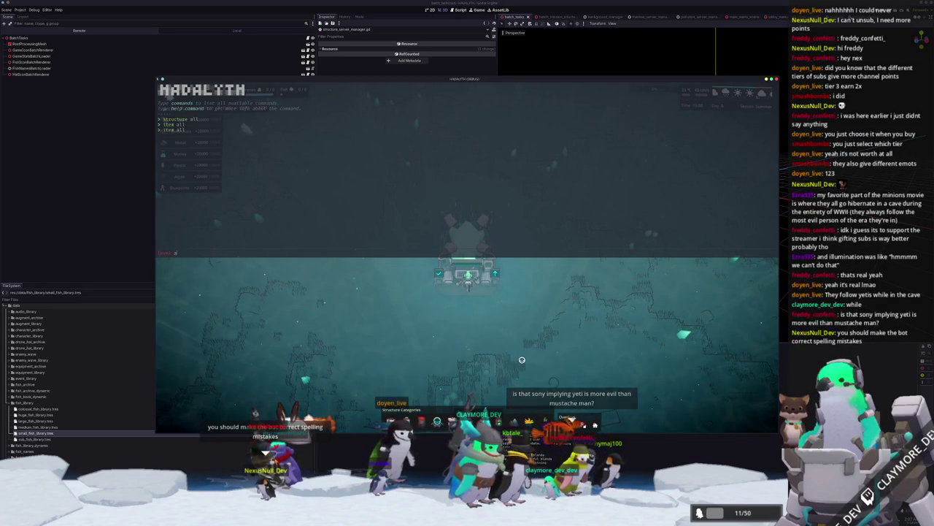
key("BackSpace")
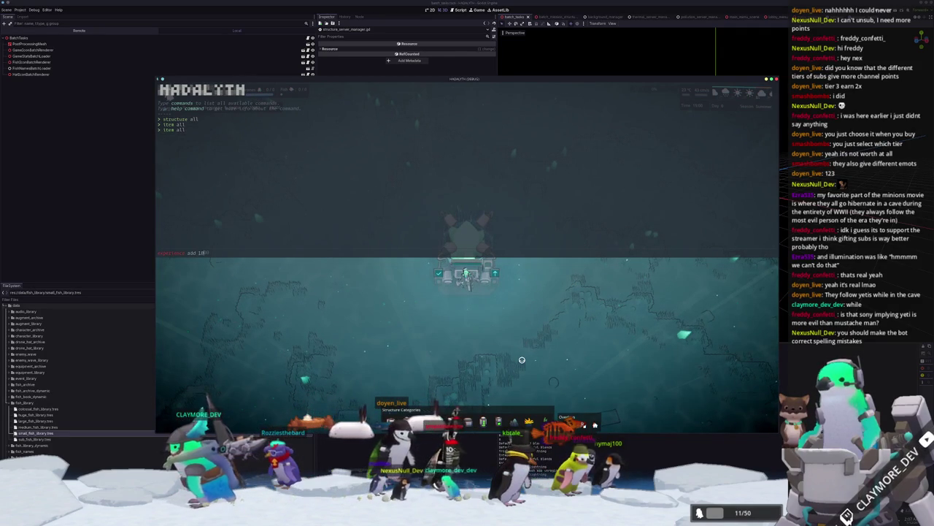
key("grave")
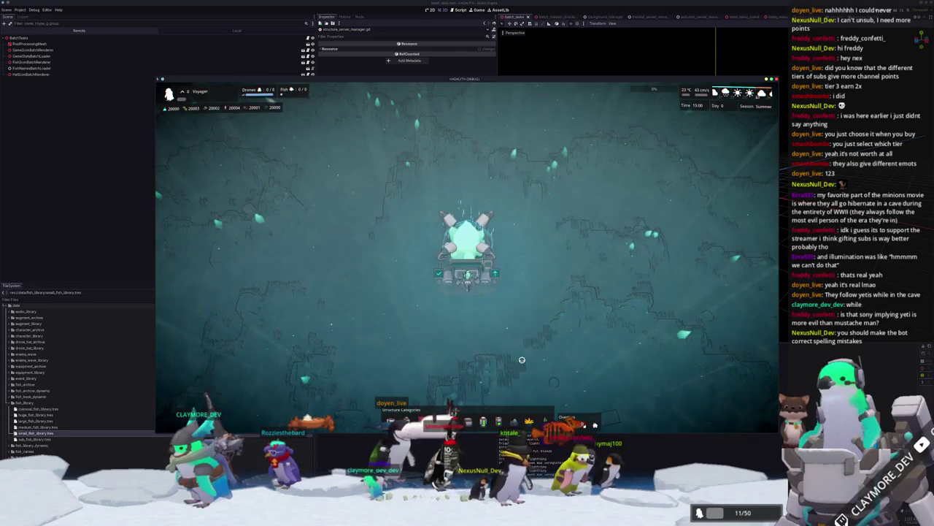
scroll(522, 359, "up", 3)
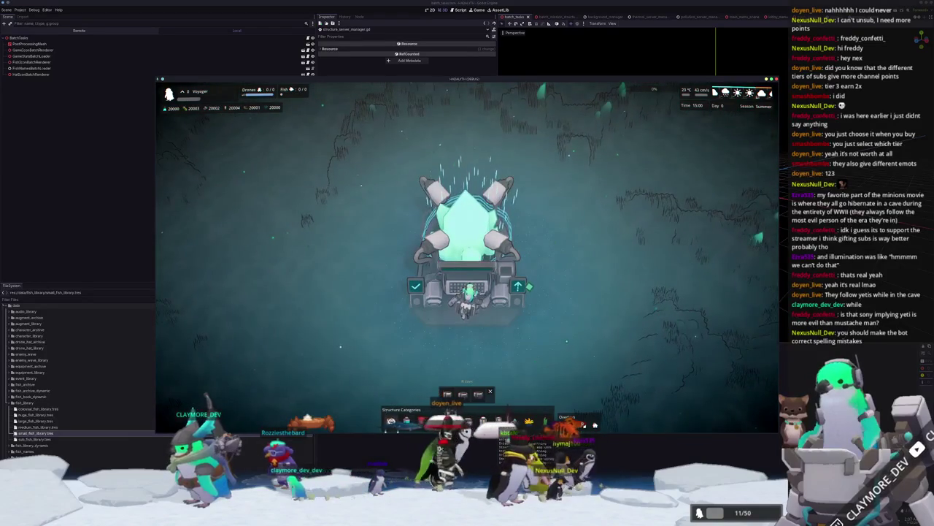
Pick the Small Tidal Generator and build a segment at the left end of the row.
key("a")
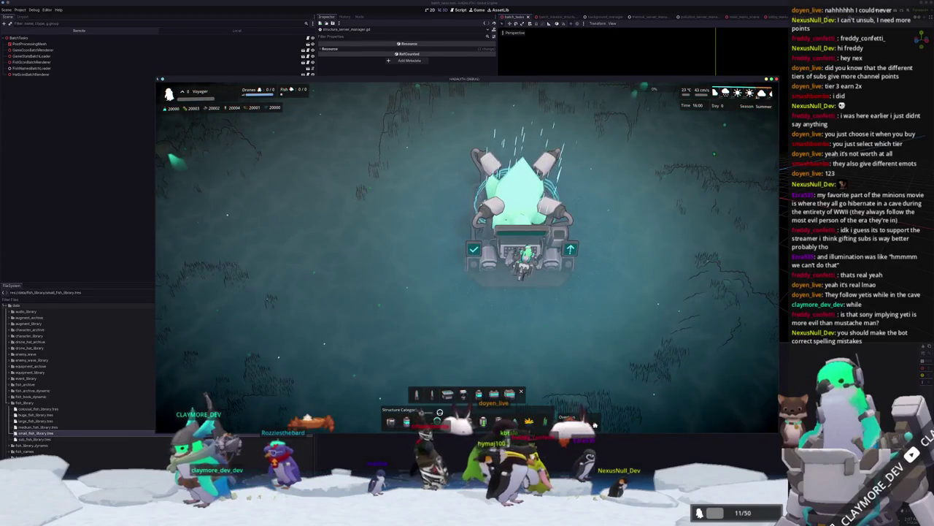
mouse_move(463, 399)
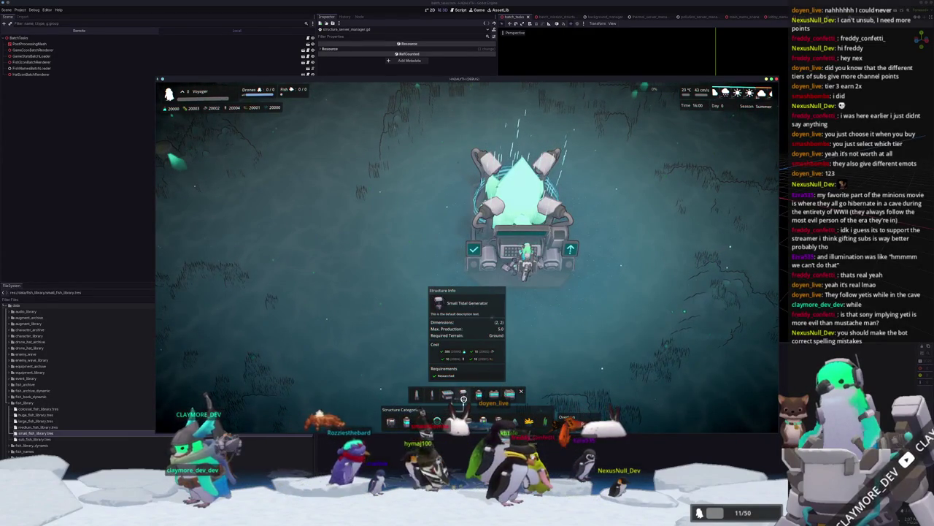
left_click(463, 398)
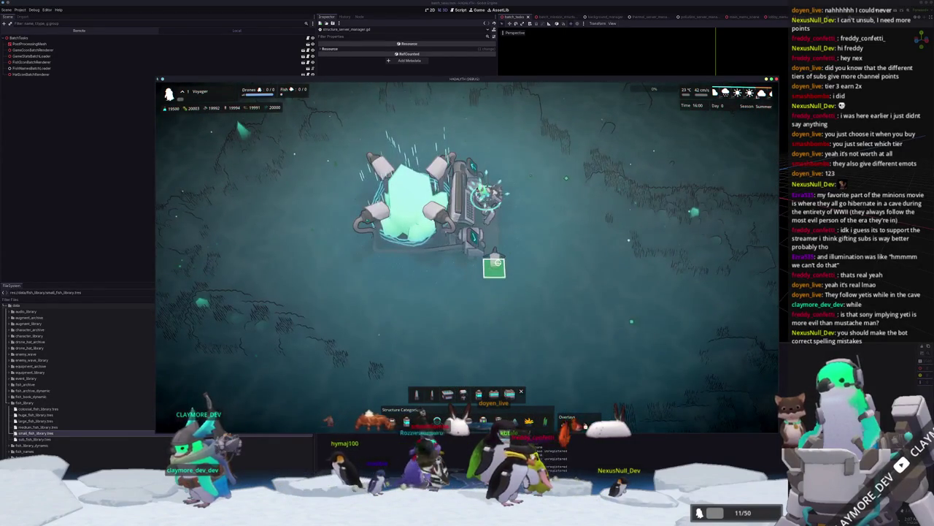
key("a")
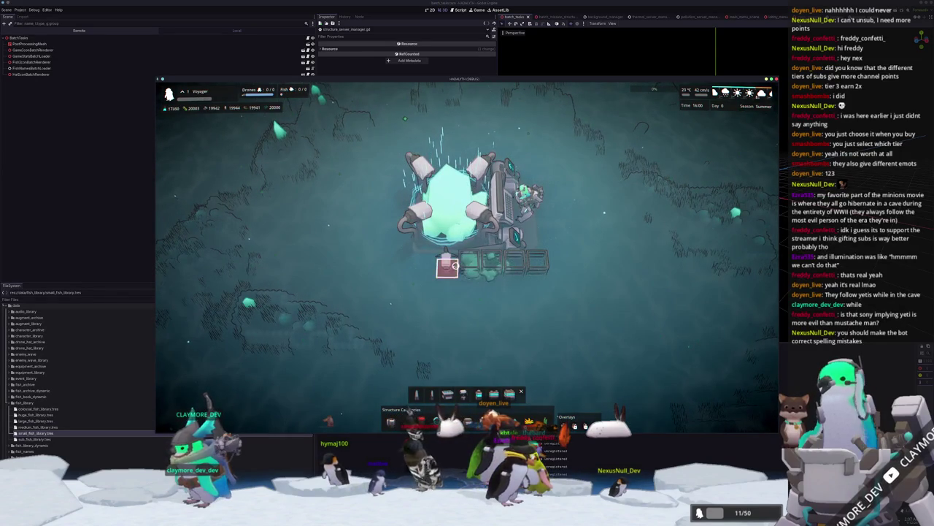
left_click(398, 264)
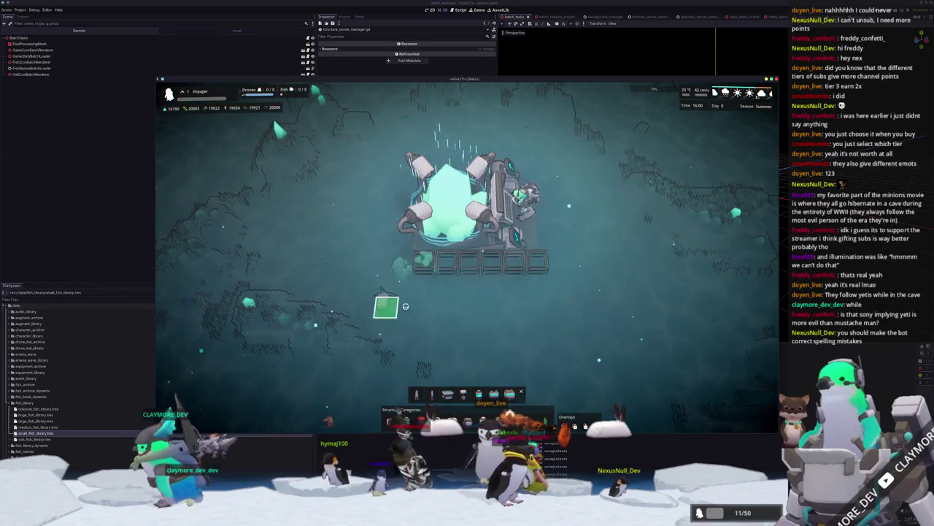
Rotate the camera around the base and cancel the pending structure placement.
scroll(428, 303, "down", 2)
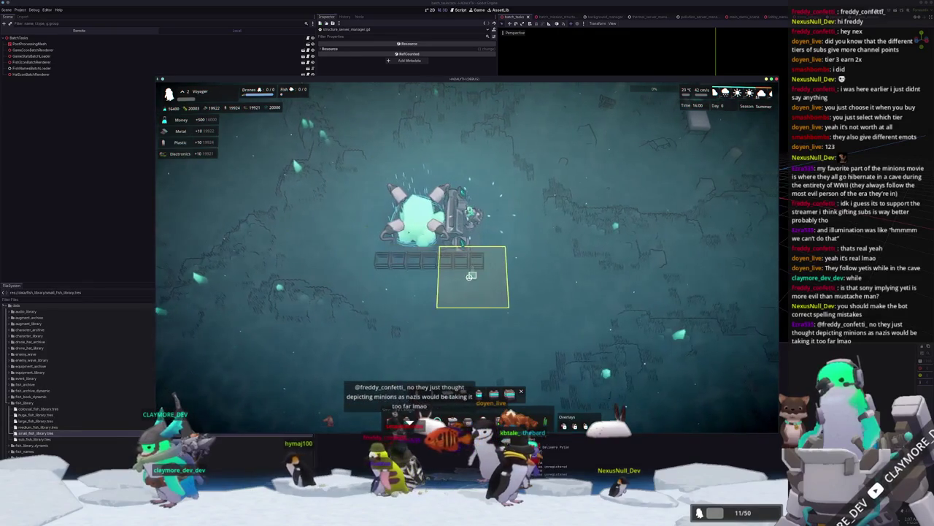
scroll(477, 270, "up", 2)
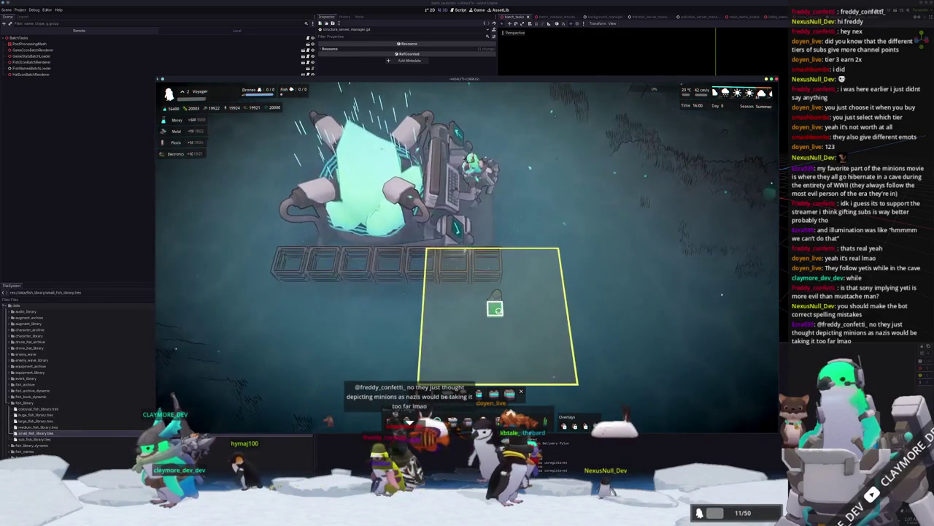
scroll(495, 309, "down", 3)
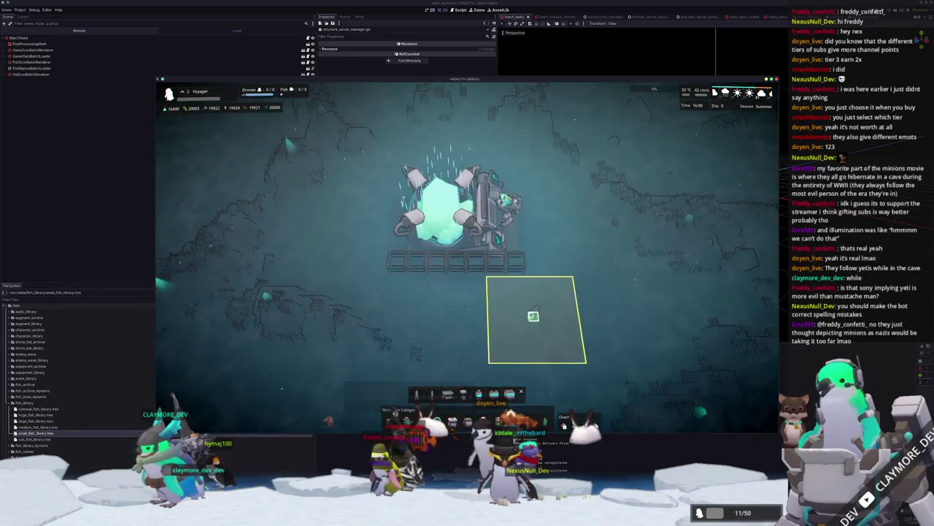
key("q")
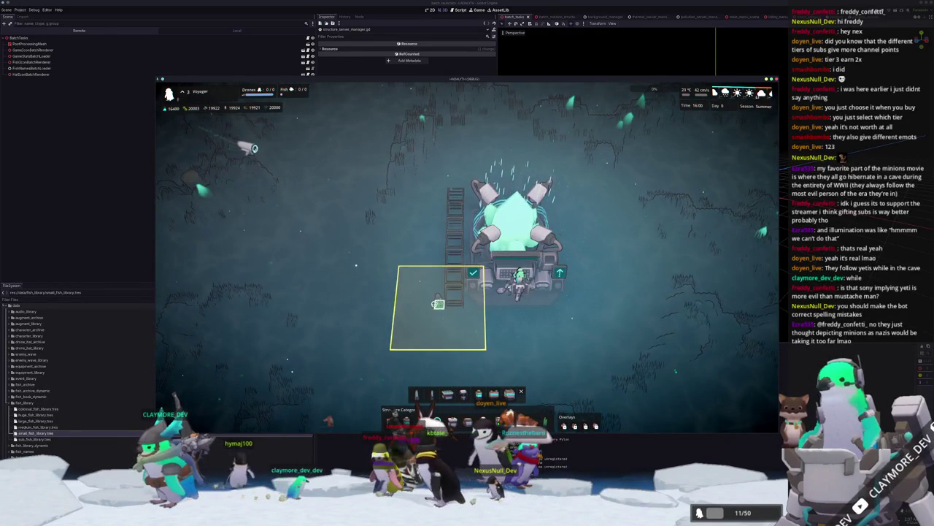
scroll(419, 305, "up", 1)
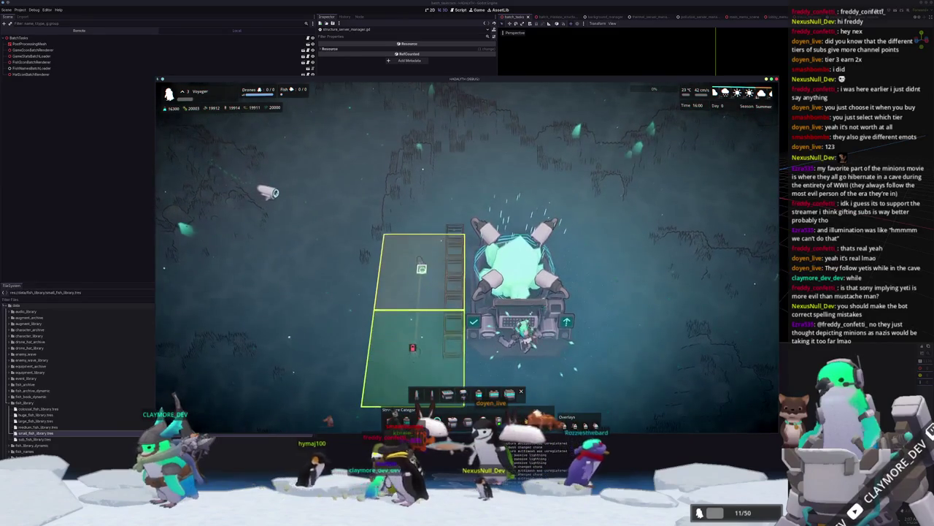
key("q")
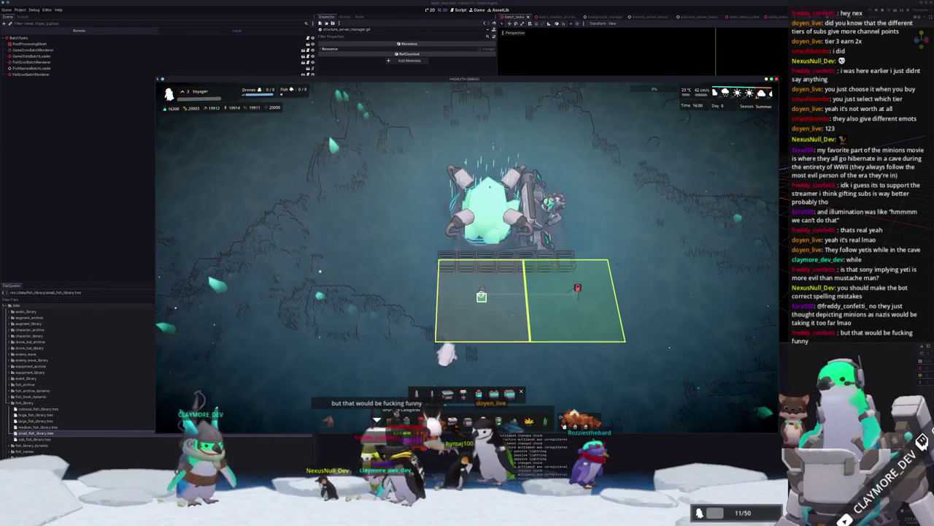
key("q")
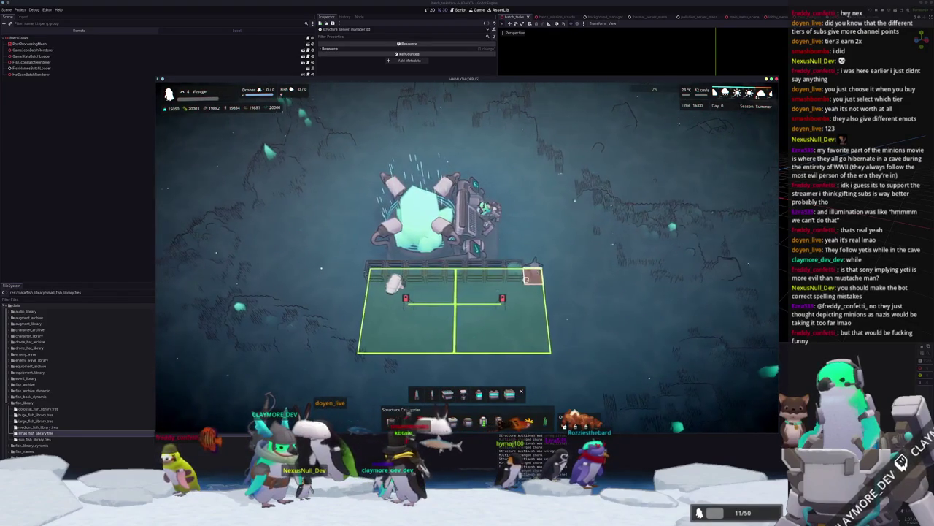
right_click(447, 337)
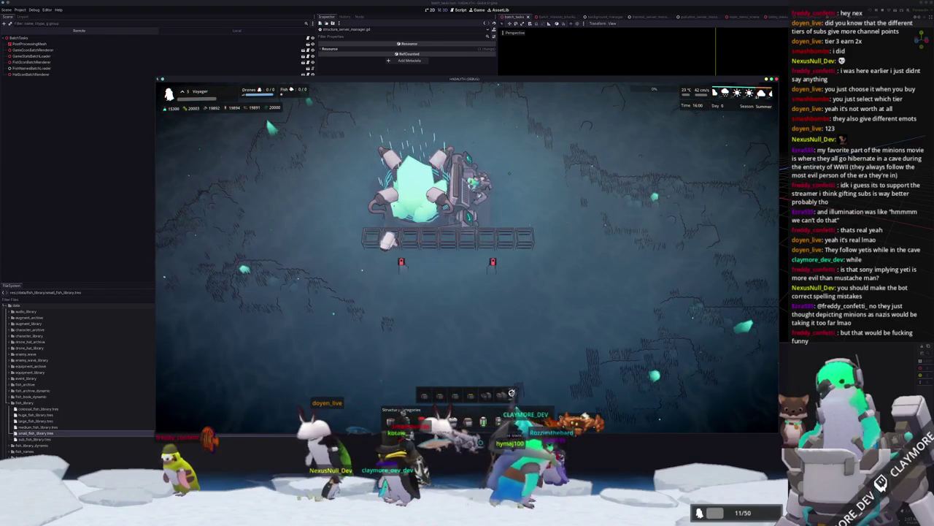
scroll(461, 363, "up", 2)
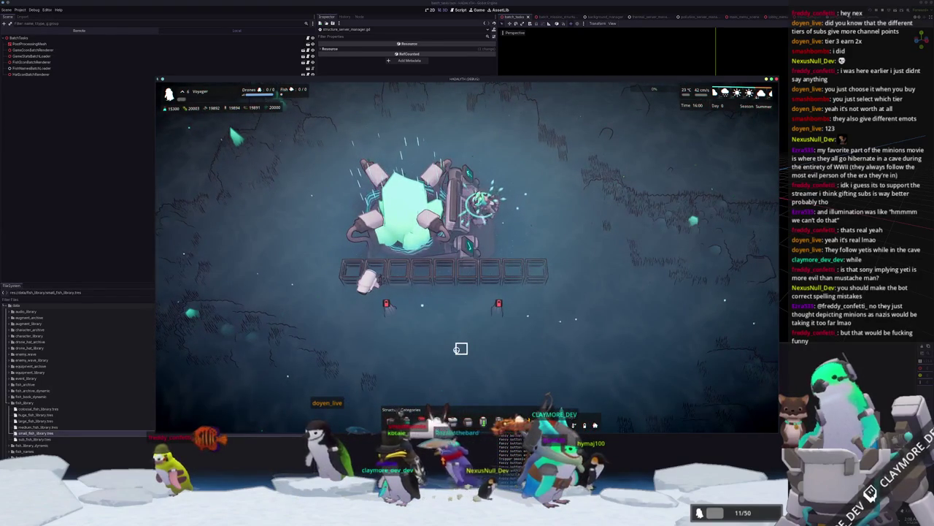
Set the player level to 8 in the console and place a Logistics Drone Hub beside the base.
key("grave")
type("level set 8")
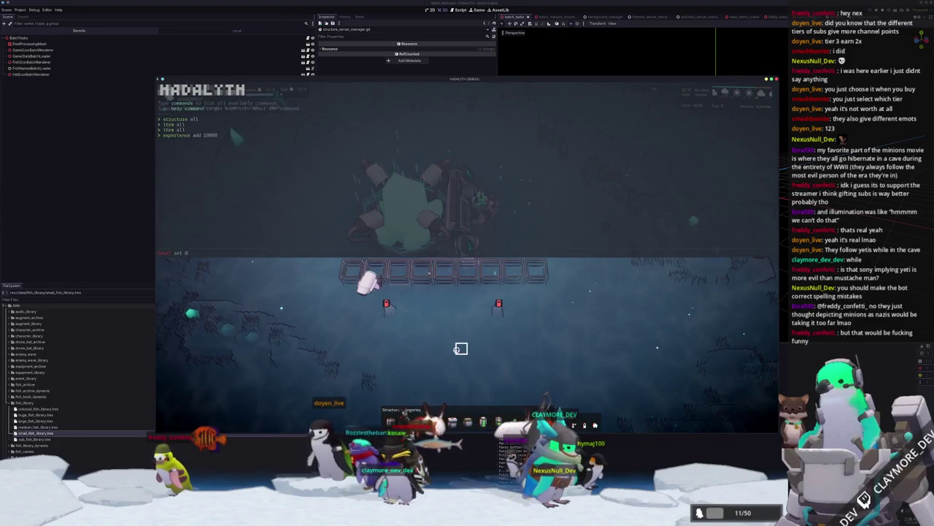
key("Return")
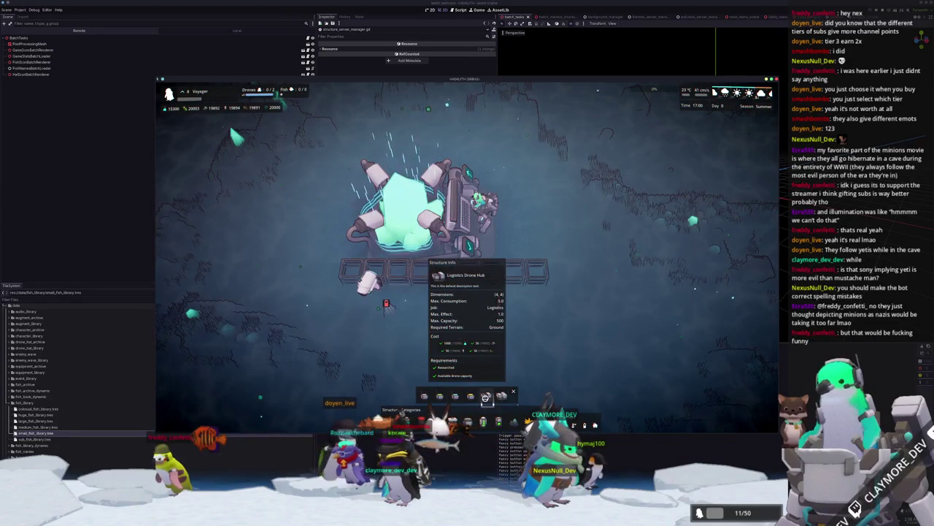
left_click(485, 394)
left_click(428, 329)
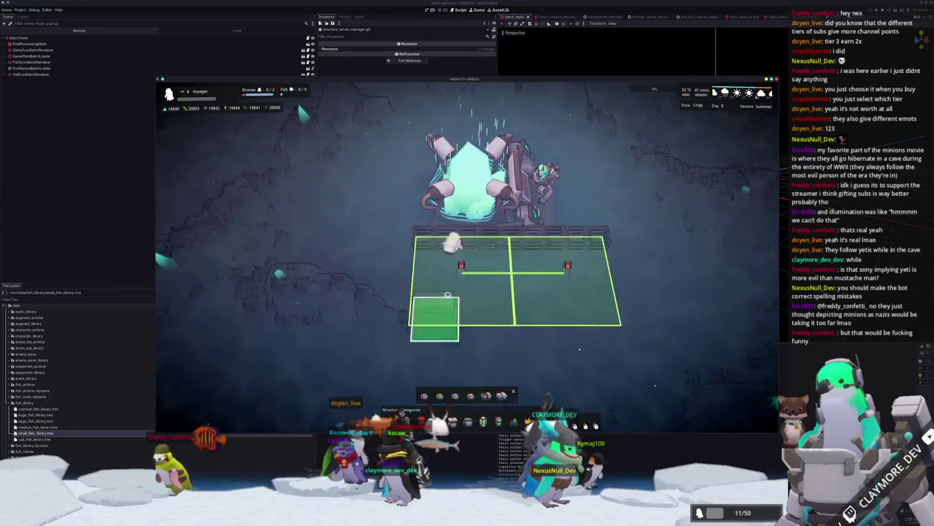
Close the build options and move the player up and to the left.
key("w")
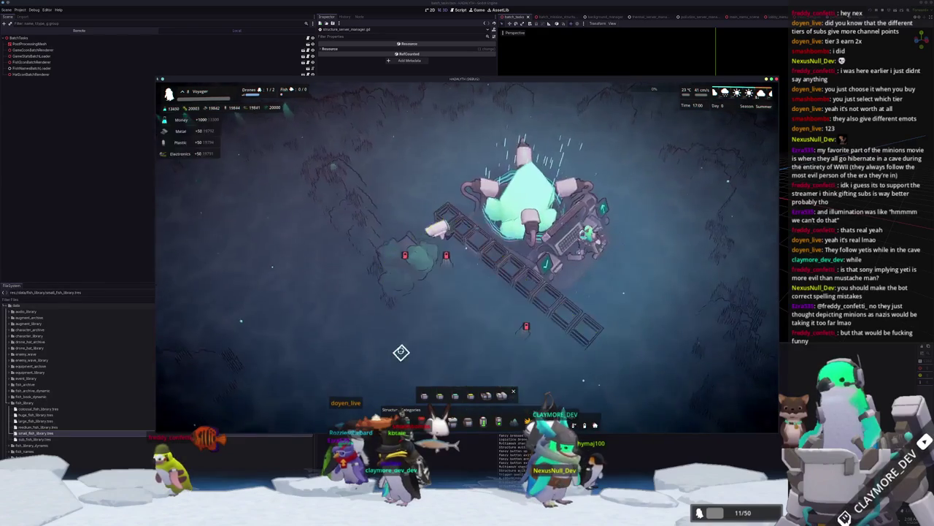
key("Escape")
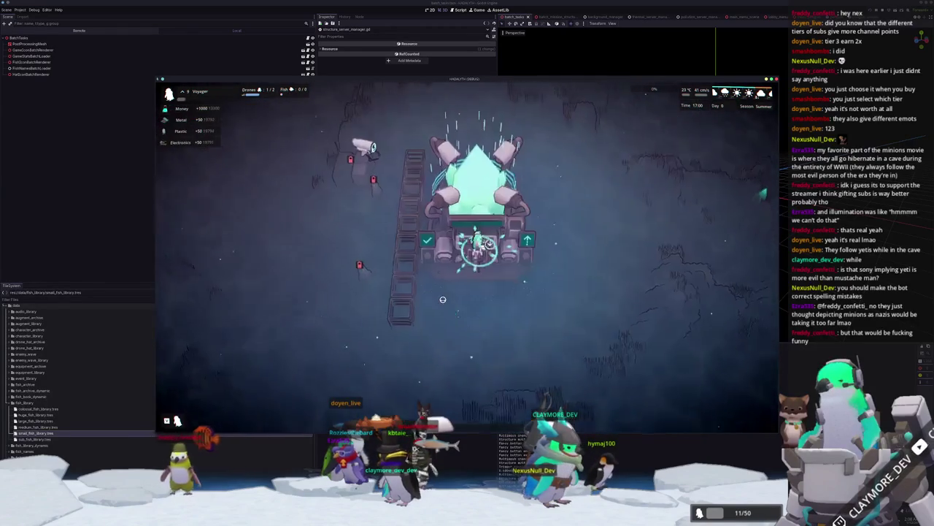
key("w")
key("a")
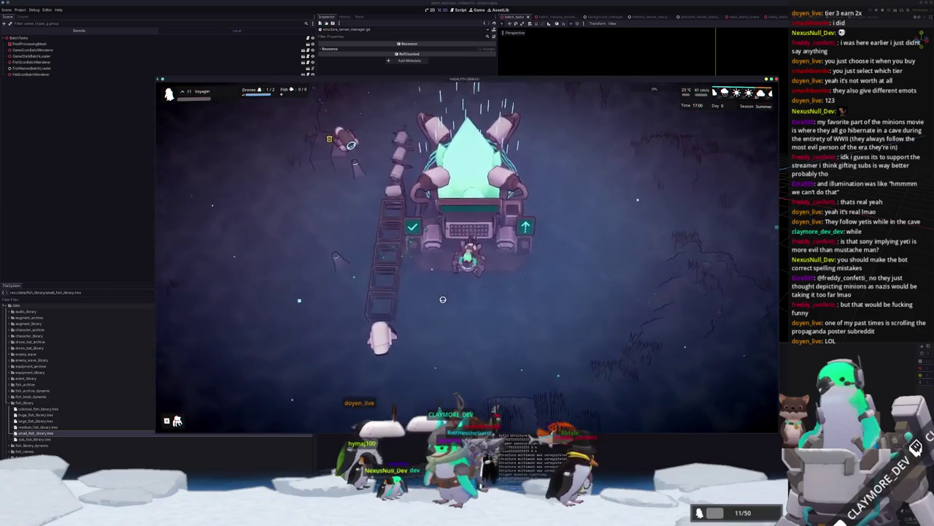
Select Small Housing from the build bar and place it below the base.
scroll(442, 299, "down", 5)
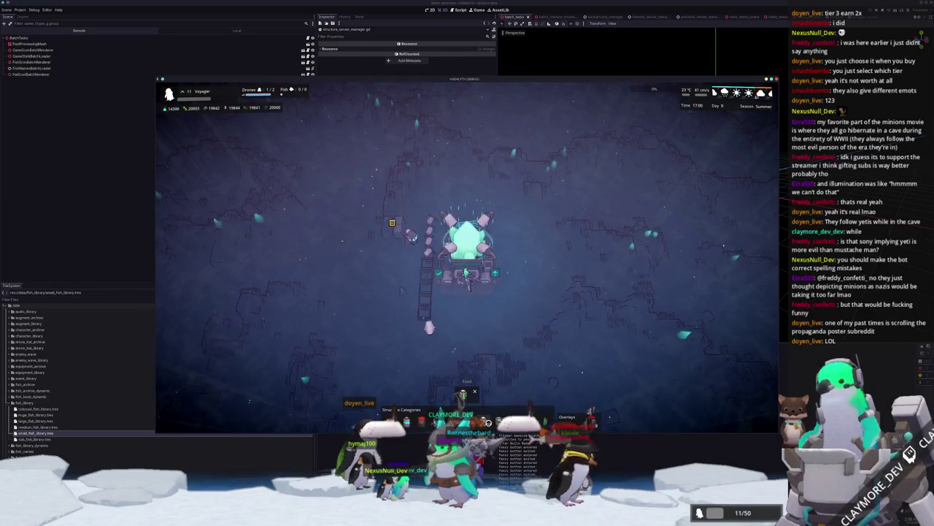
left_click(421, 422)
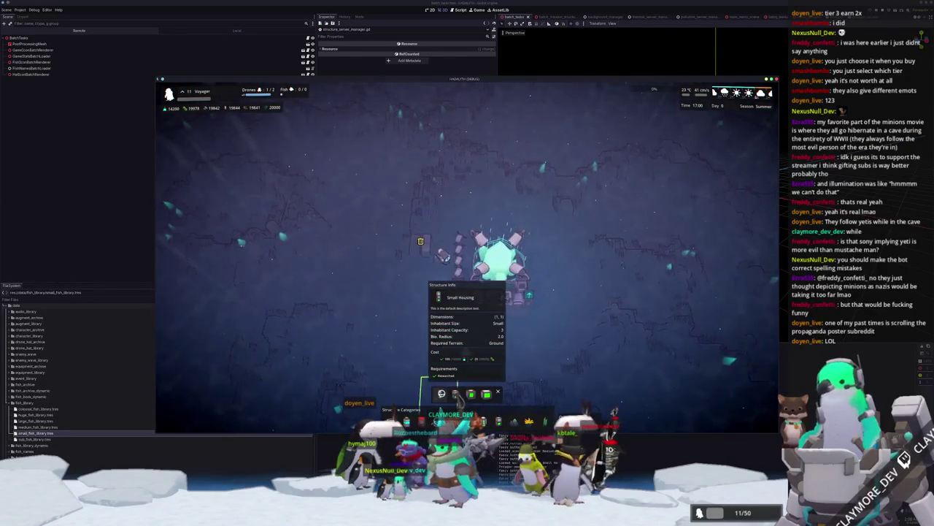
left_click(441, 394)
scroll(474, 394, "up", 5)
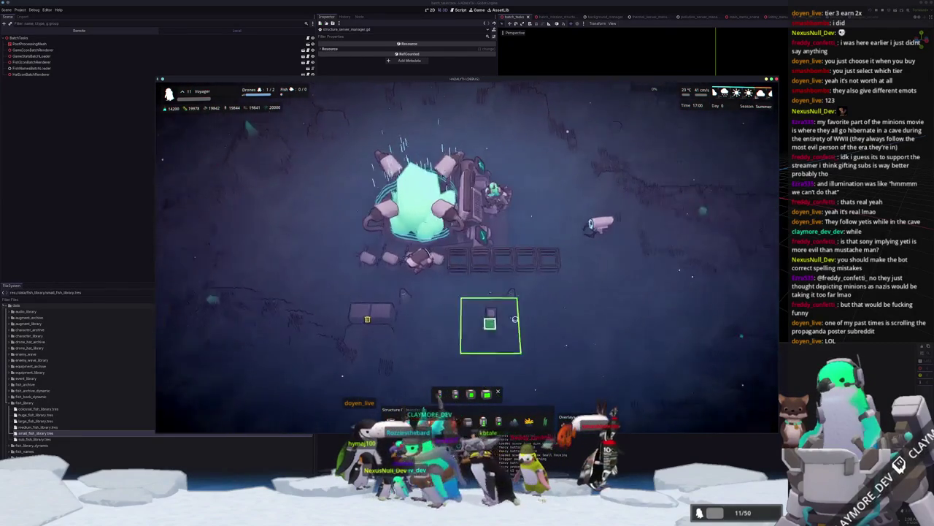
key("d")
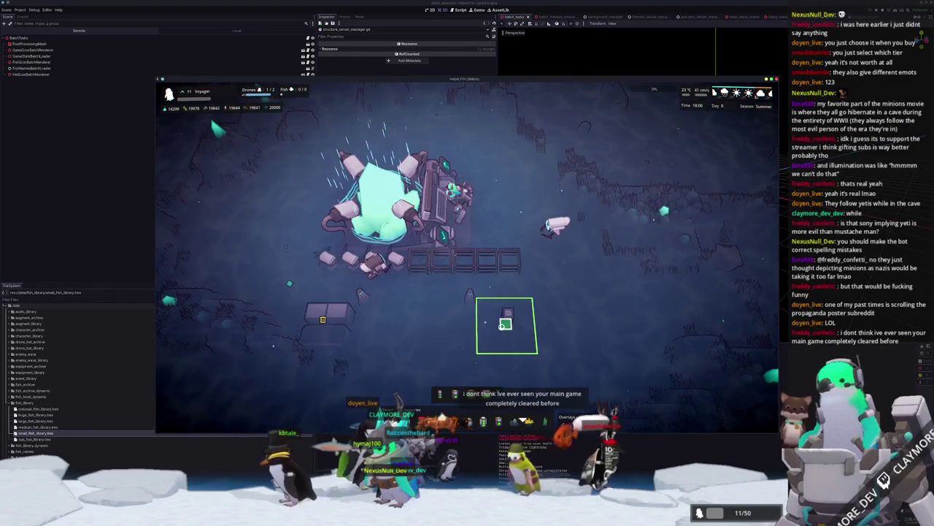
left_click(502, 326)
Reposition the camera, stop coral placement, and place another structure near the base.
key("a")
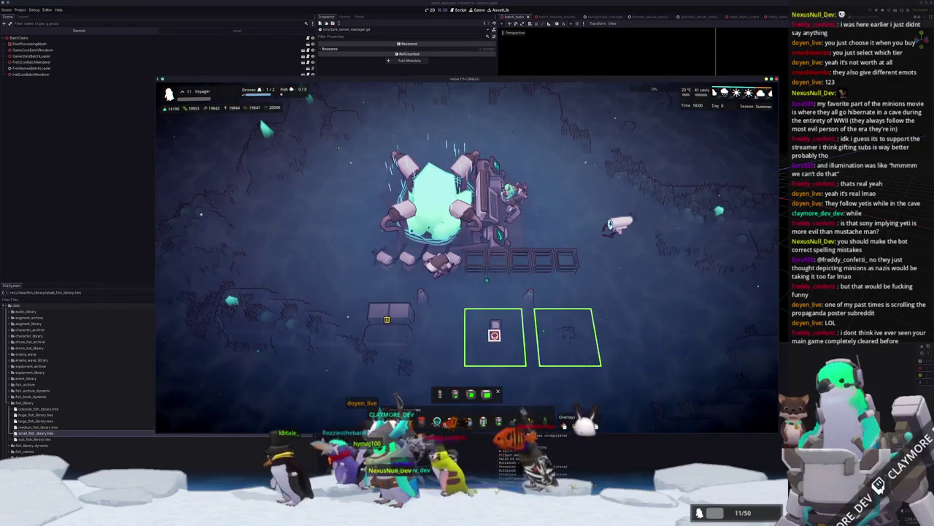
key("s")
key("d")
mouse_move(500, 314)
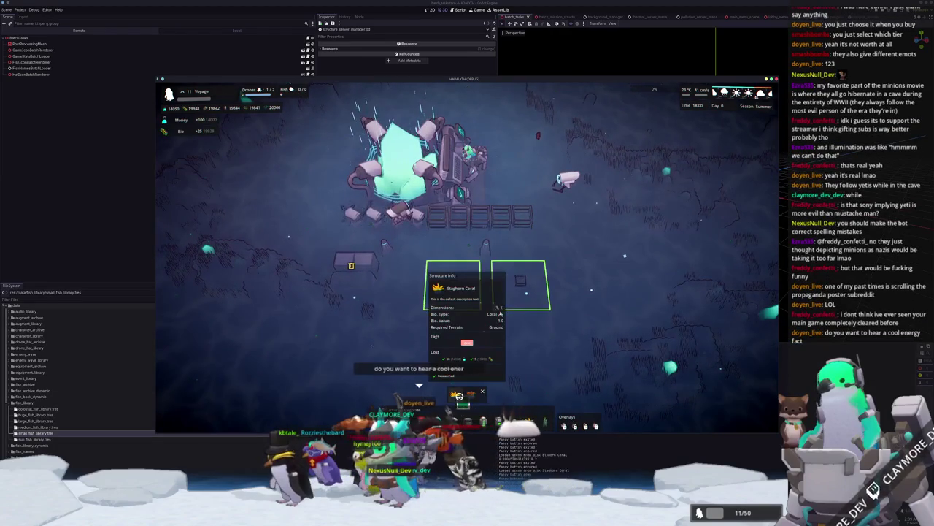
key("e")
scroll(438, 321, "up", 2)
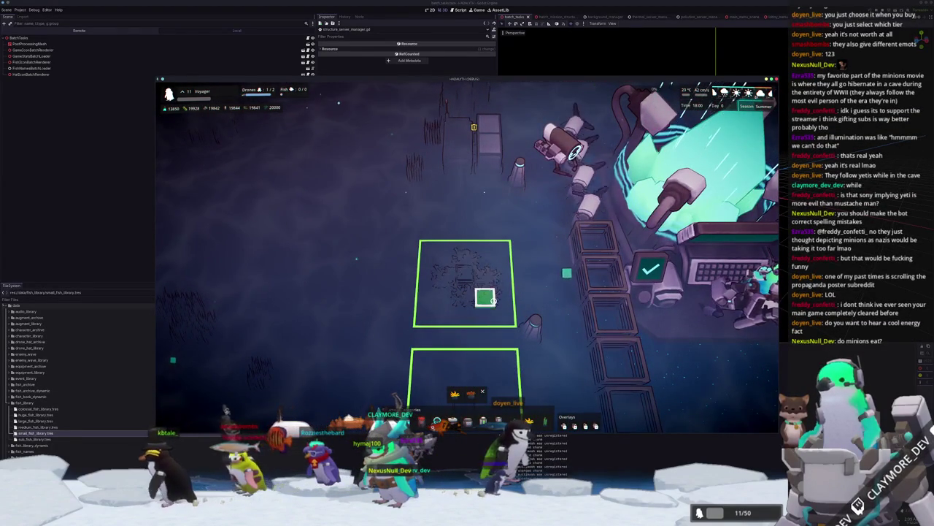
key("s")
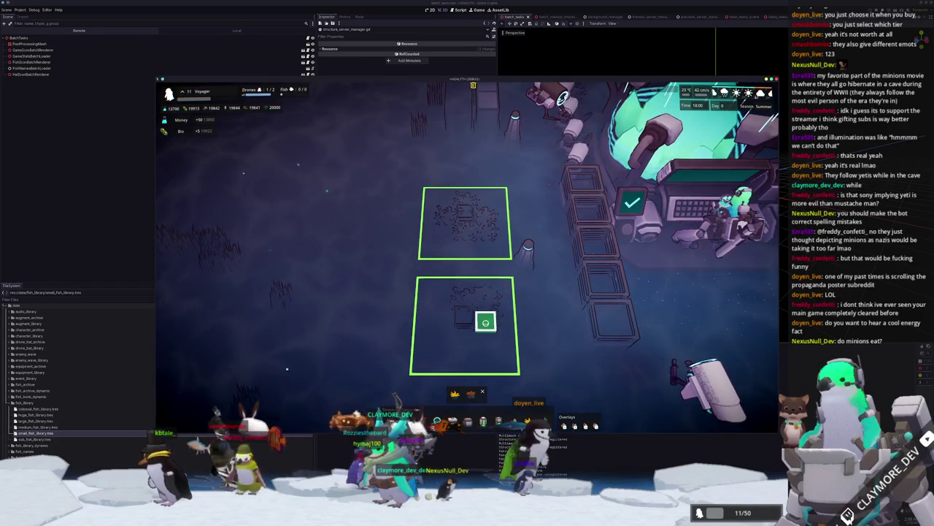
right_click(422, 341)
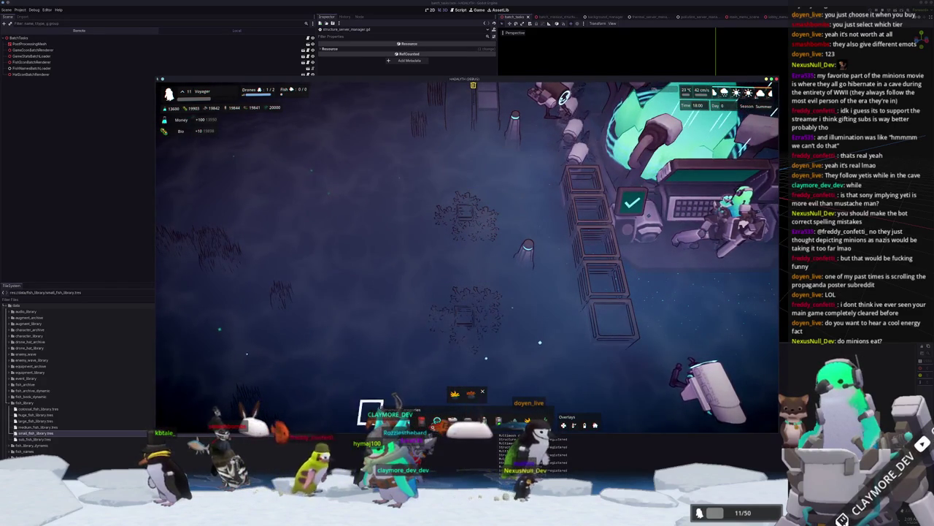
left_click(447, 394)
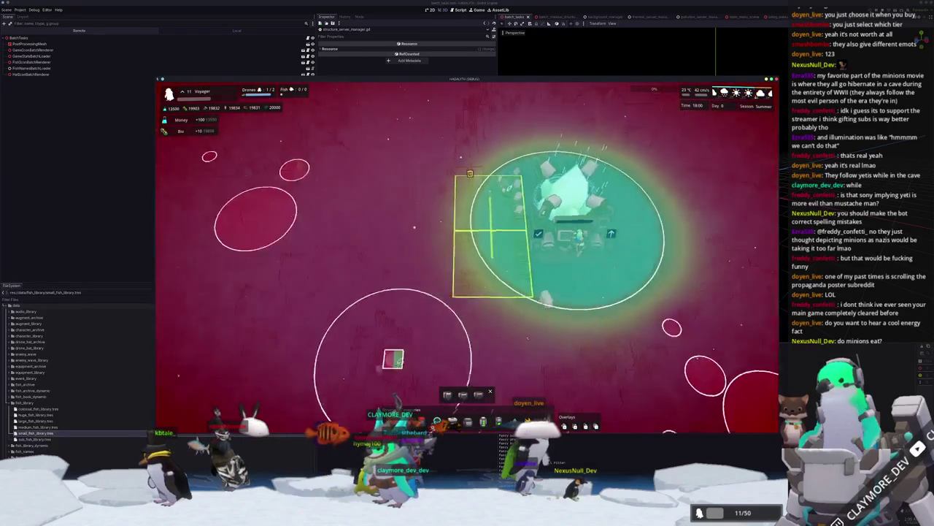
left_click(530, 421)
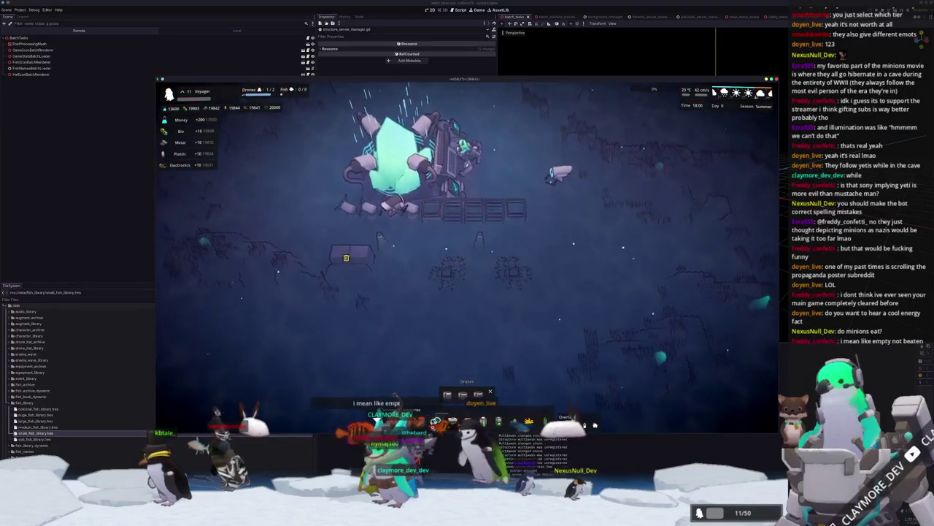
Abandon the power structure and place two copies of another structure in the lower cells.
left_click(479, 395)
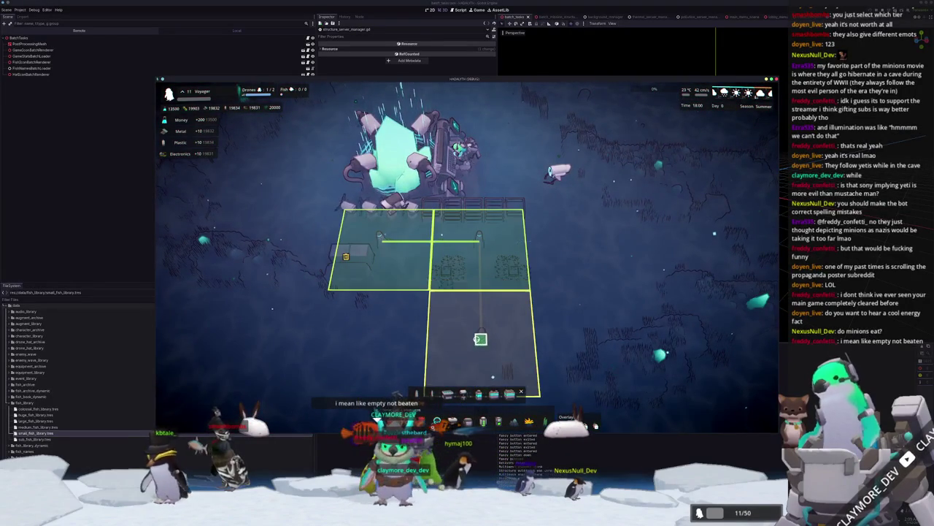
right_click(446, 394)
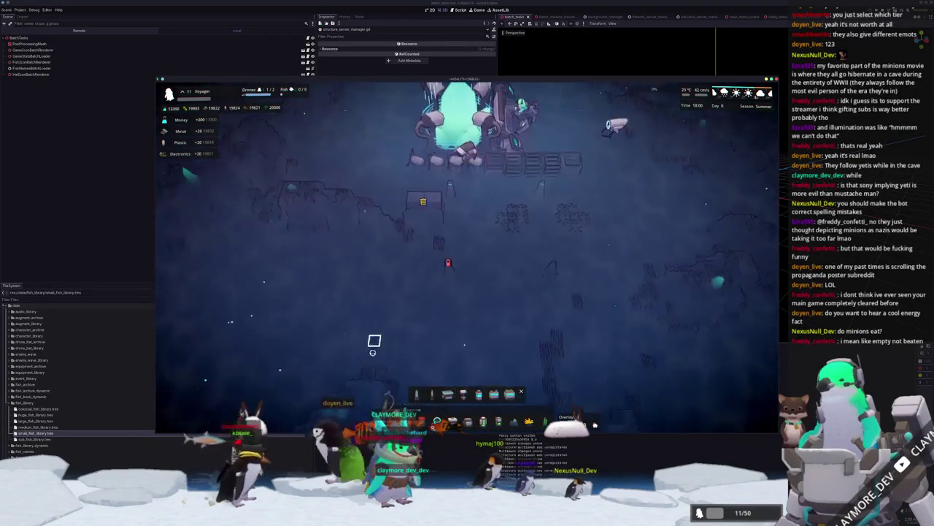
key("d")
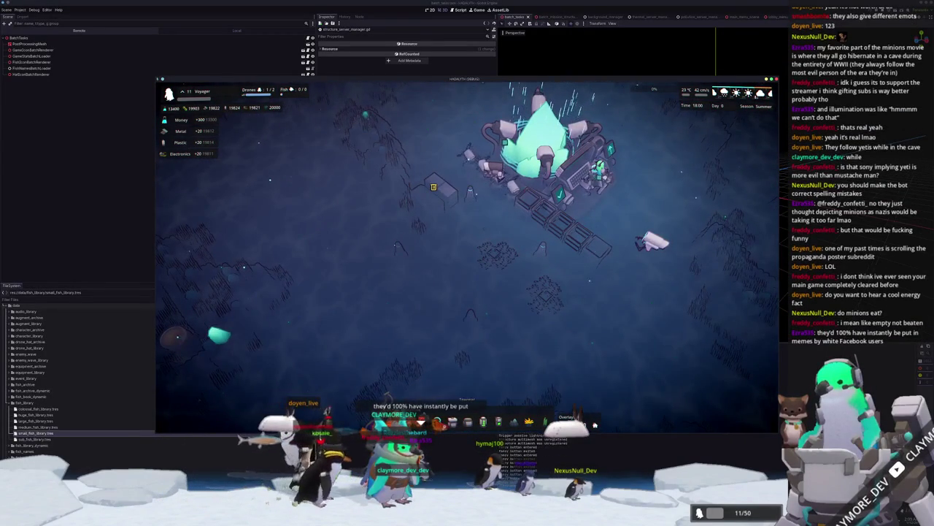
left_click(498, 392)
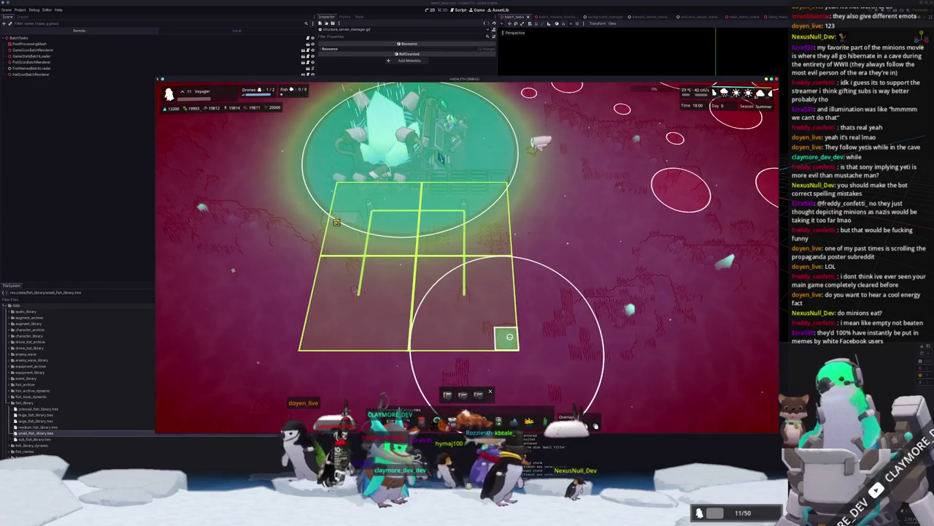
left_click(509, 337)
key("a")
left_click(452, 338)
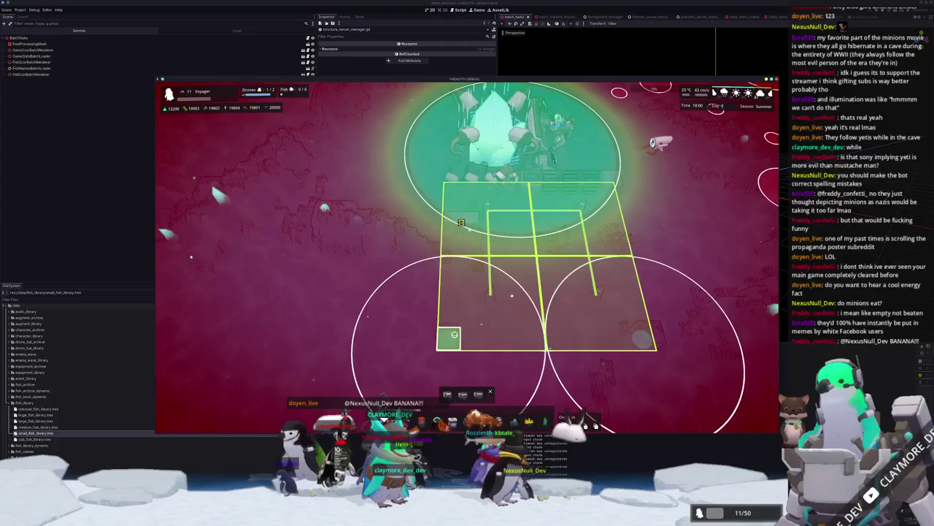
right_click(510, 341)
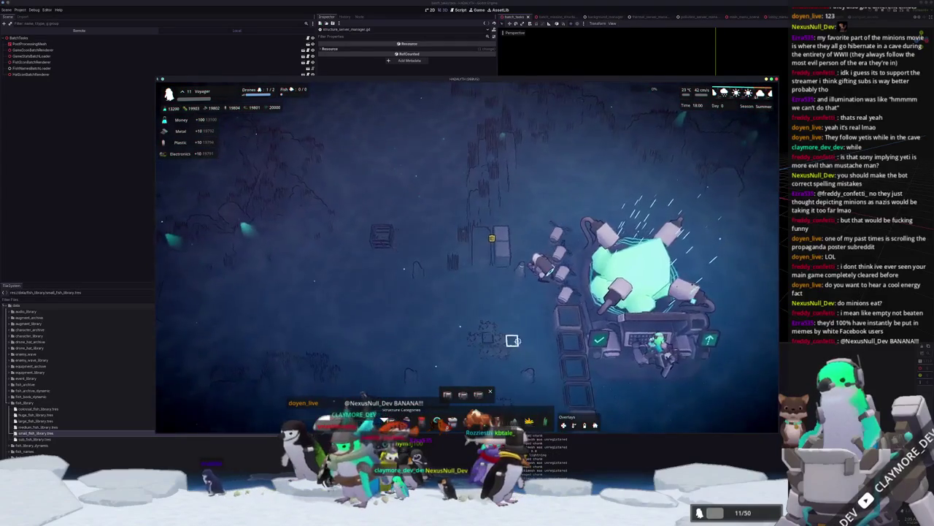
Recentre the camera on the base and bring up the debug console.
key("a")
key("s")
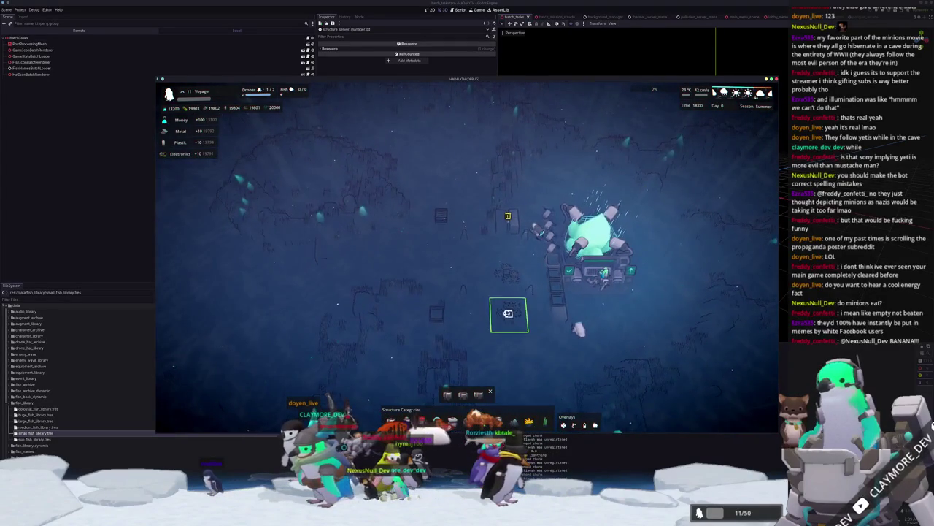
scroll(508, 313, "up", 3)
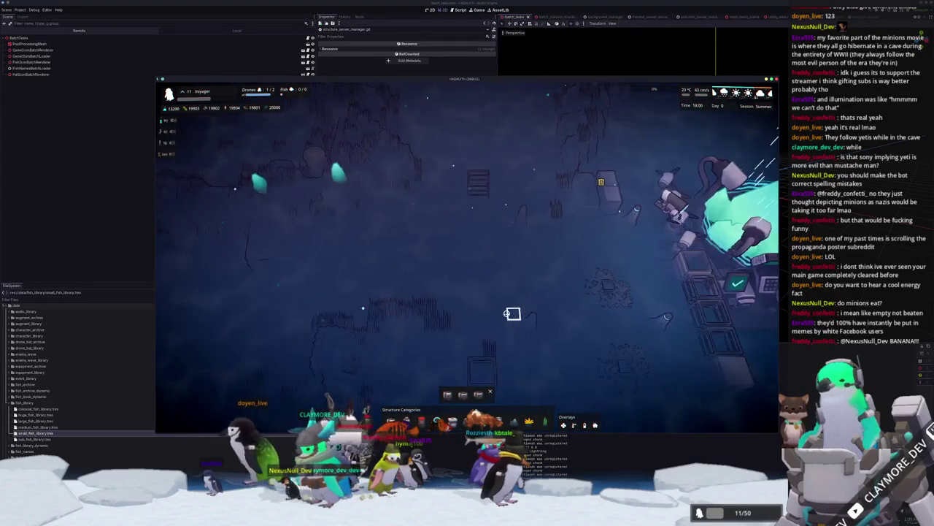
key("d")
key("s")
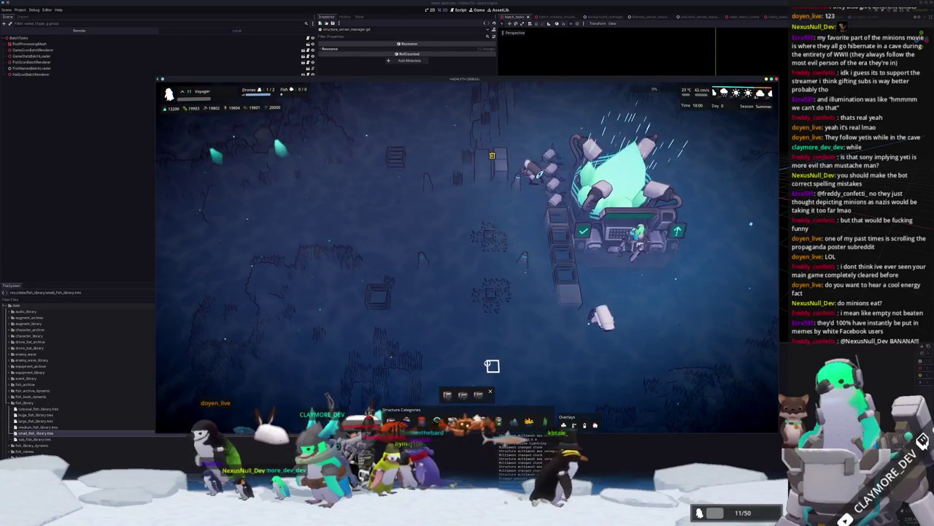
key("grave")
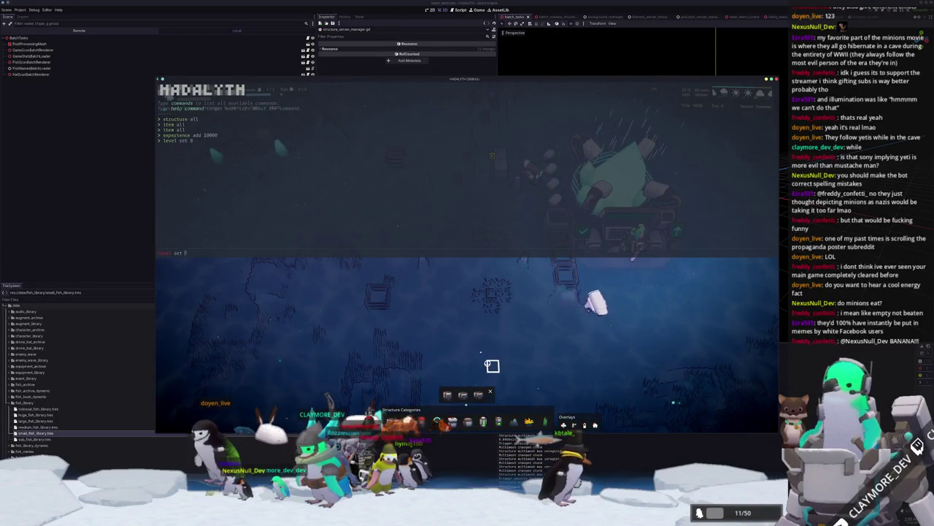
Submit the level-change console command, then start and cancel a building placement near the base.
key("Return")
key("grave")
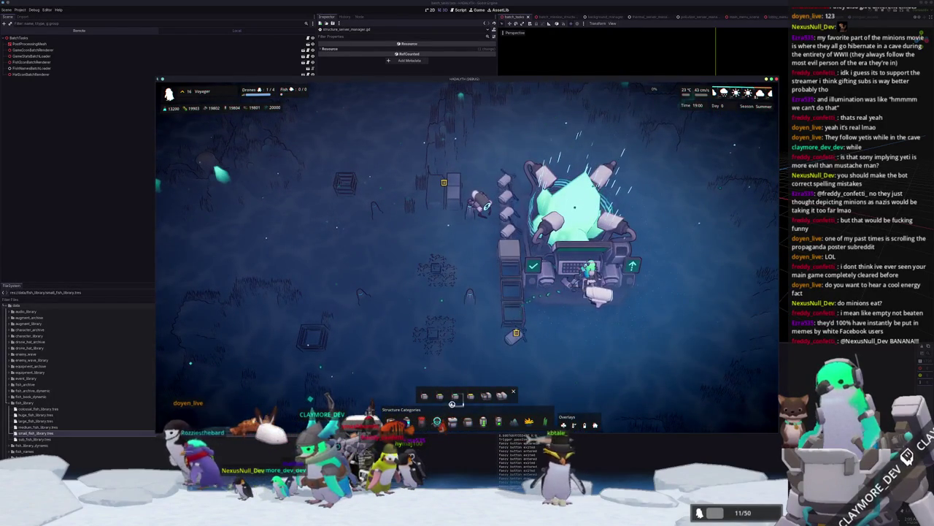
mouse_move(454, 400)
left_click(426, 394)
scroll(307, 387, "up", 3)
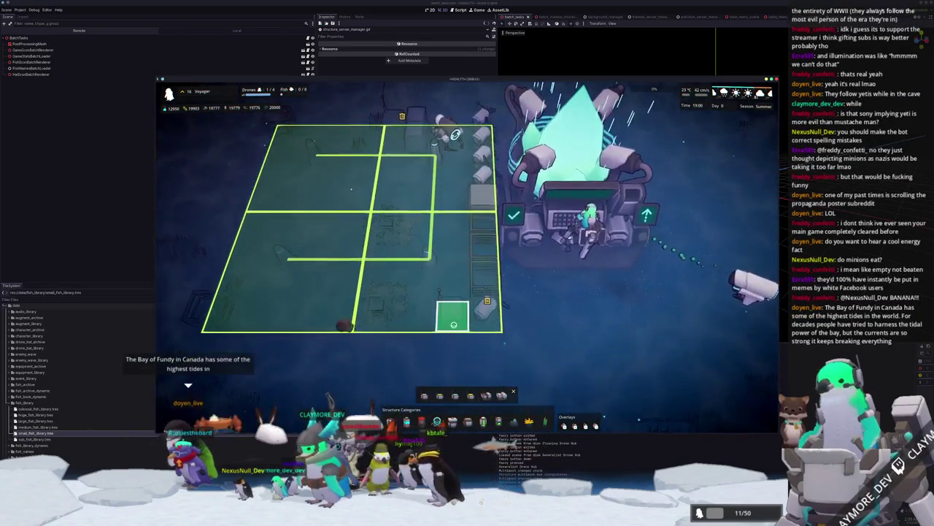
key("q")
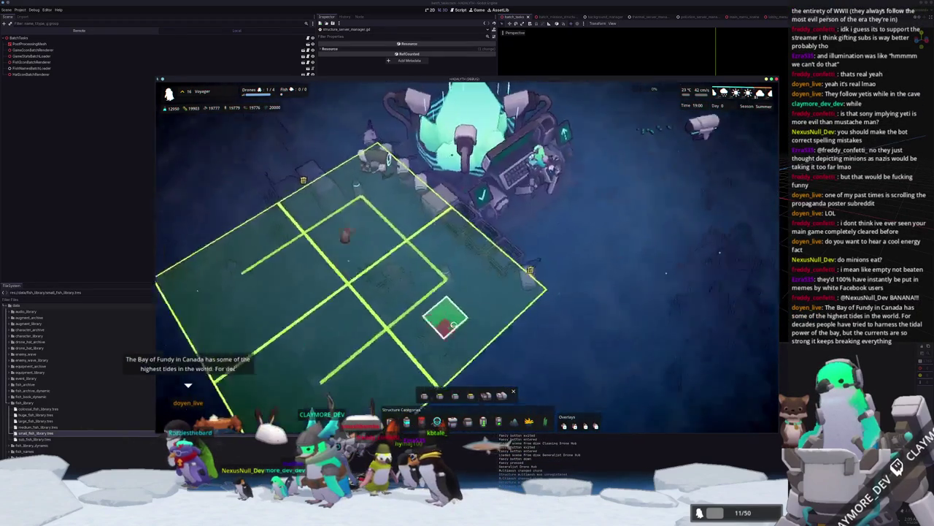
key("a")
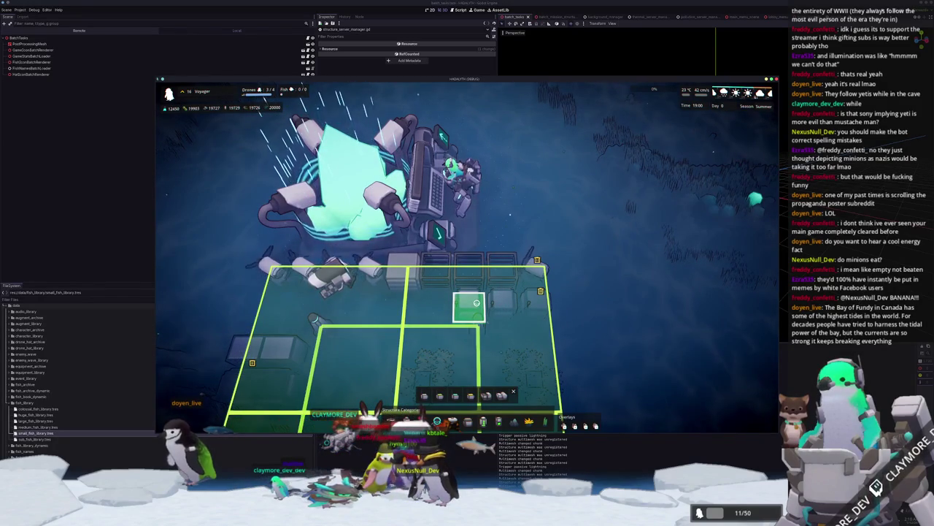
key("q")
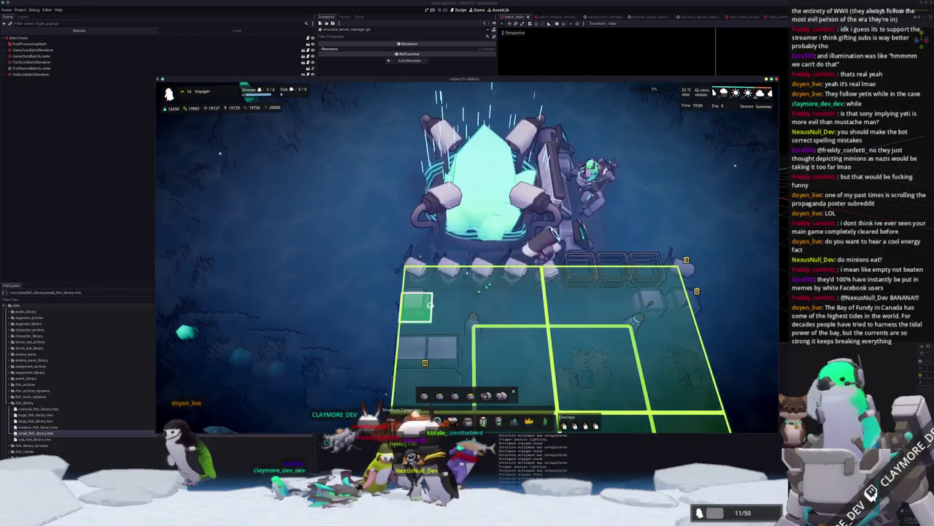
key("q")
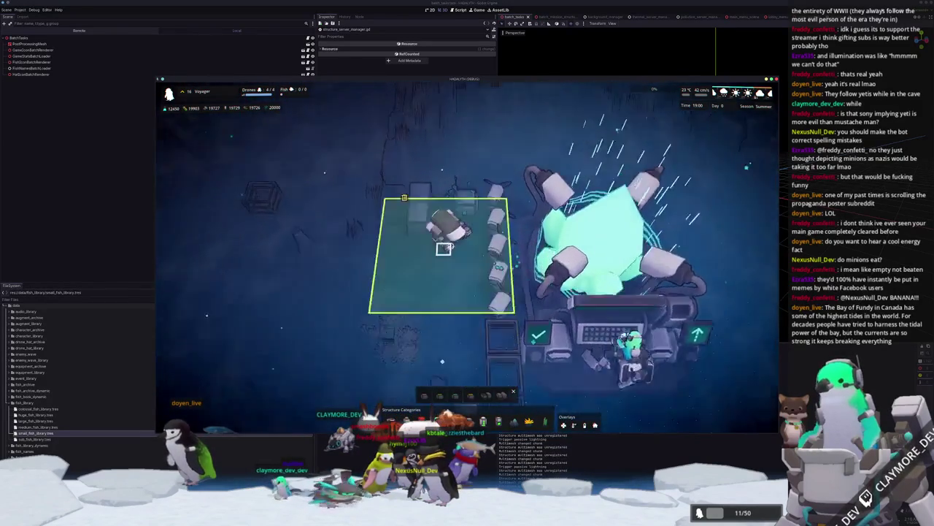
right_click(429, 283)
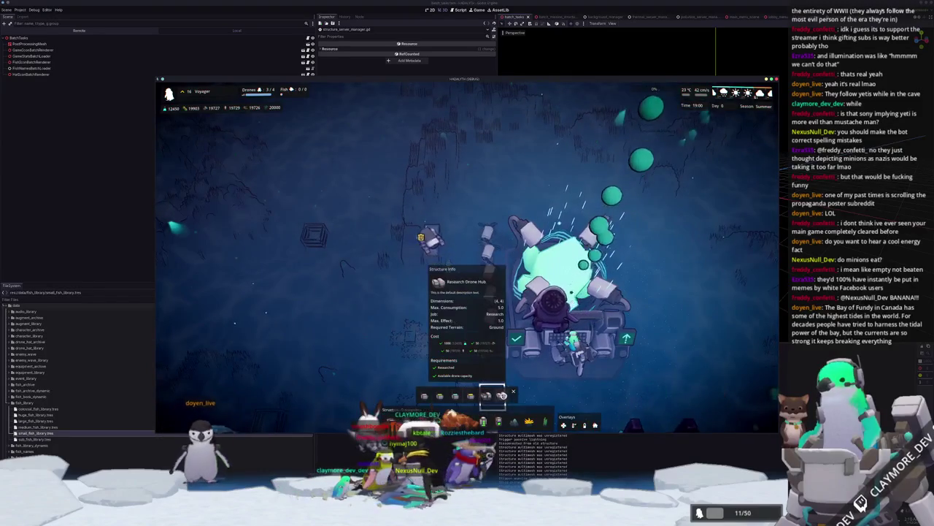
Select the Research Drone Hub, survey the base from several angles, then switch to structure_server_manager.gd.
left_click(438, 363)
key("q")
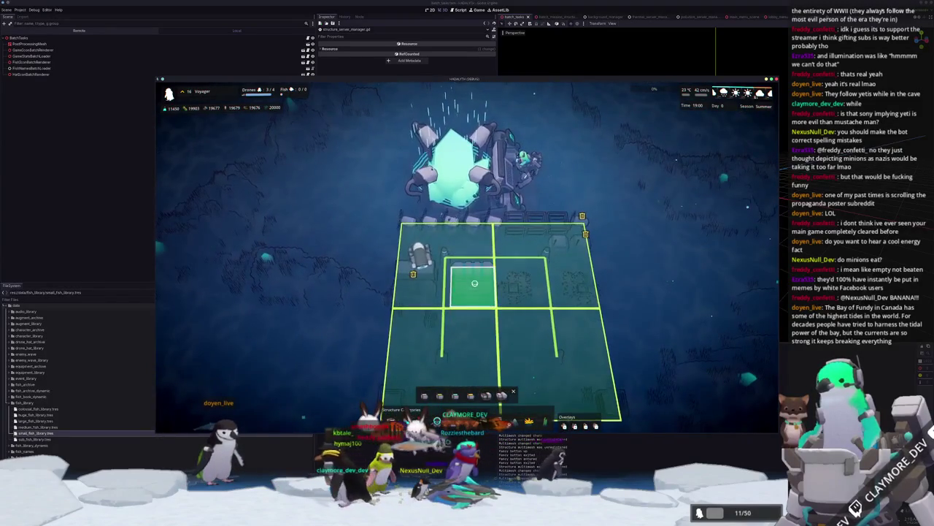
key("q")
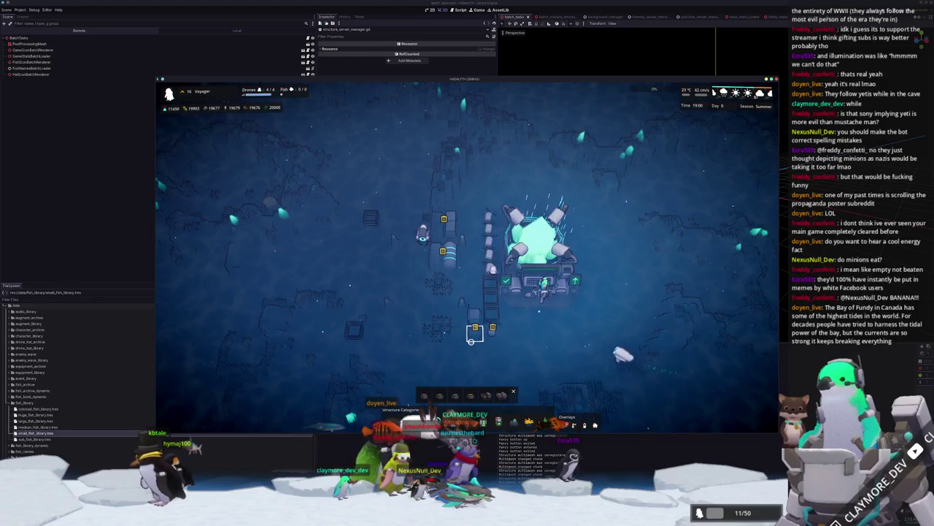
key("d")
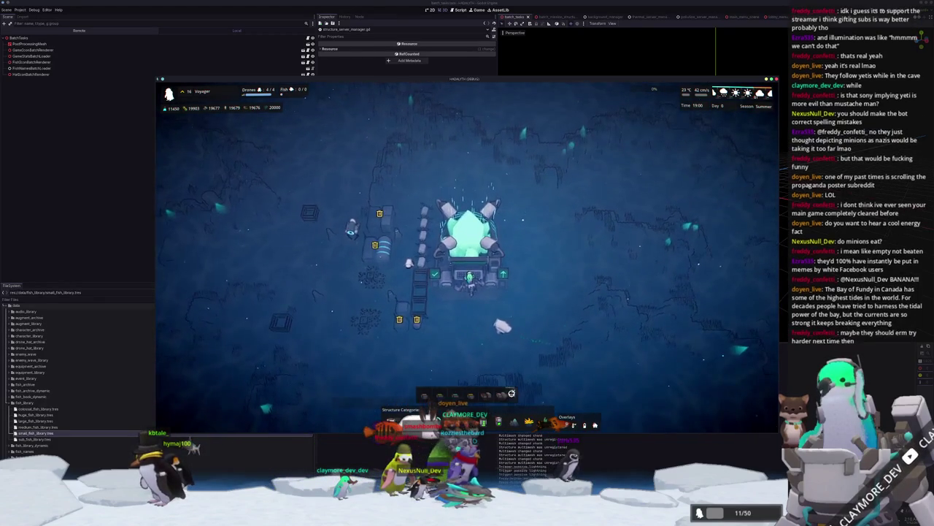
key("a")
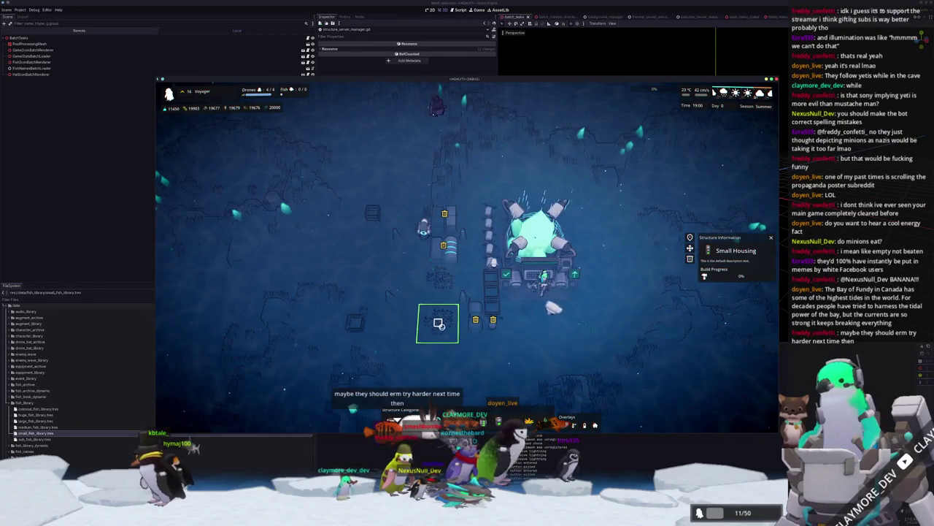
scroll(441, 323, "up", 2)
key("s")
key("a")
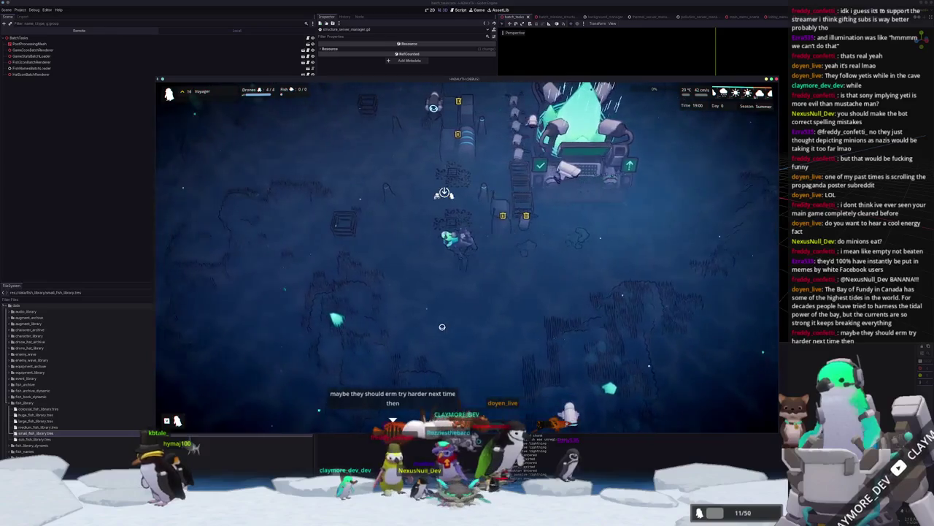
key("a")
key("alt+Tab")
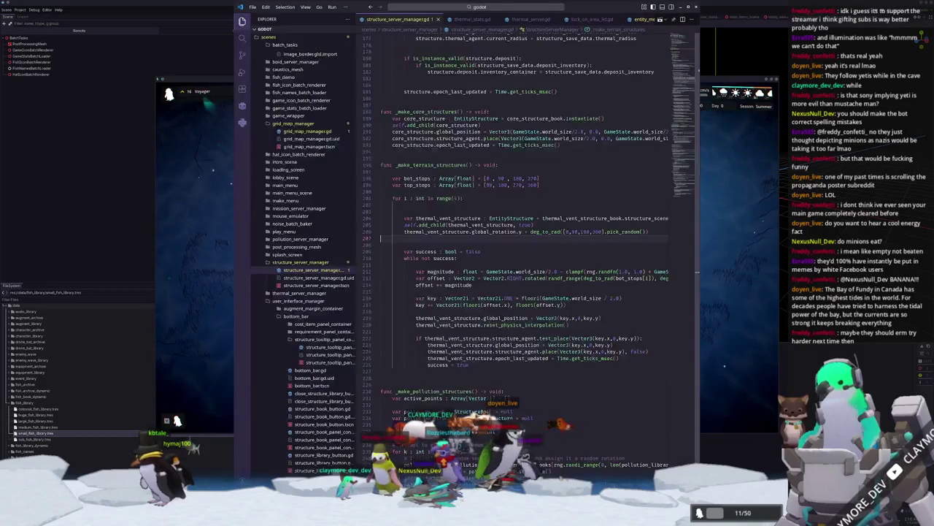
Stop the running game and open mech.tscn through a quick search for 'mech'.
key("alt+Tab")
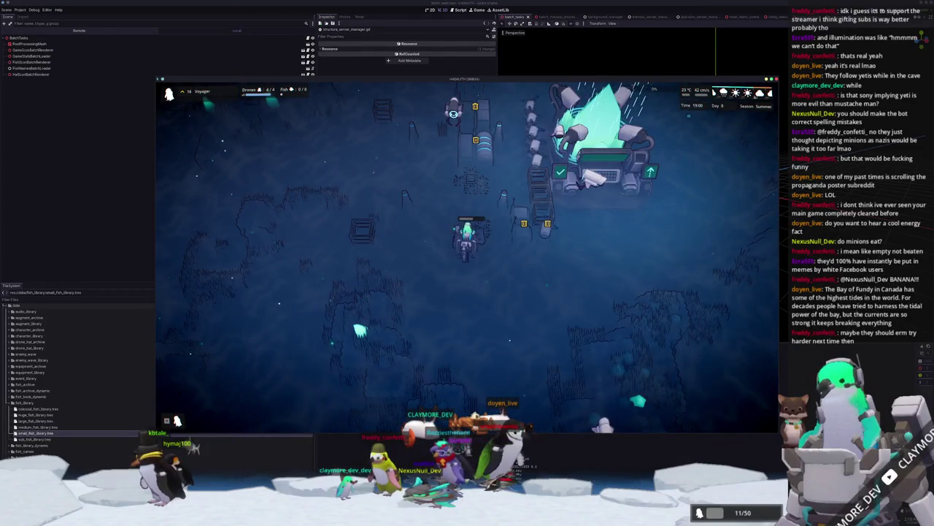
key("F8")
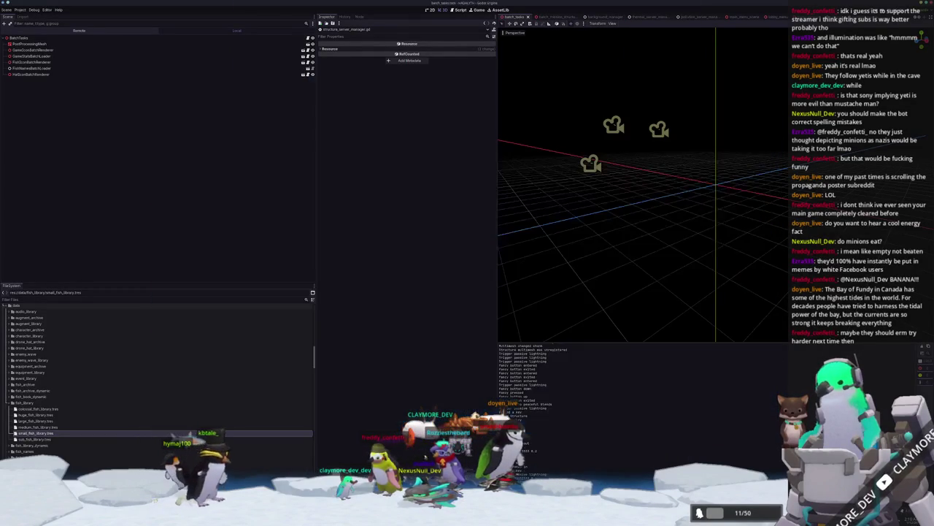
key("shift+alt+o")
type("mech")
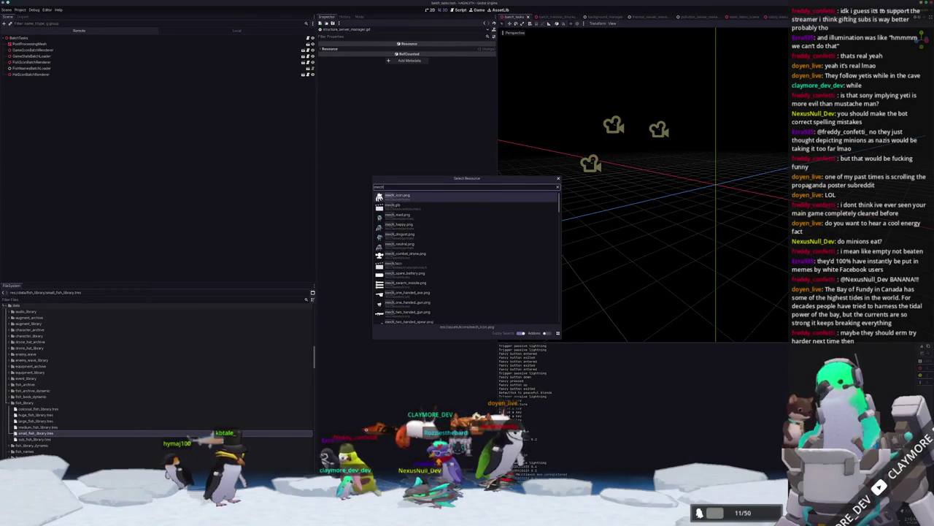
key("Down")
key("Down")
key("Down")
key("Down")
key("Down")
key("Return")
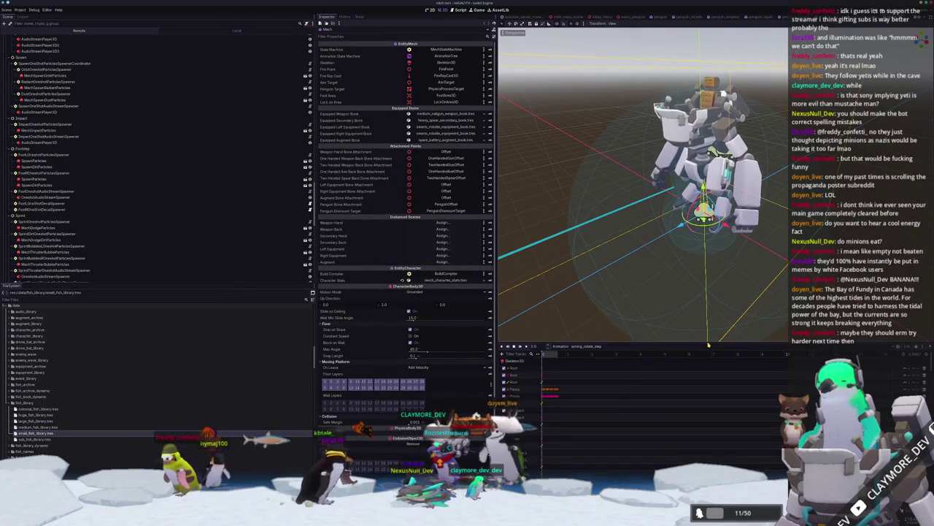
Enlarge the Animation panel and switch to the build_scaffold animation.
left_click_drag(714, 339, 713, 223)
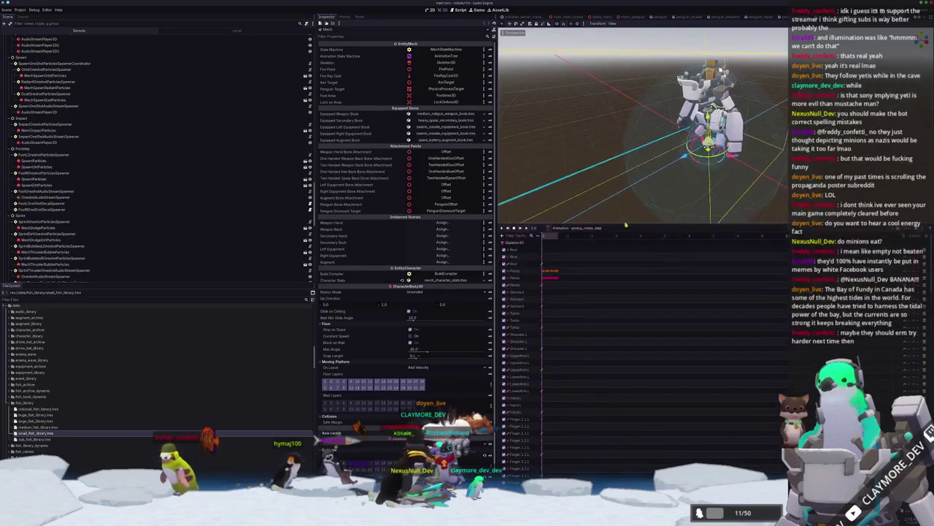
left_click(584, 227)
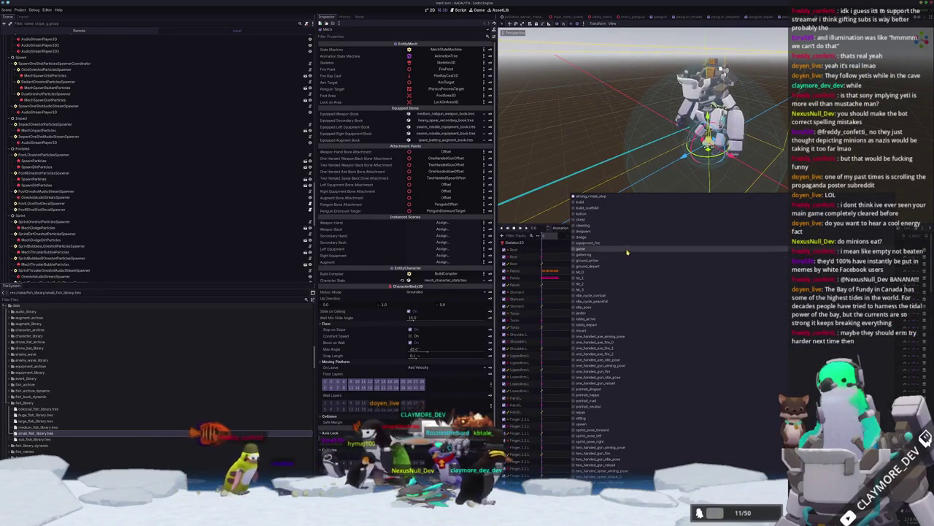
left_click(604, 209)
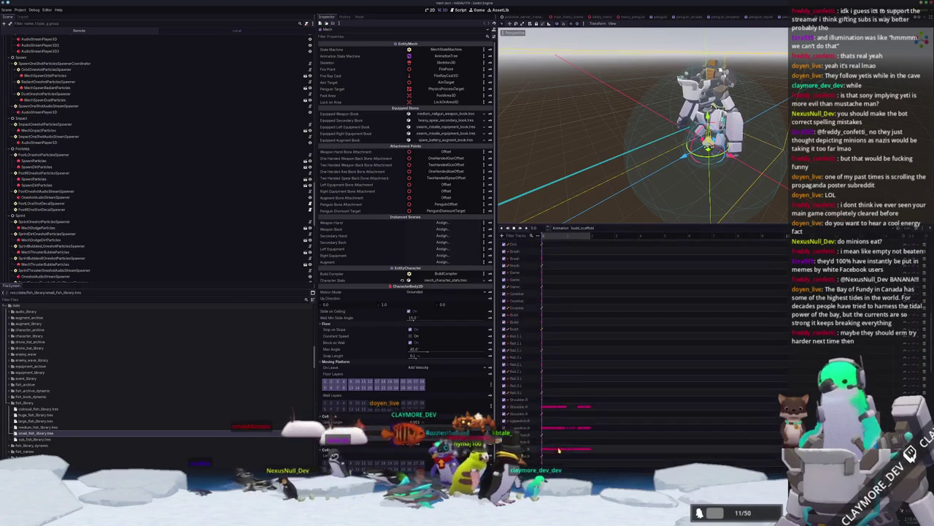
scroll(558, 449, "down", 5)
scroll(562, 456, "down", 2)
scroll(522, 321, "up", 8)
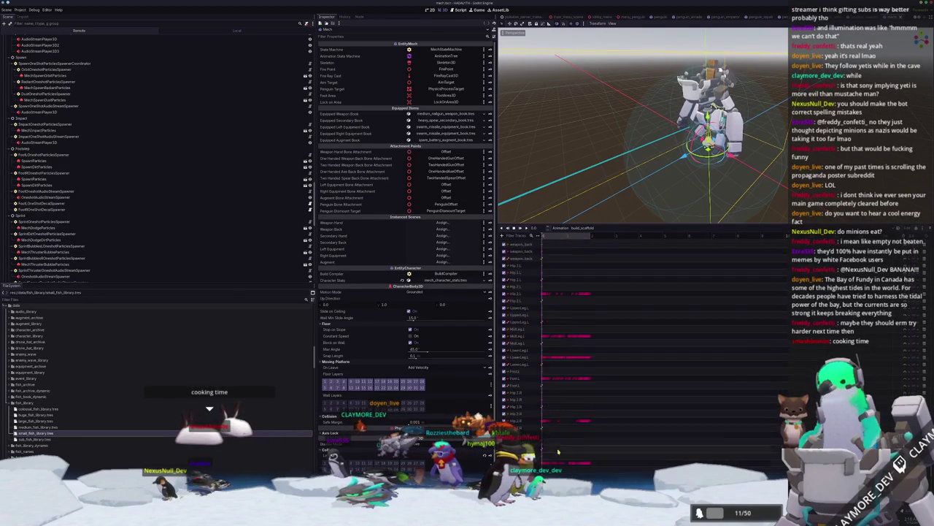
Add a Call Method Track for the mech node and insert a key on it.
left_click(504, 236)
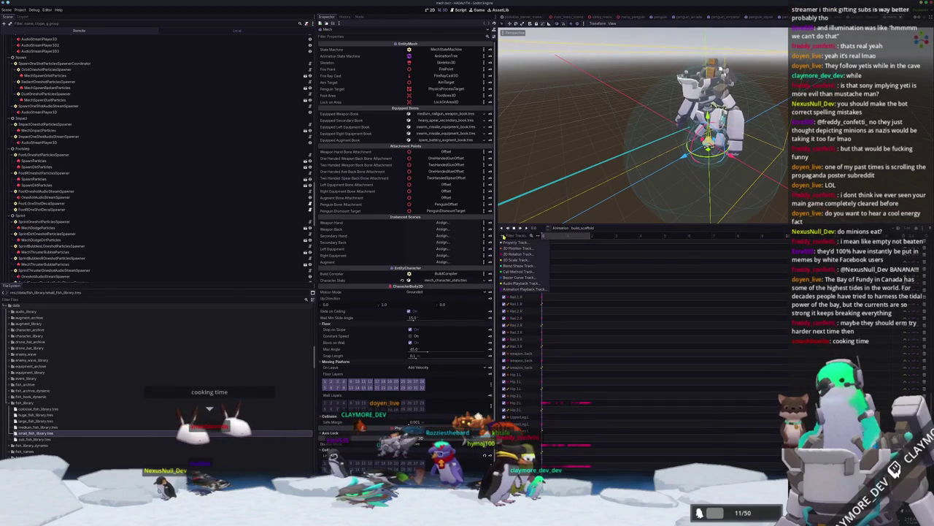
left_click(521, 277)
scroll(447, 287, "down", 5)
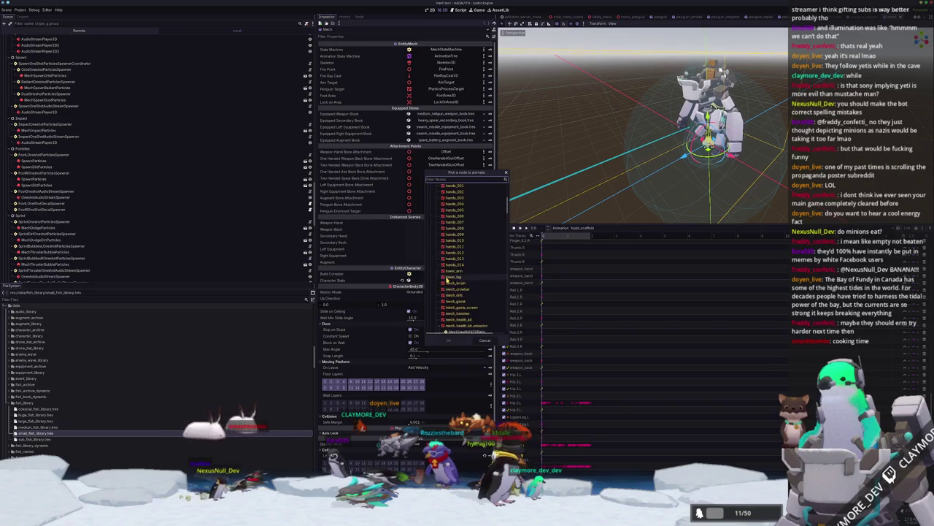
scroll(446, 286, "down", 5)
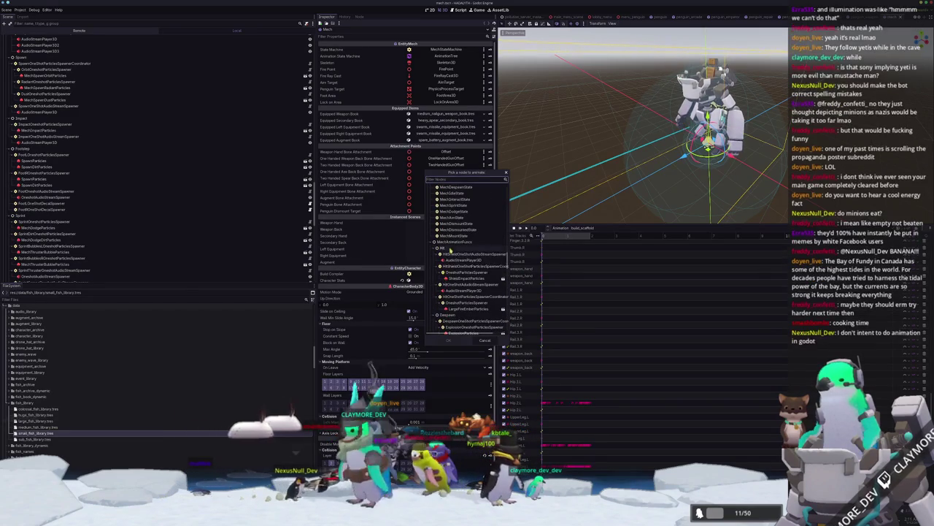
left_click(451, 341)
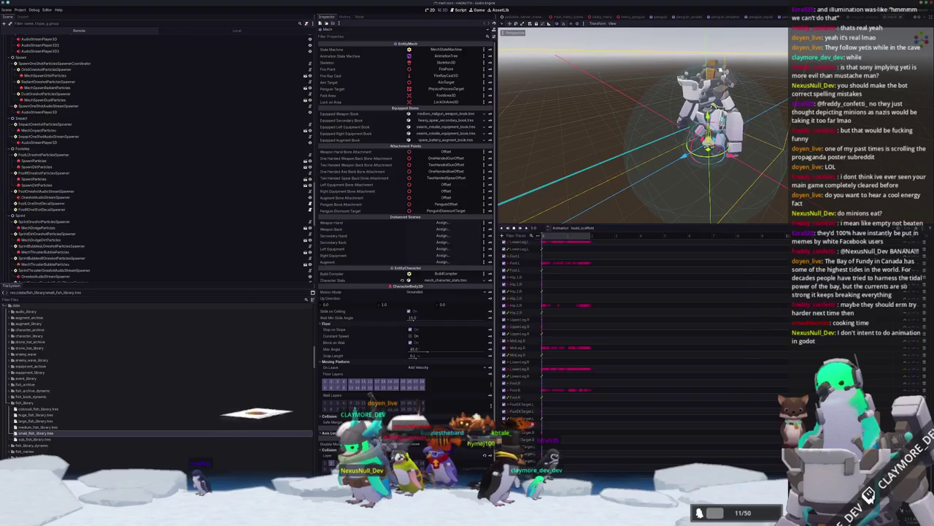
left_click(555, 409)
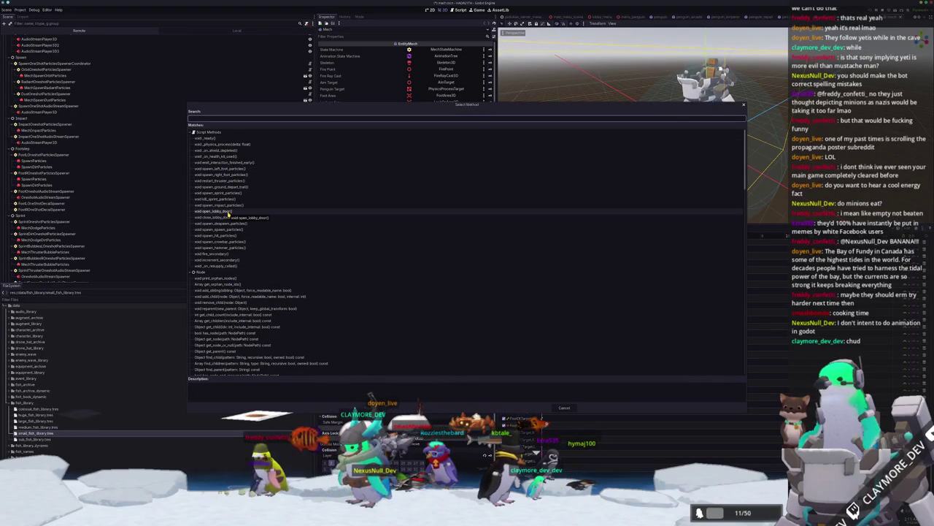
Key a spawn_hammer_particles call on the method track and save the Mech scene.
double_click(235, 249)
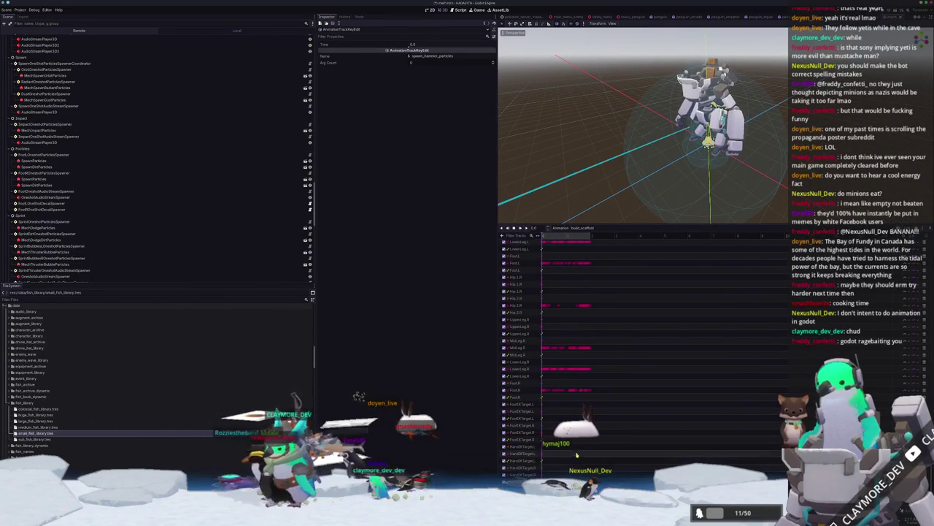
key("ctrl+s")
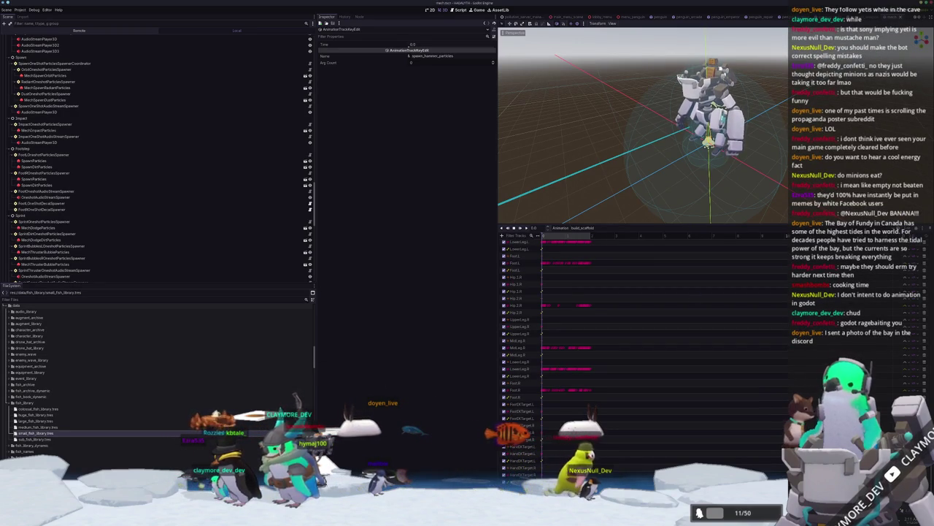
Drive the mech with WASD up and left toward the base's crystal machine.
key("w")
key("a")
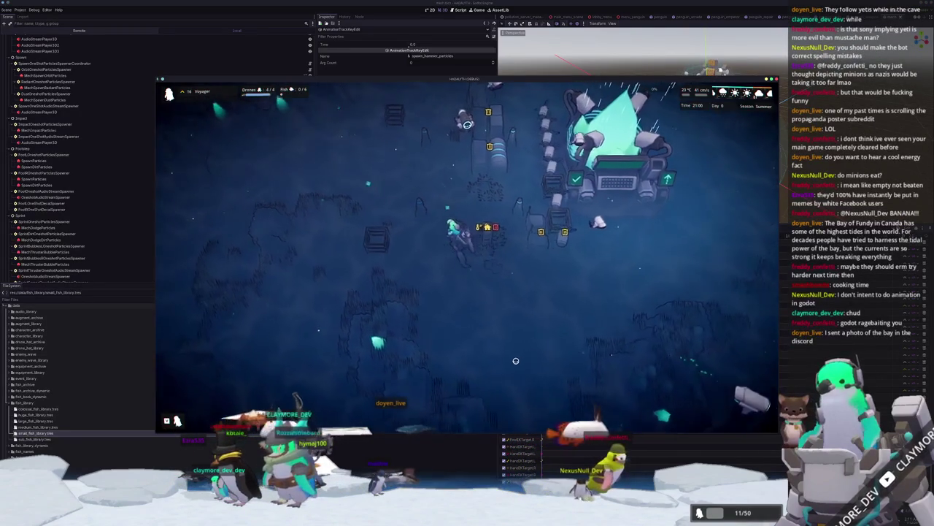
key("d")
key("s")
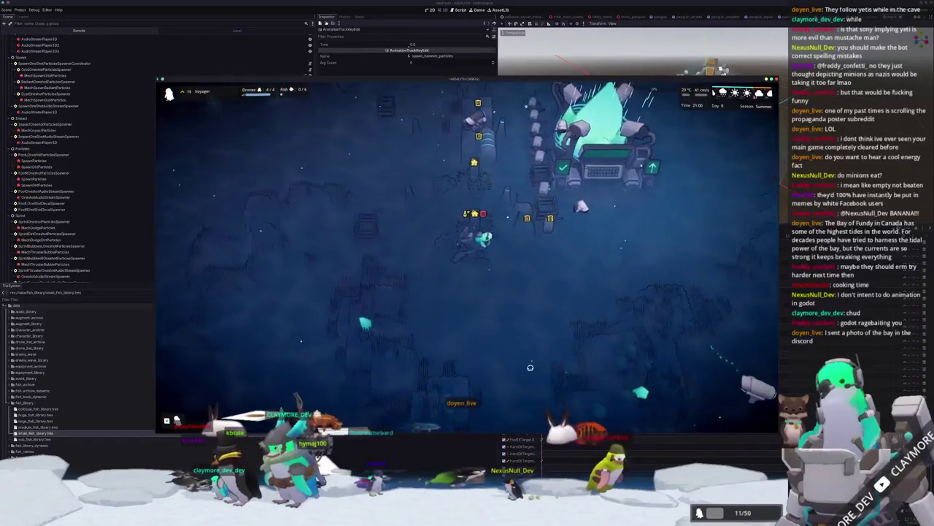
key("a")
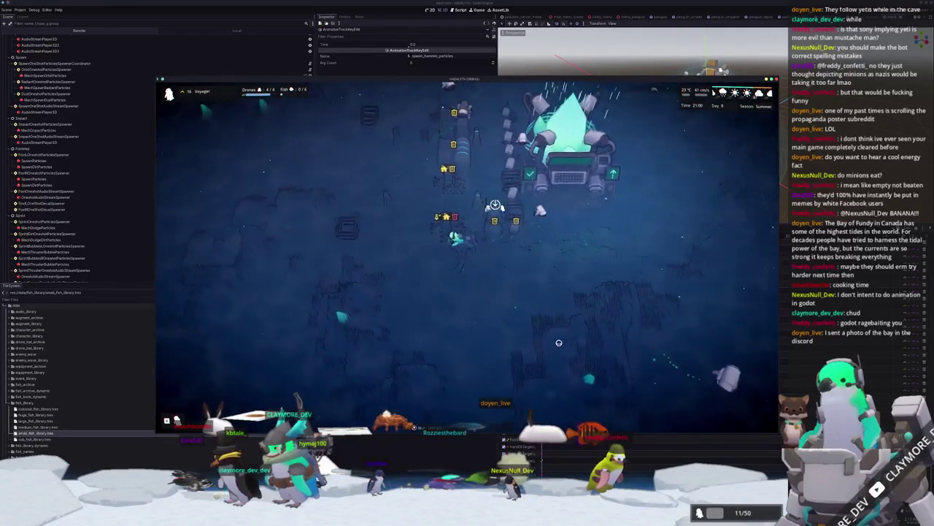
key("a")
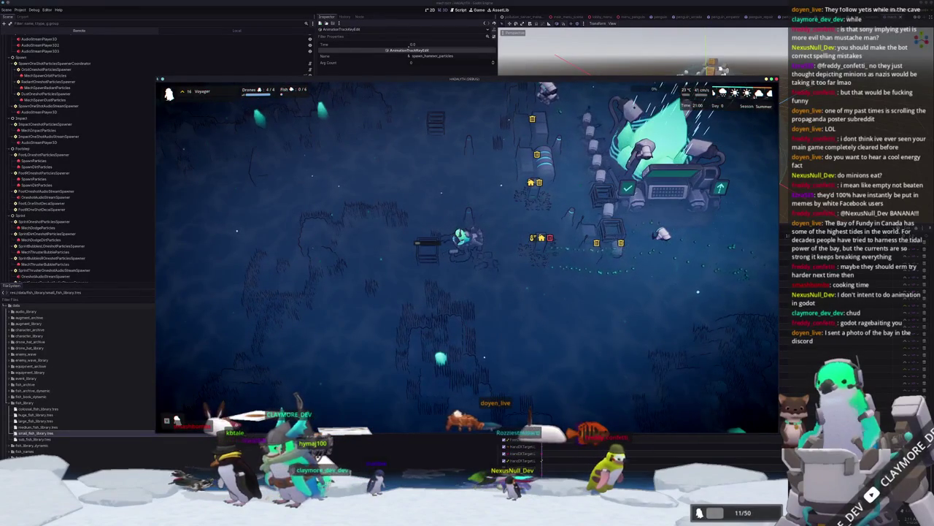
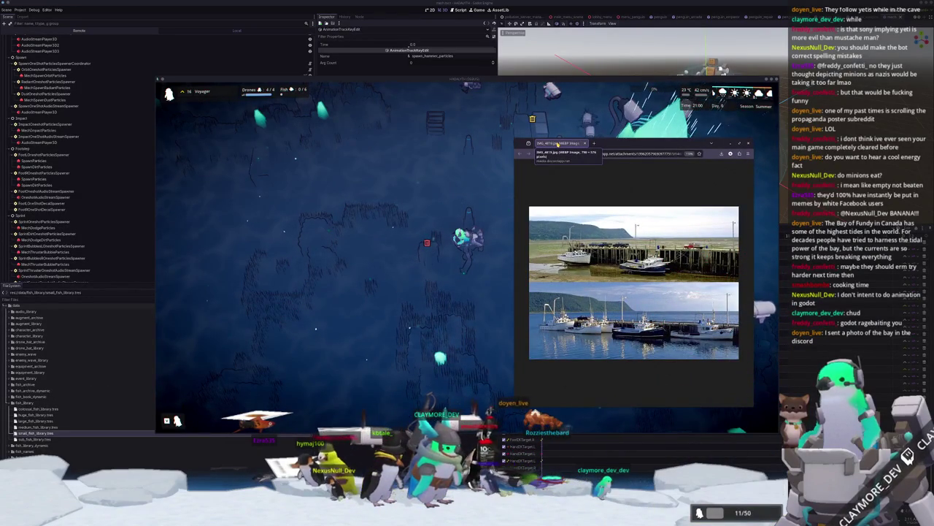
Close the harbour photo viewer, drive the mech back to the crystal base and zoom out.
left_click(584, 143)
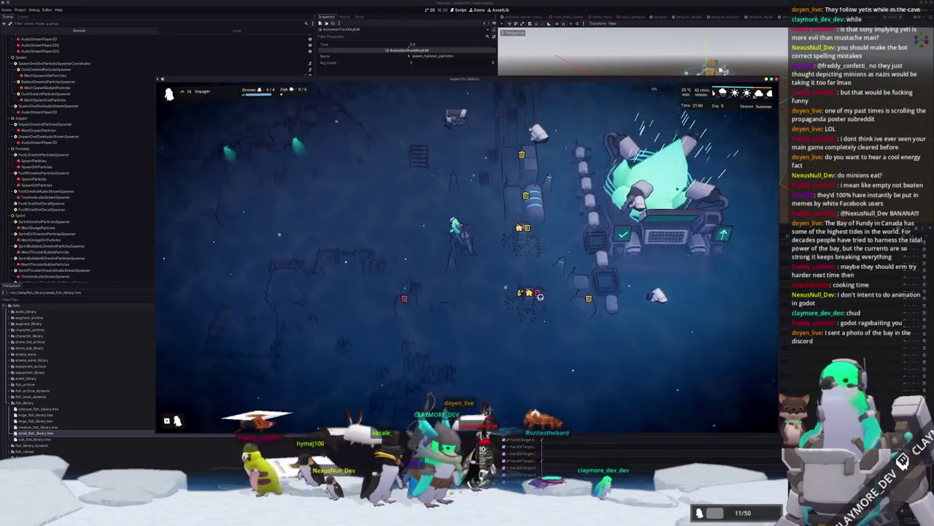
key("w")
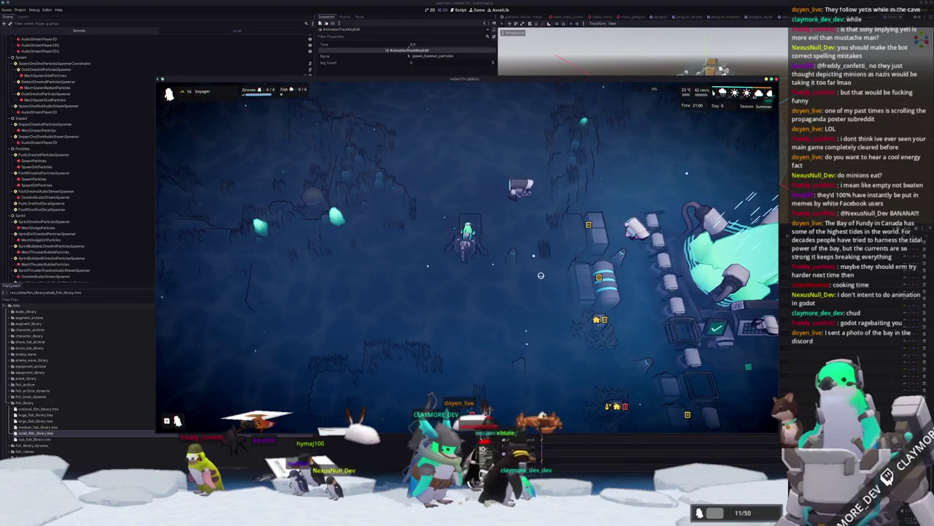
key("d")
key("s")
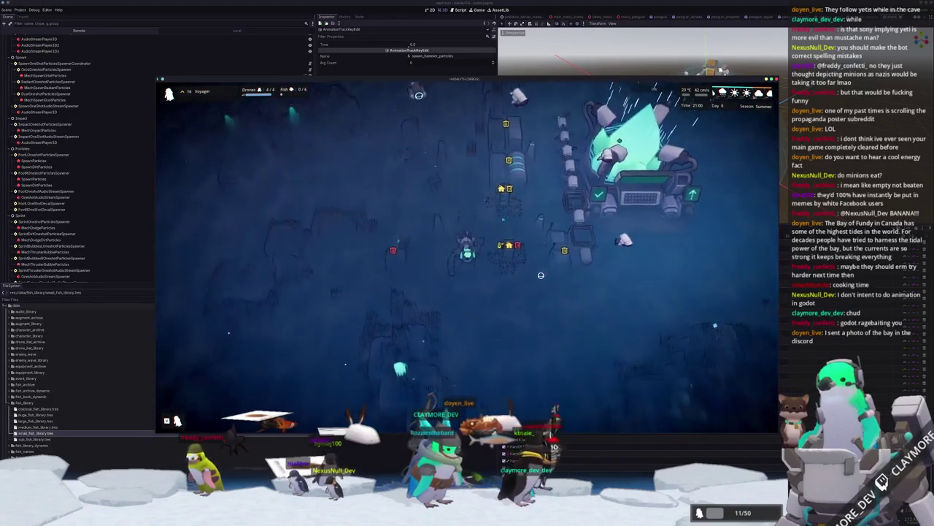
key("d")
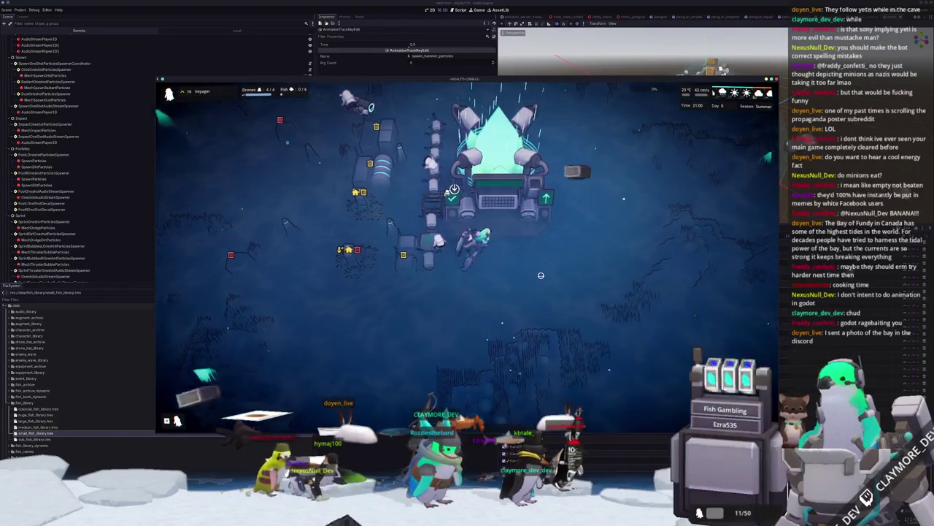
scroll(541, 275, "down", 5)
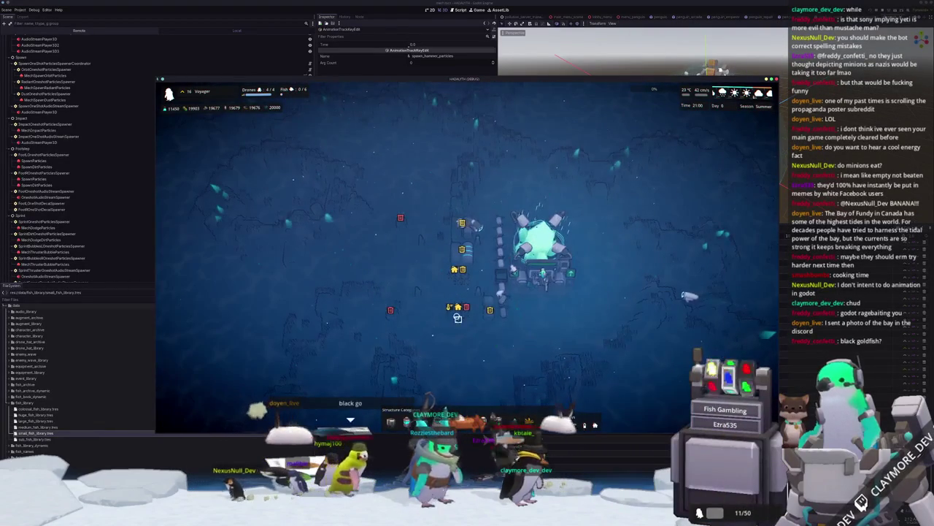
Place a Large Kelp Patch next to the small housing plots, then exit placement.
left_click(458, 318)
scroll(588, 340, "up", 3)
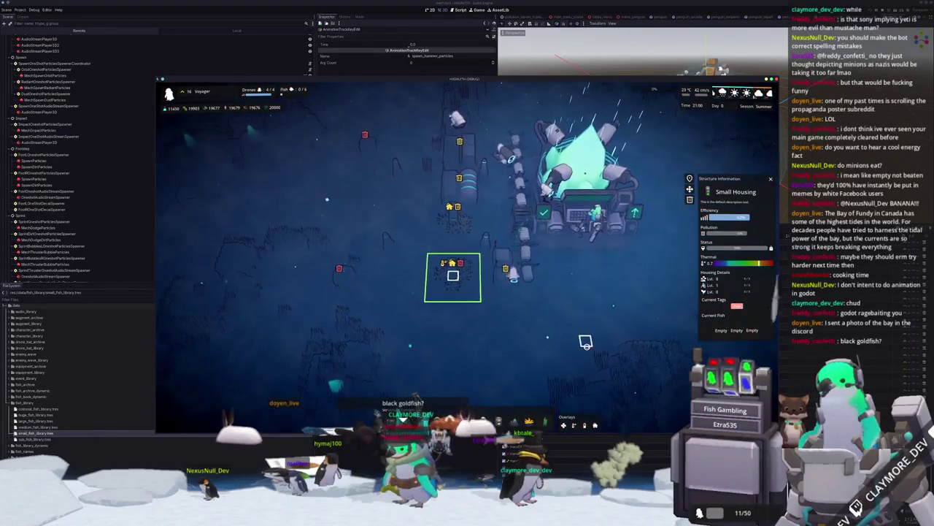
scroll(586, 342, "up", 2)
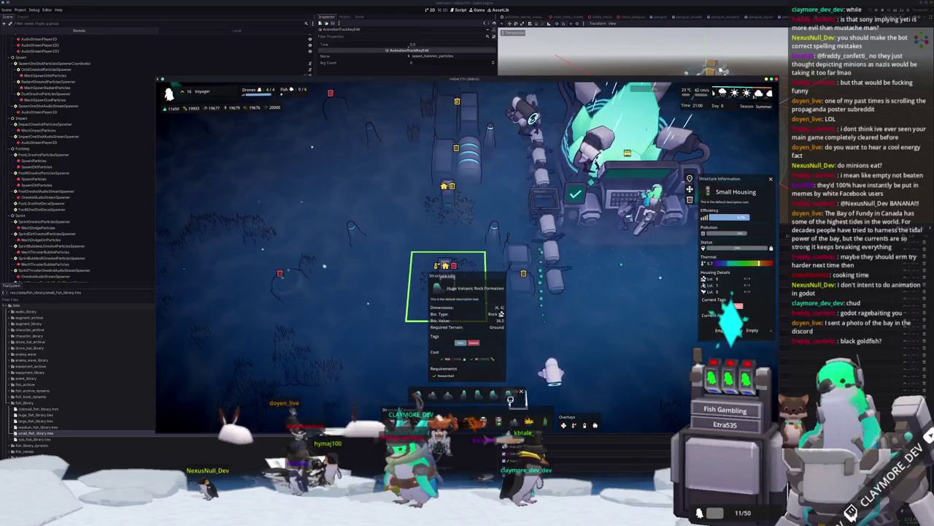
left_click(496, 397)
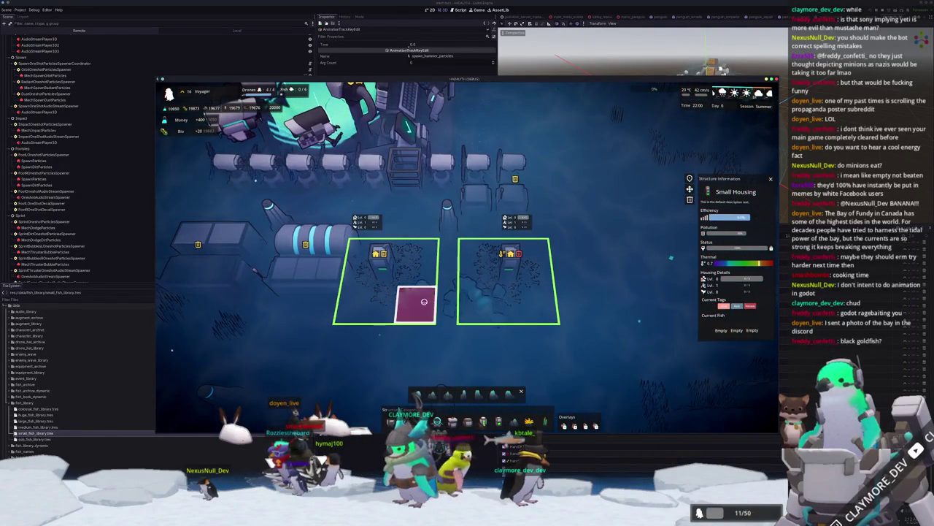
key("a")
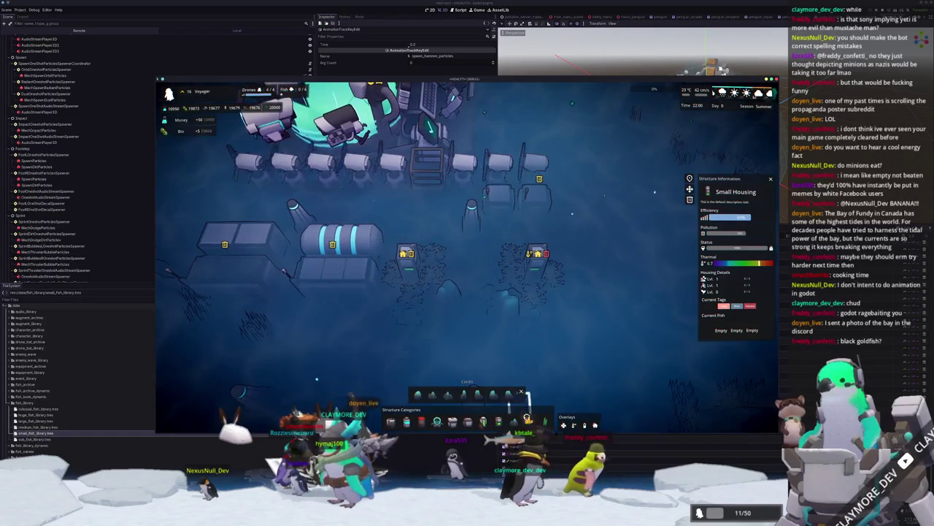
left_click(541, 423)
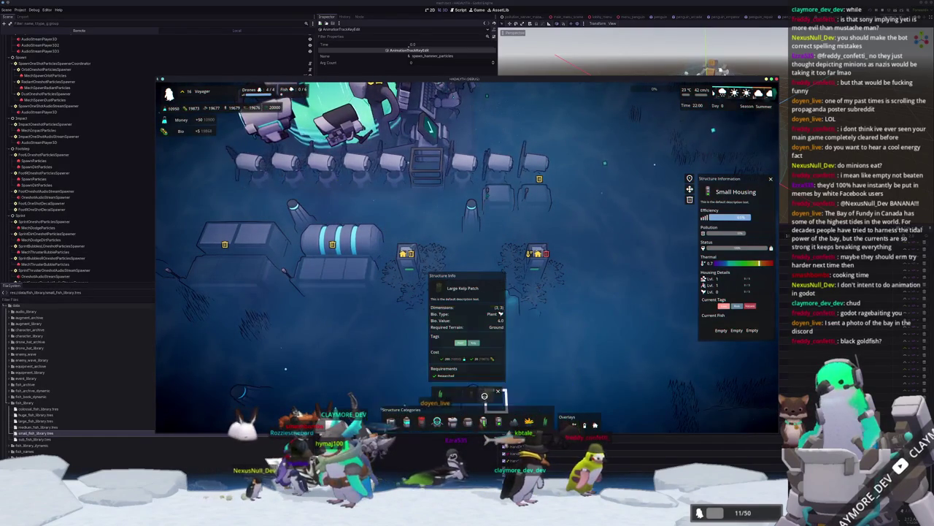
right_click(472, 359)
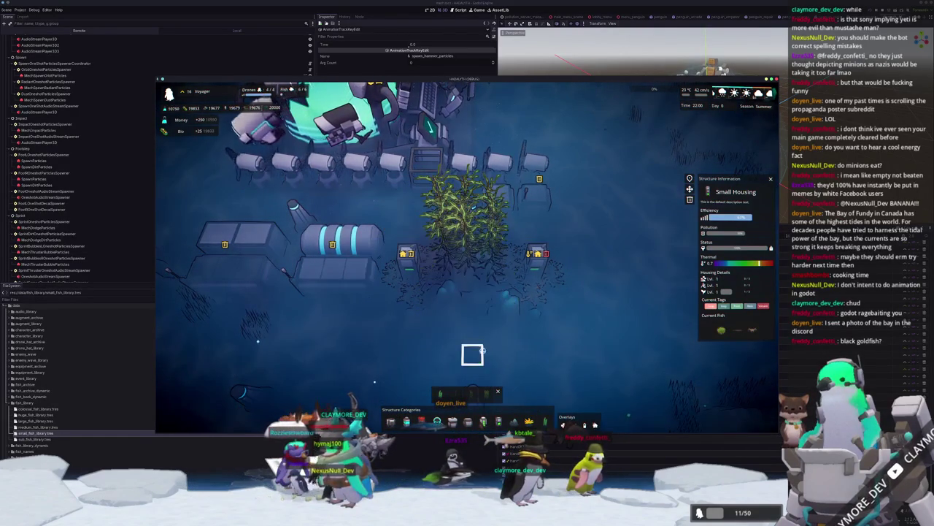
View the resident Chinese Mitten Crab's details, then close the info panels.
scroll(534, 278, "down", 5)
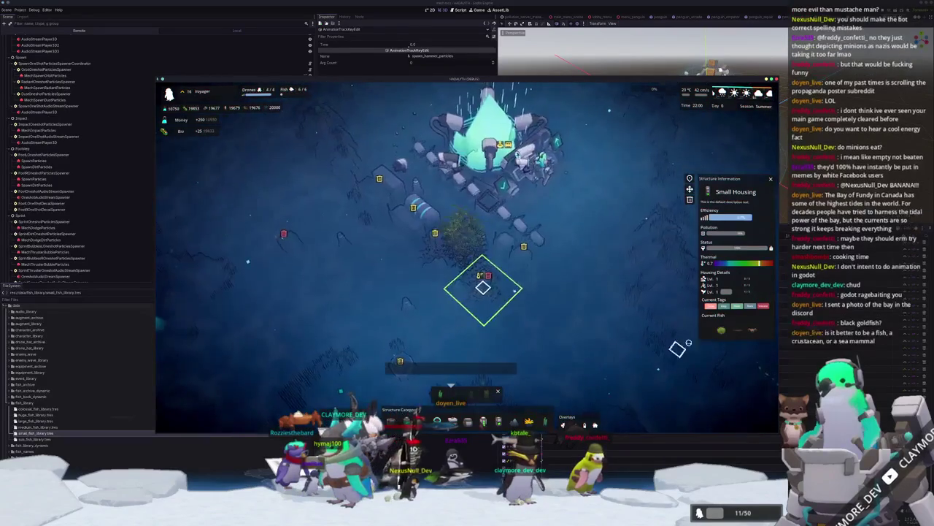
left_click(724, 331)
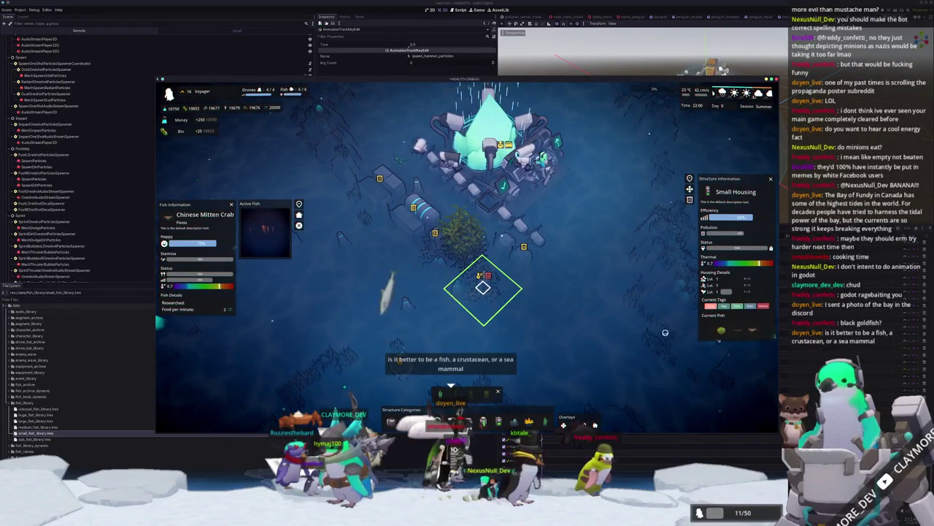
scroll(587, 334, "down", 1)
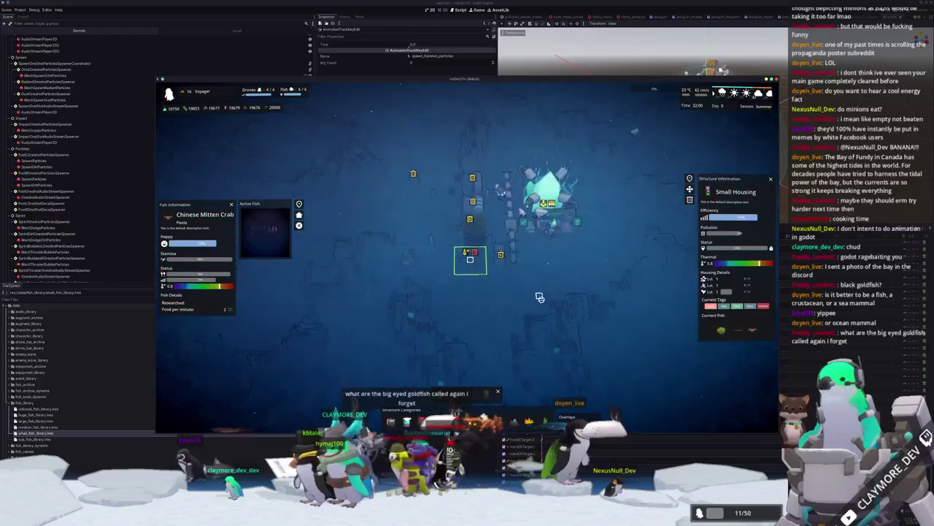
left_click(542, 299)
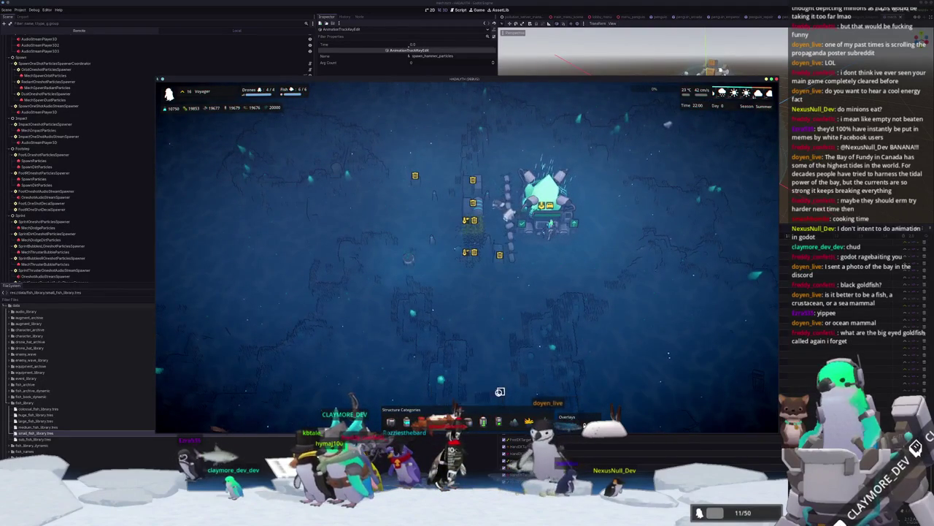
Select a drone at the drone hub and zoom in on it.
scroll(500, 391, "up", 3)
left_click(459, 309)
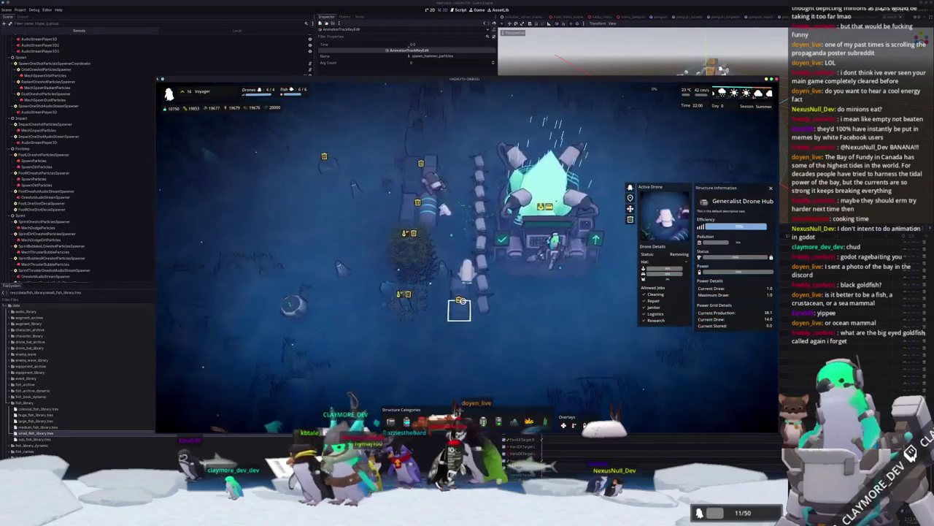
scroll(516, 241, "up", 2)
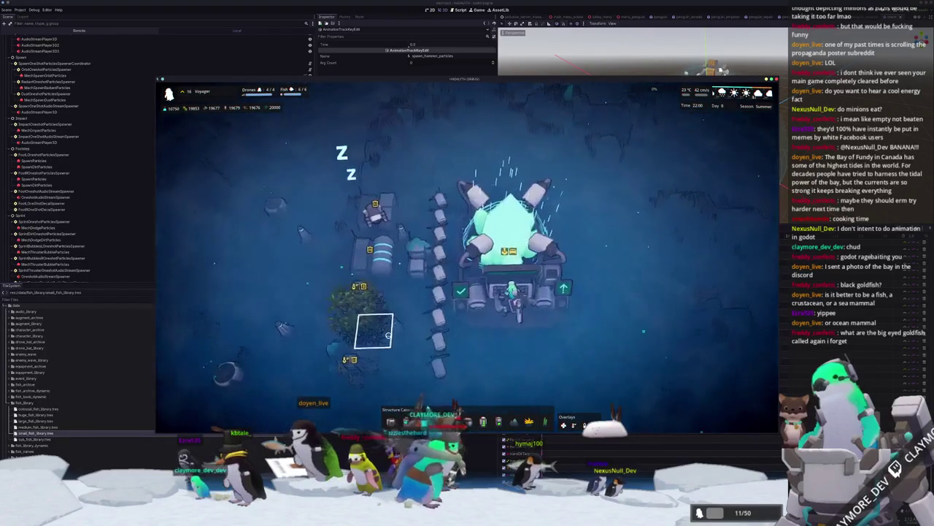
scroll(460, 299, "up", 3)
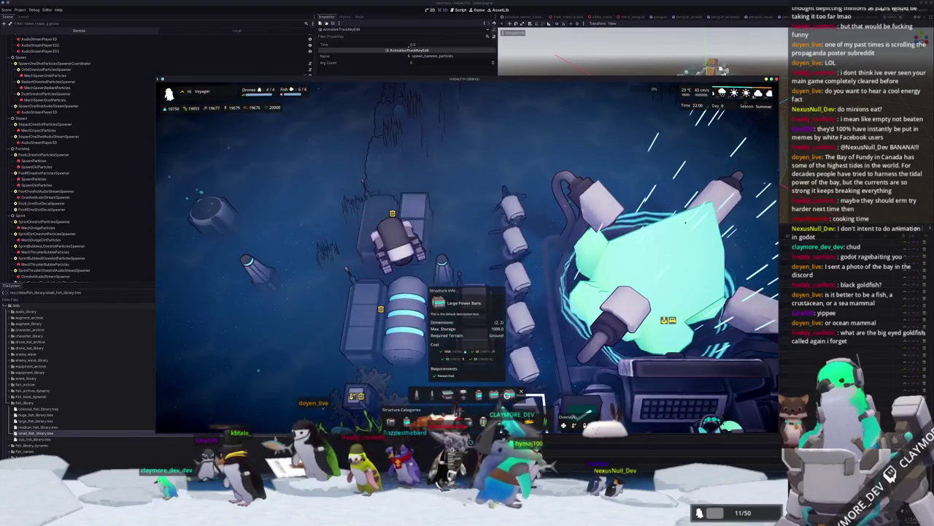
scroll(687, 217, "up", 2)
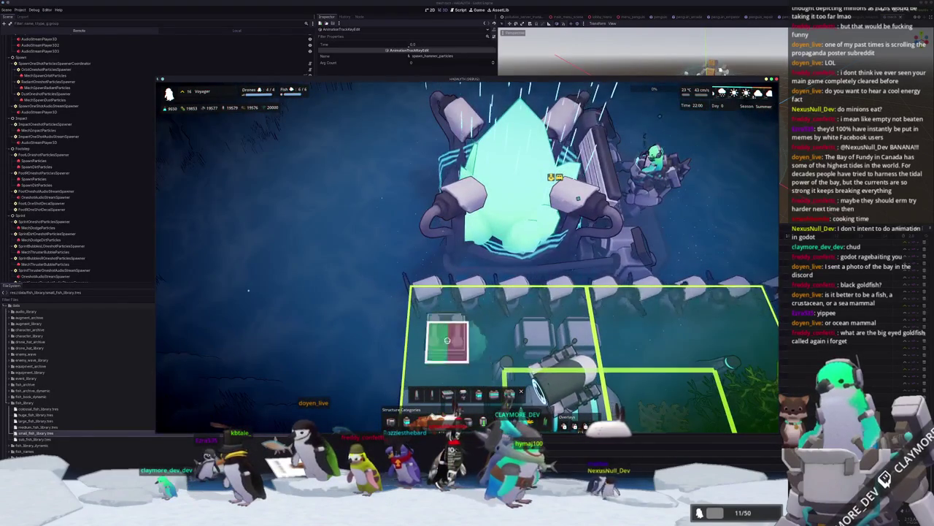
scroll(409, 343, "down", 5)
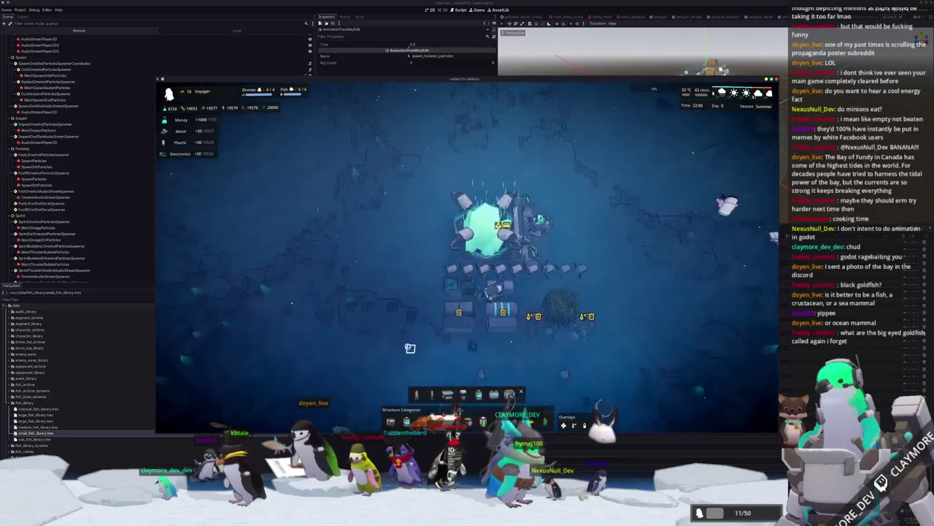
Read the Small Tidal Generator's stats, then bring up the building placement footprint.
key("e")
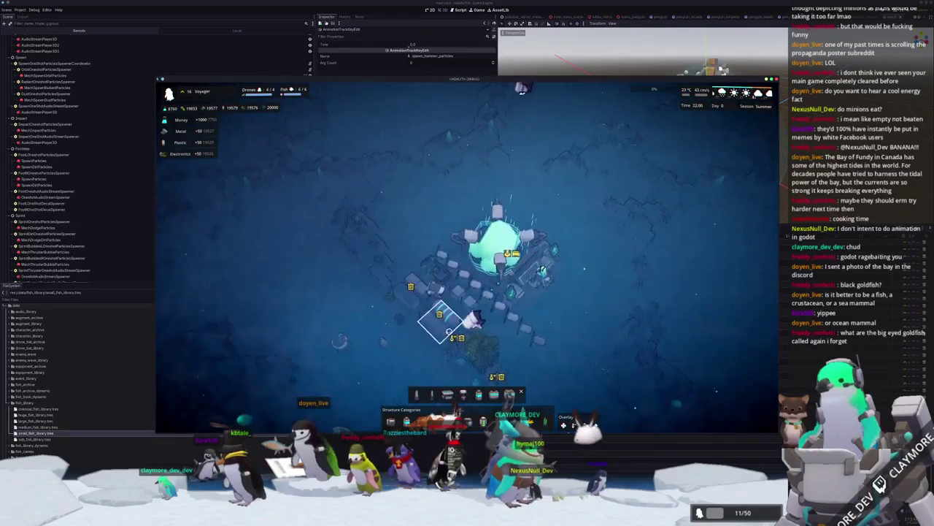
left_click(497, 312)
key("q")
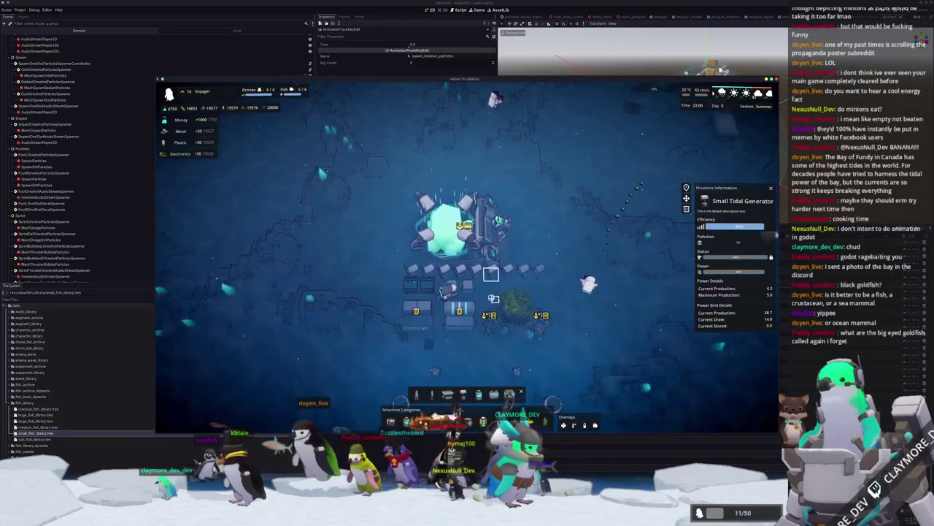
scroll(491, 276, "up", 2)
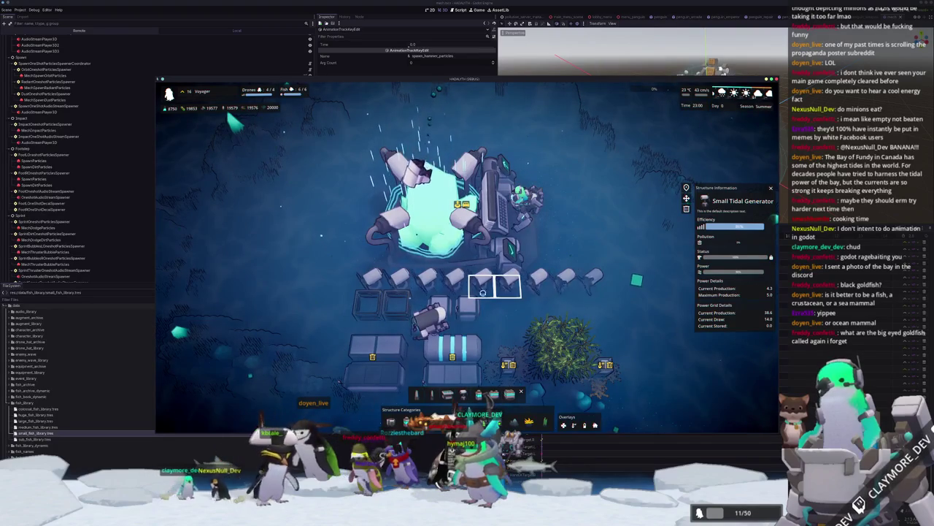
key("Escape")
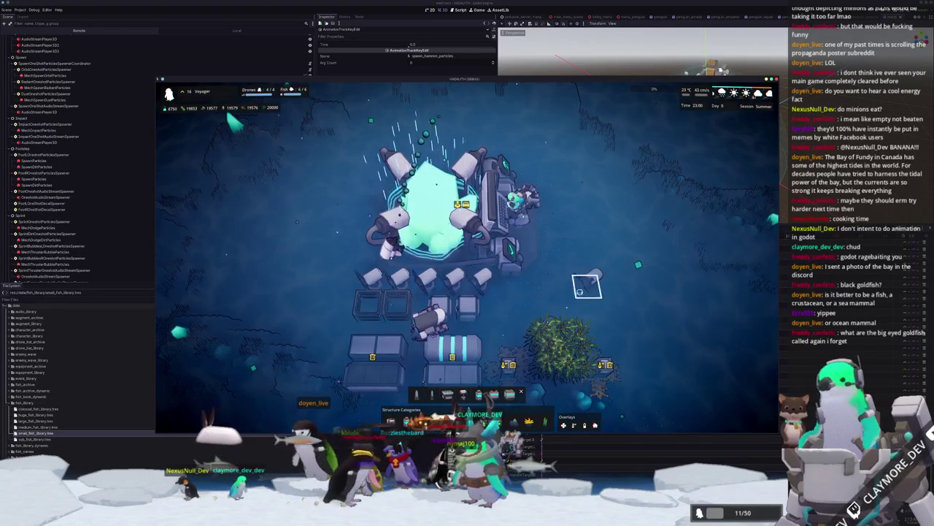
left_click(454, 291)
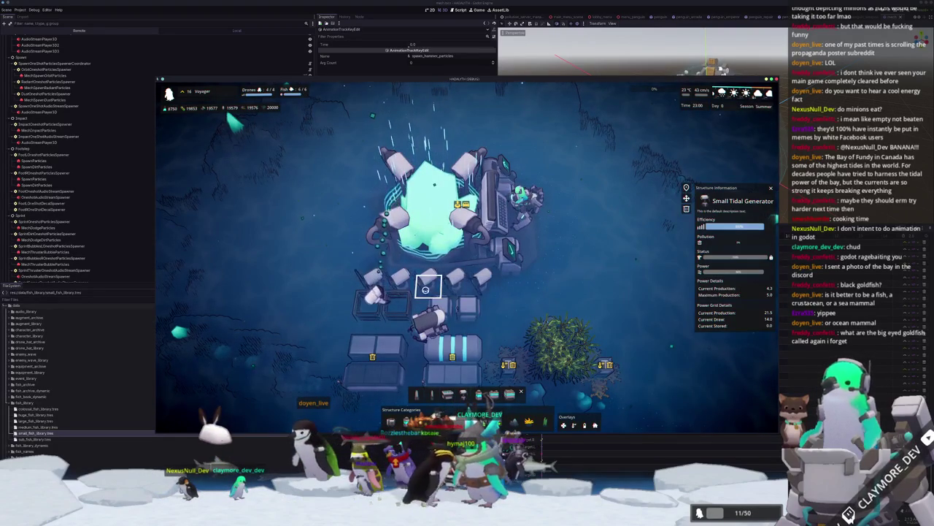
key("m")
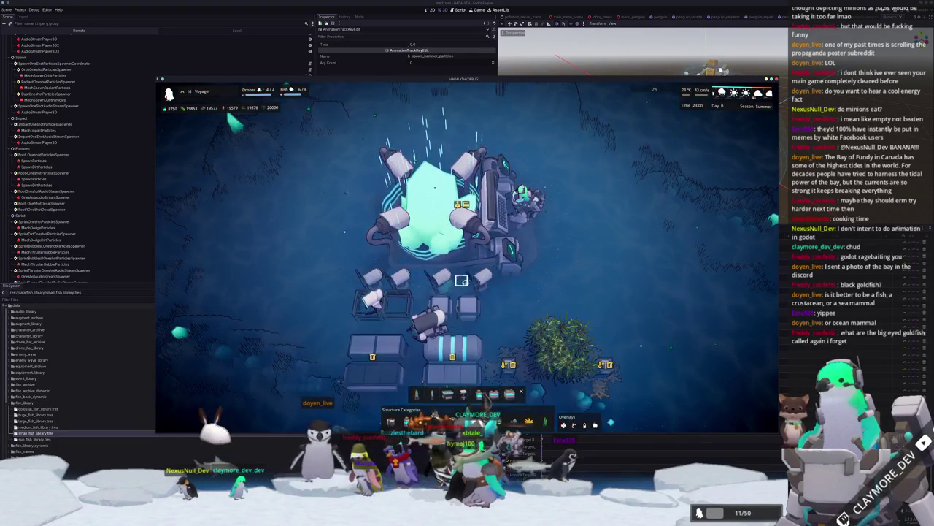
Cancel the pending placement beside the base and bring up the Large Volcanic Rock Formation details.
key("e")
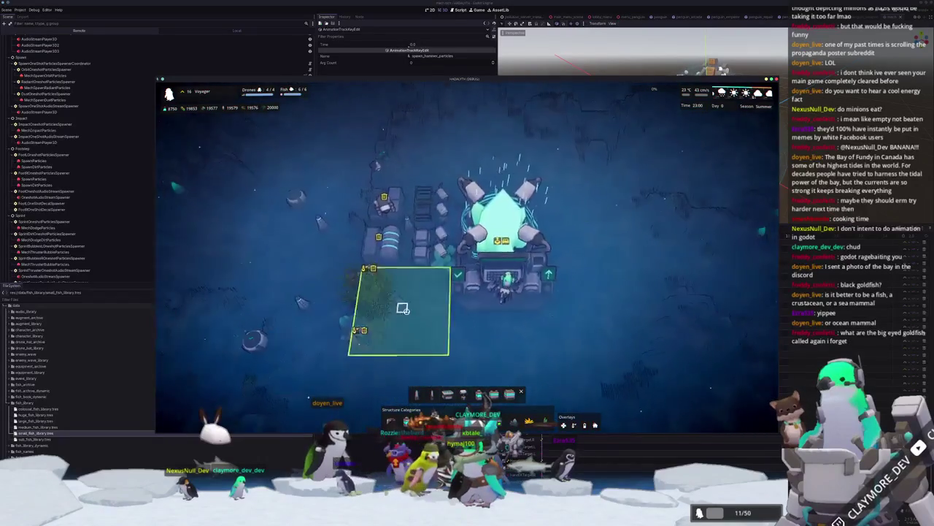
key("q")
scroll(485, 365, "down", 5)
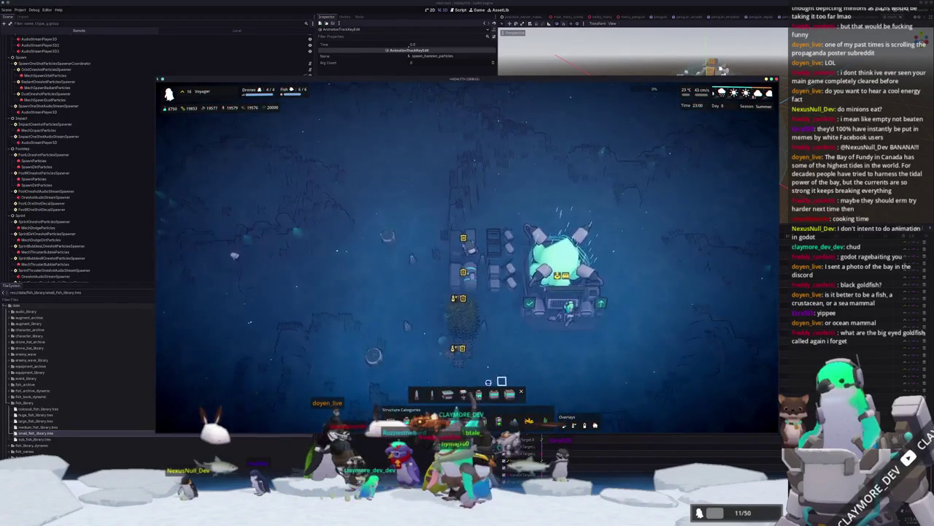
scroll(482, 365, "up", 2)
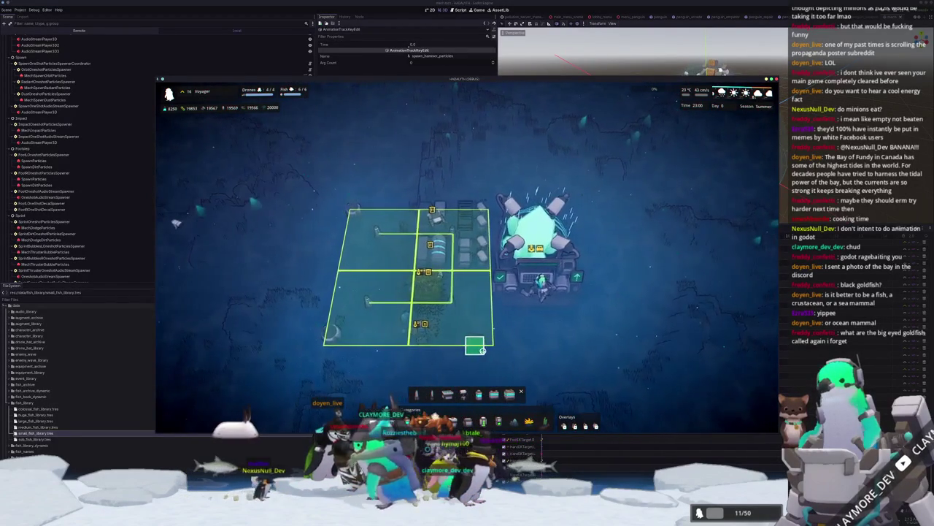
right_click(476, 347)
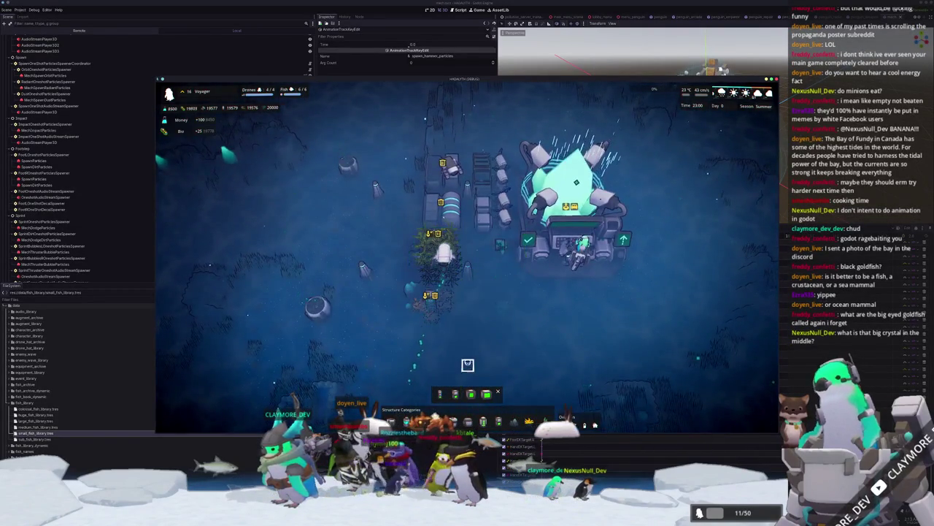
scroll(467, 364, "up", 3)
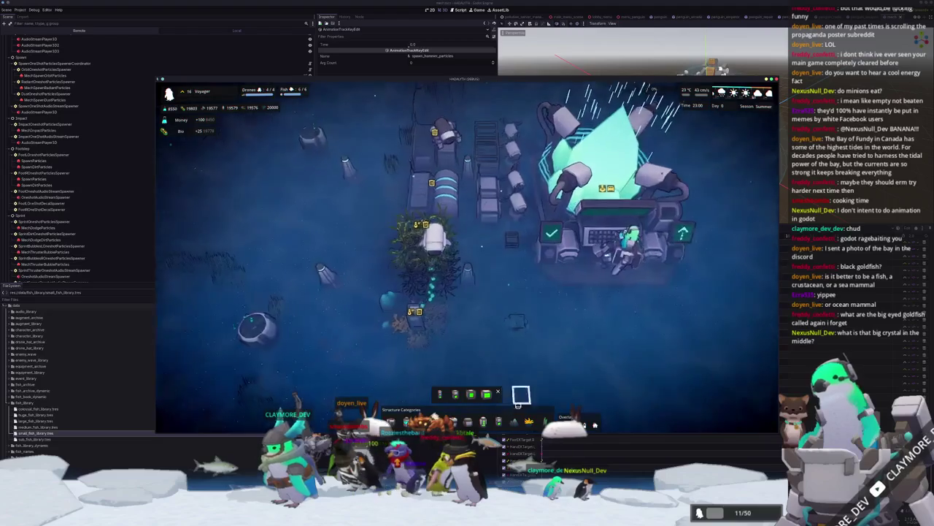
mouse_move(495, 388)
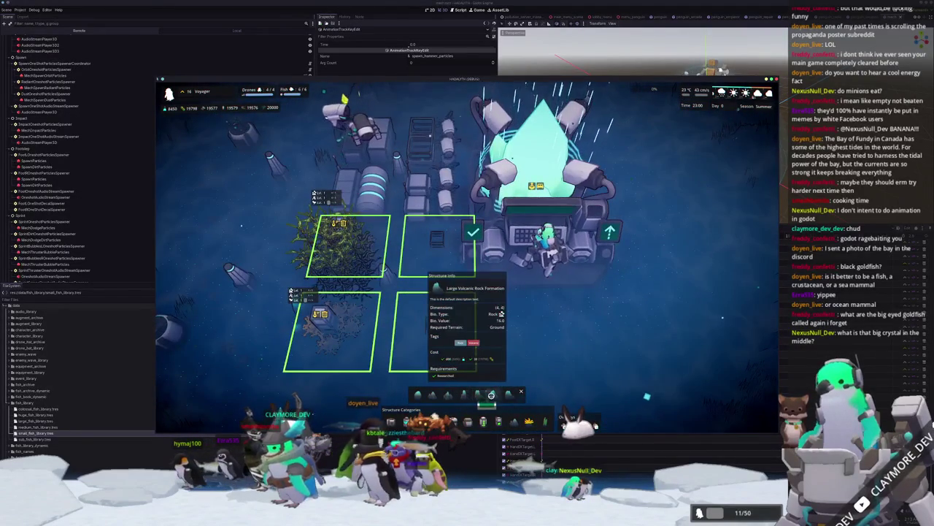
Try placing a volcanic rock formation in the lower-right plot, then cancel rock placement.
left_click(490, 393)
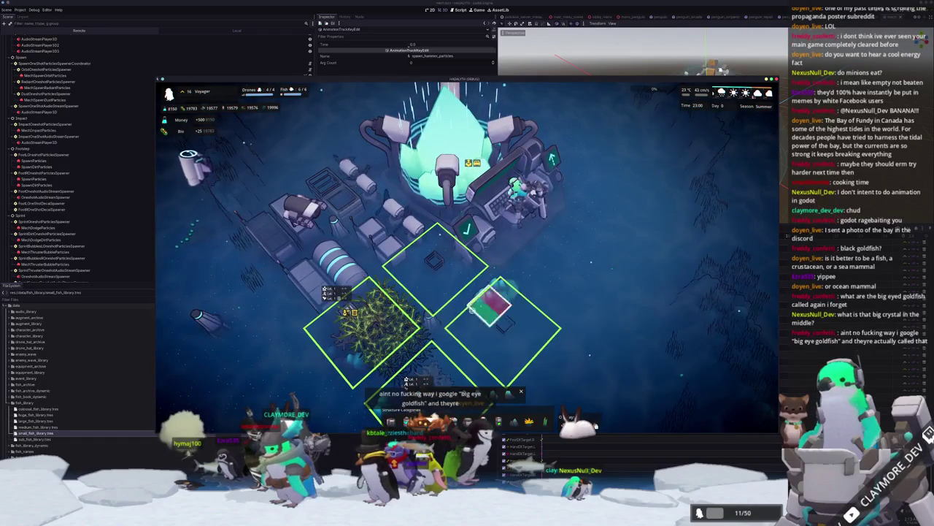
left_click(491, 302)
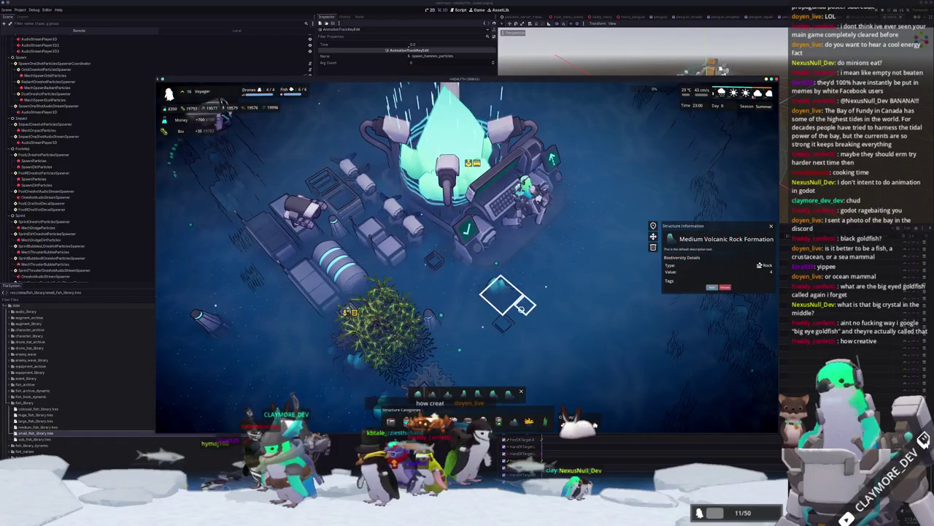
left_click(492, 303)
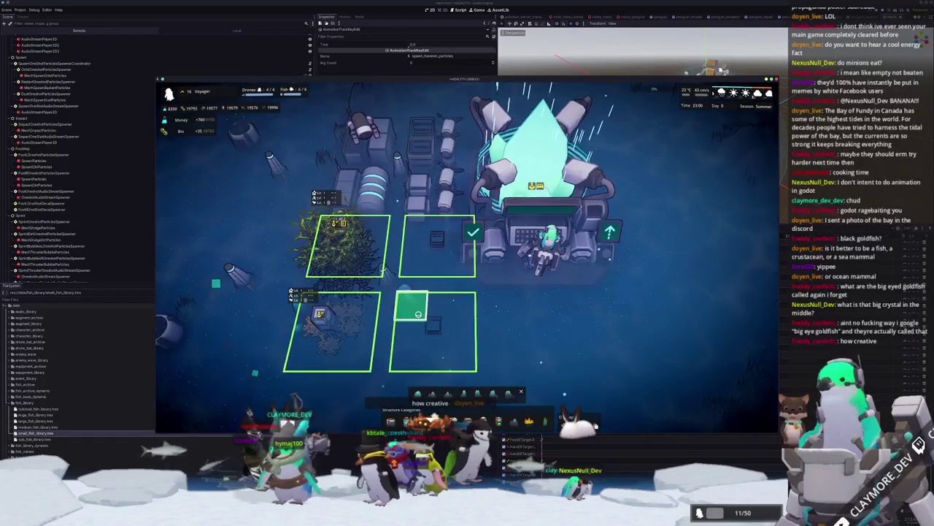
left_click(418, 314)
left_click(475, 303)
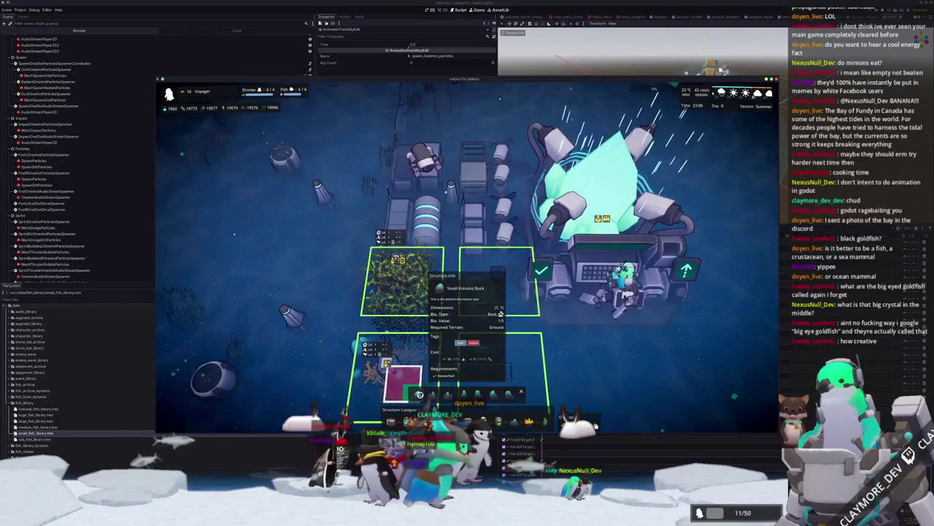
right_click(500, 313)
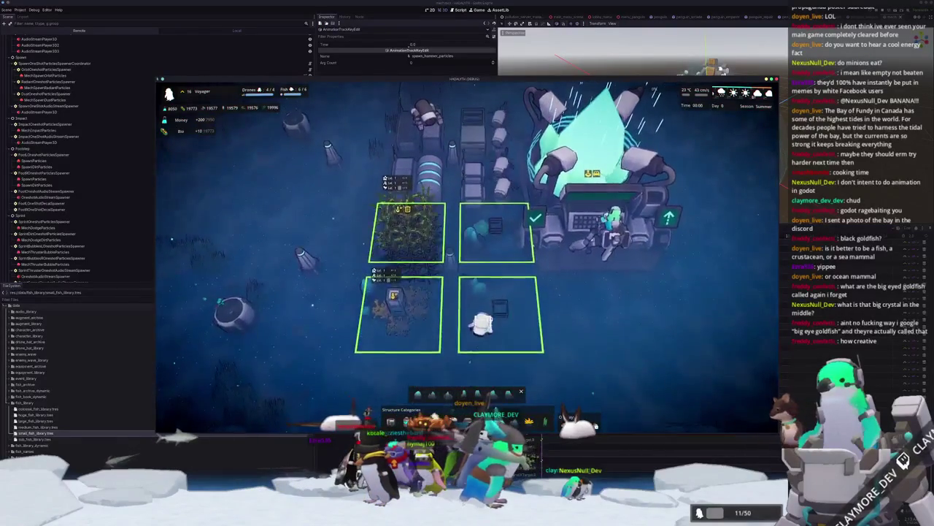
right_click(467, 355)
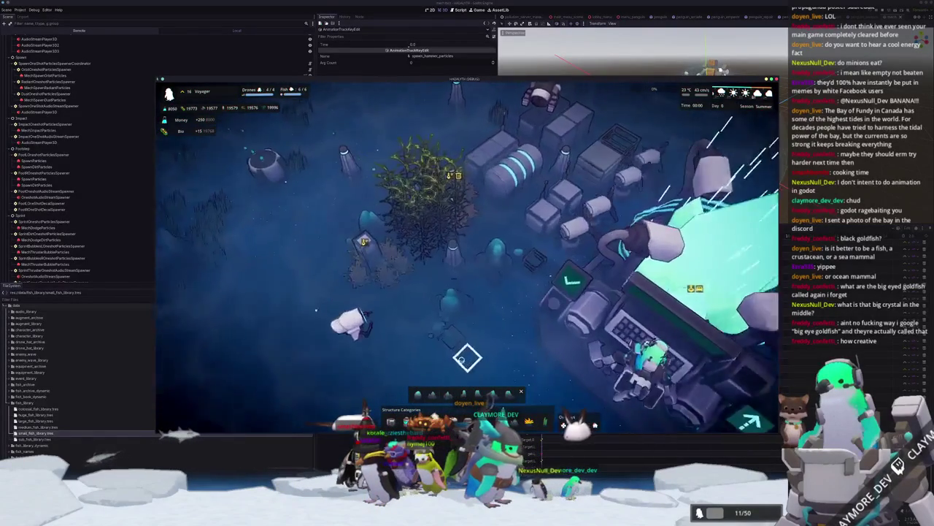
Look up Elkhorn Coral, place it in the upper-right plot, and return to top-down view.
left_click(472, 388)
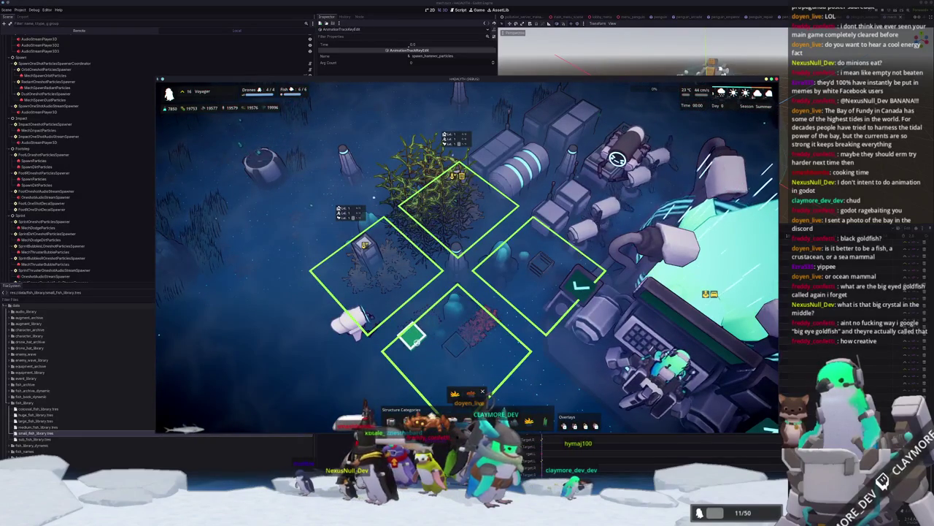
key("e")
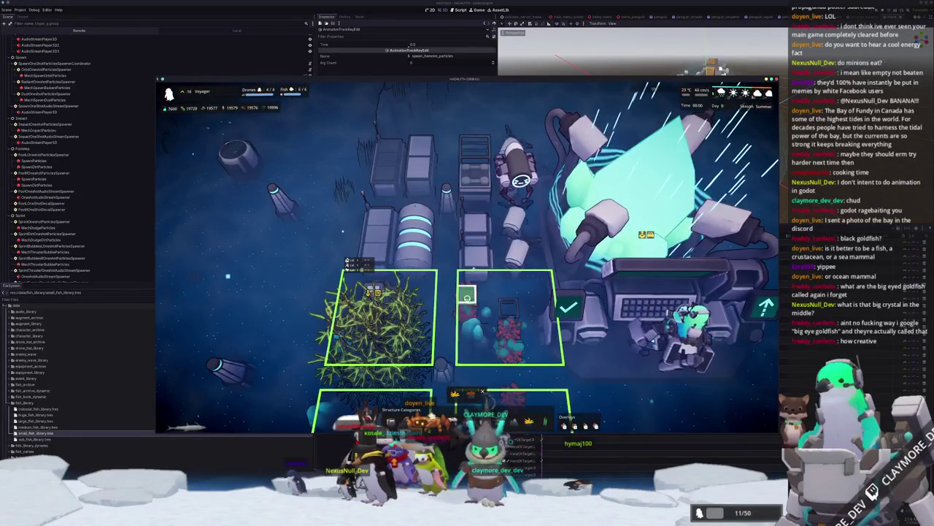
scroll(467, 278, "down", 5)
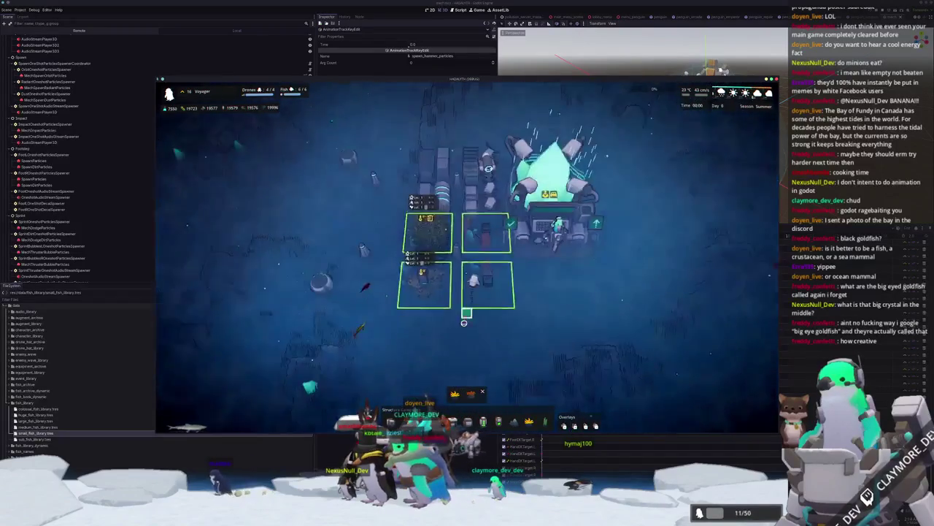
key("q")
scroll(445, 326, "up", 5)
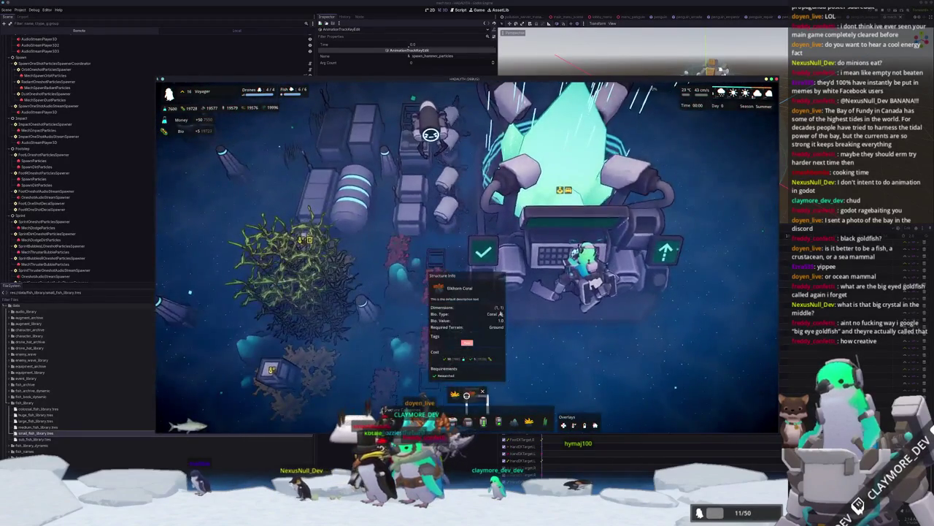
left_click(466, 395)
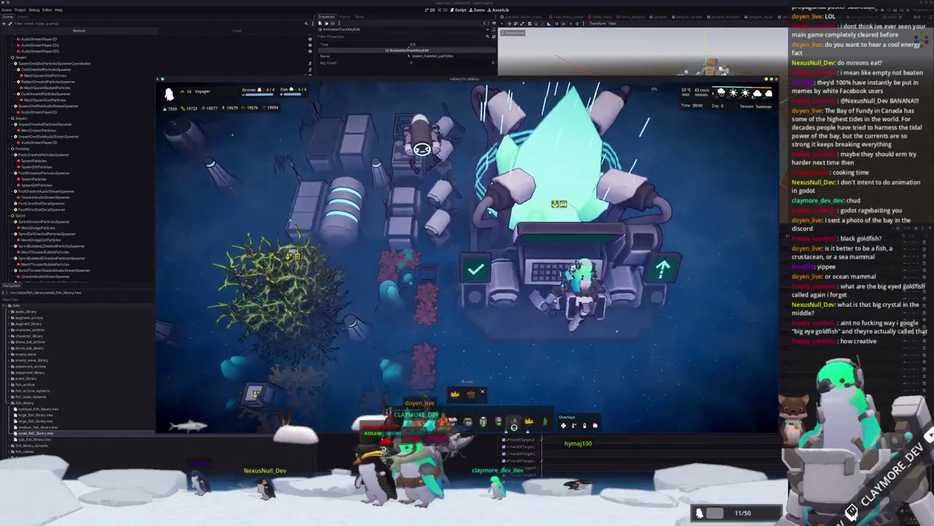
left_click(467, 395)
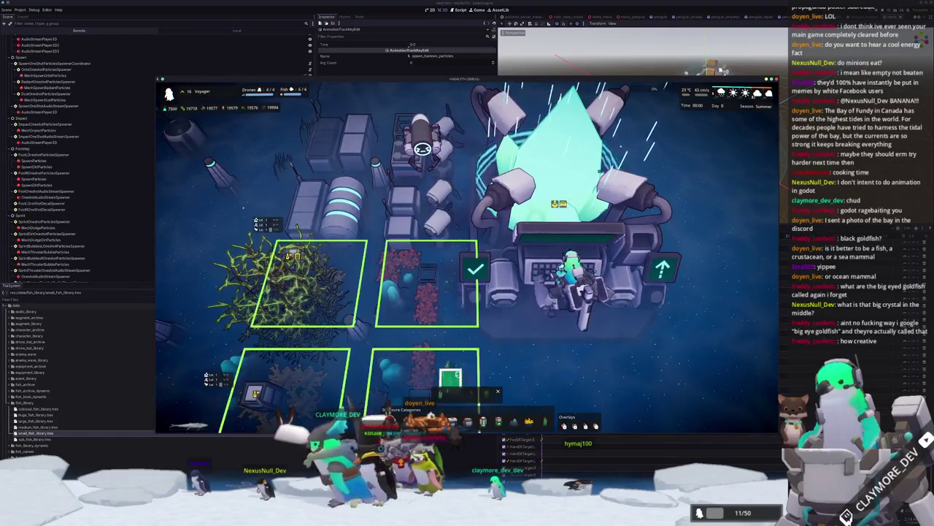
scroll(502, 309, "up", 2)
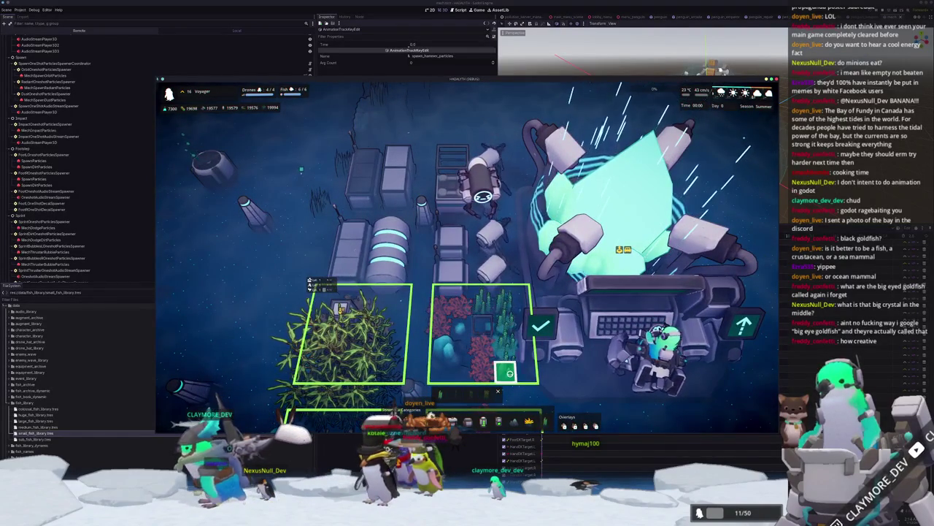
scroll(509, 372, "down", 2)
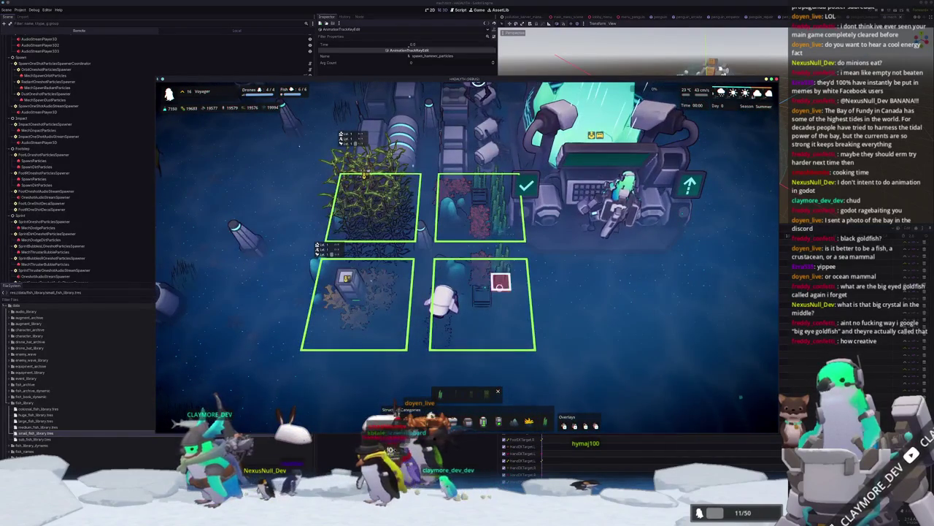
right_click(471, 343)
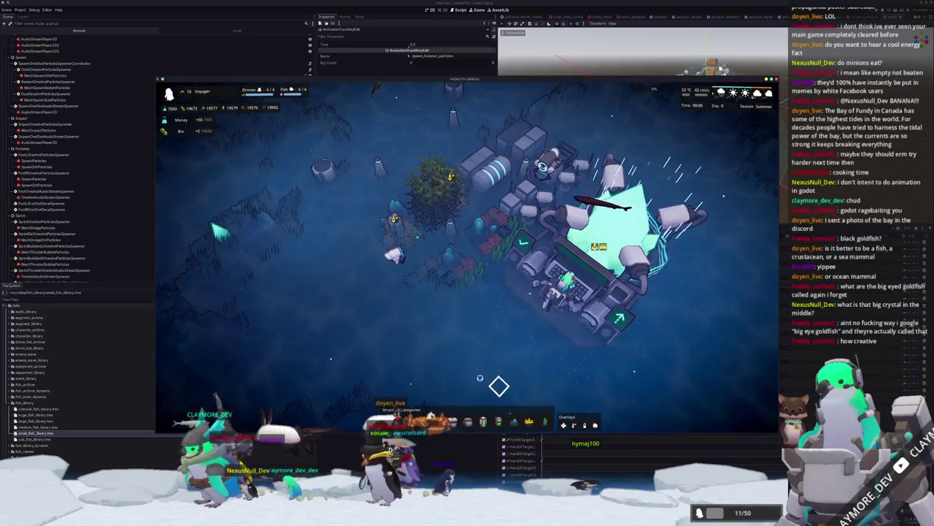
key("b")
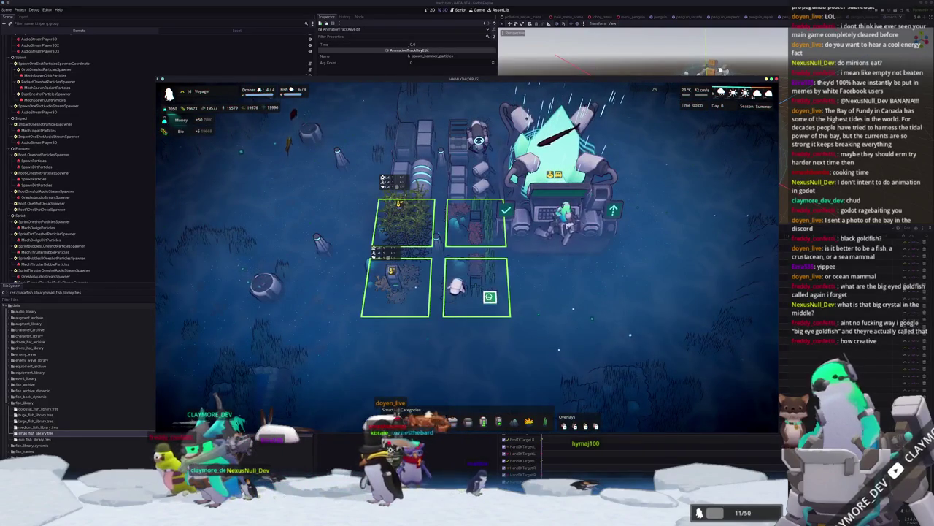
Check the build progress of the Small Housing under construction, then deselect it.
left_click(450, 338)
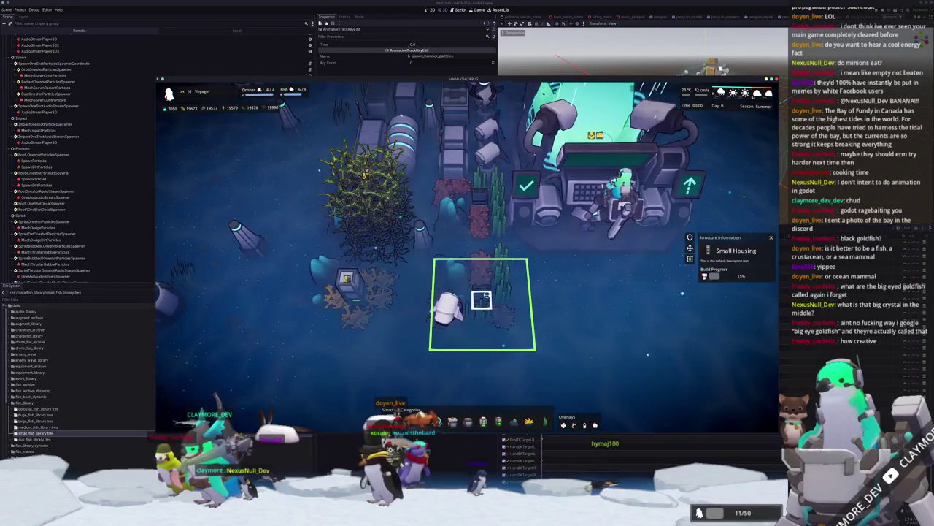
scroll(487, 294, "down", 5)
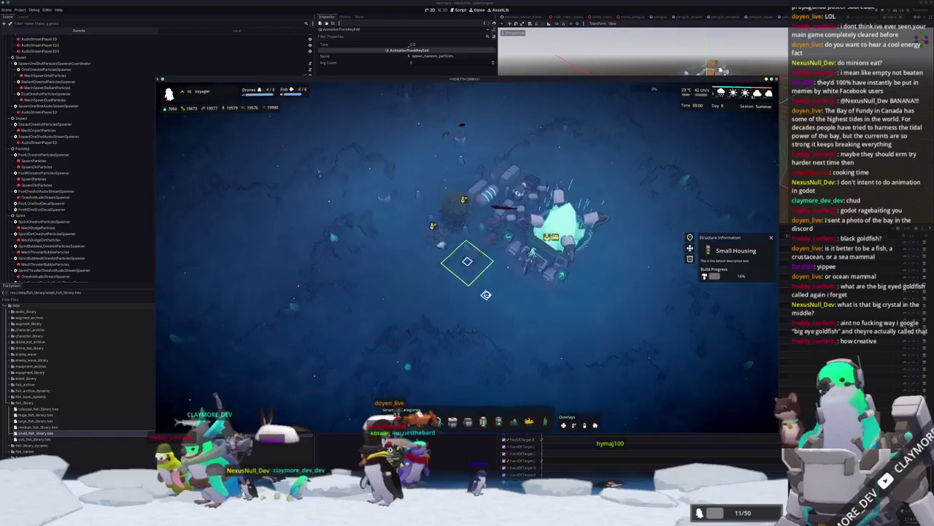
scroll(484, 294, "up", 3)
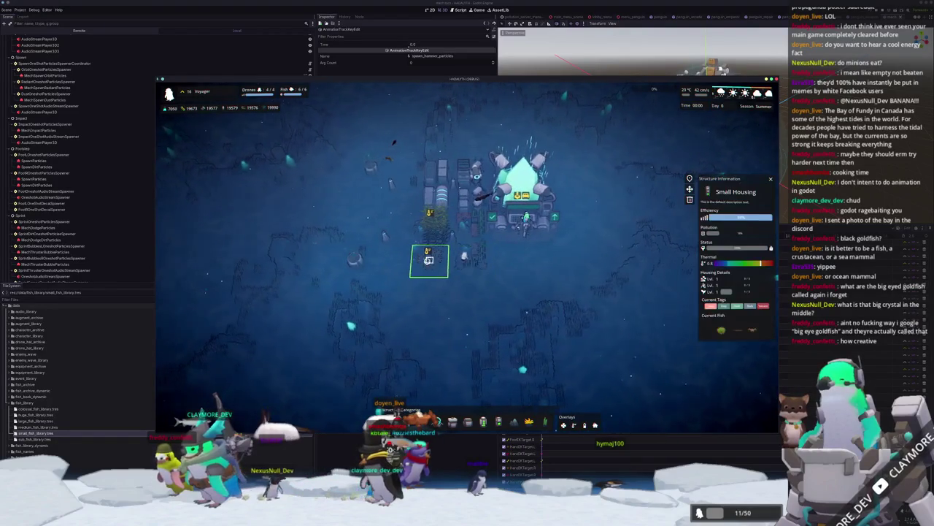
key("Escape")
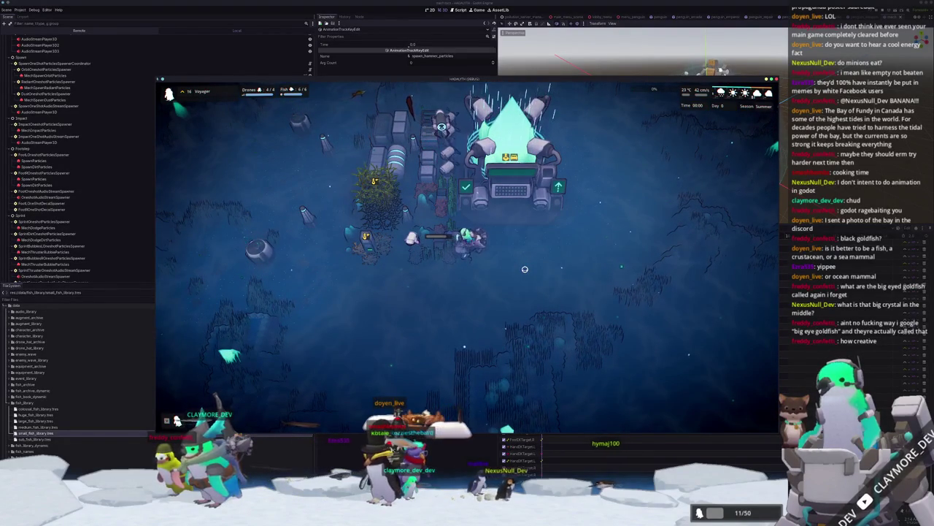
Reselect the Small Housing, then open the Research Drone Hub's information.
left_click(444, 194)
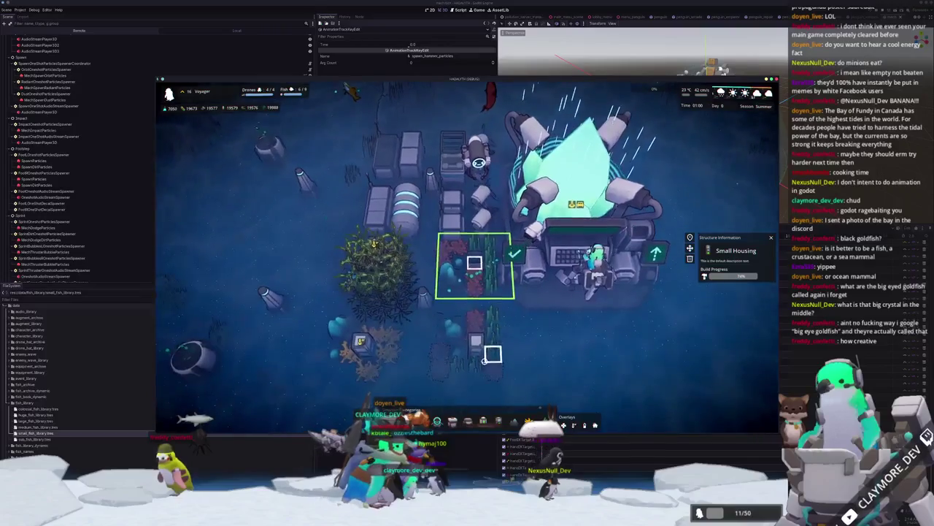
scroll(492, 354, "down", 3)
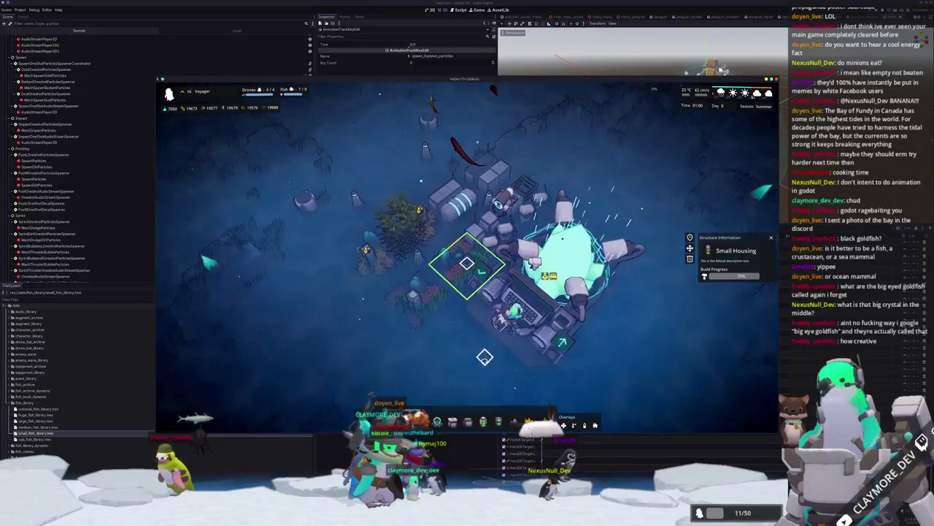
key("e")
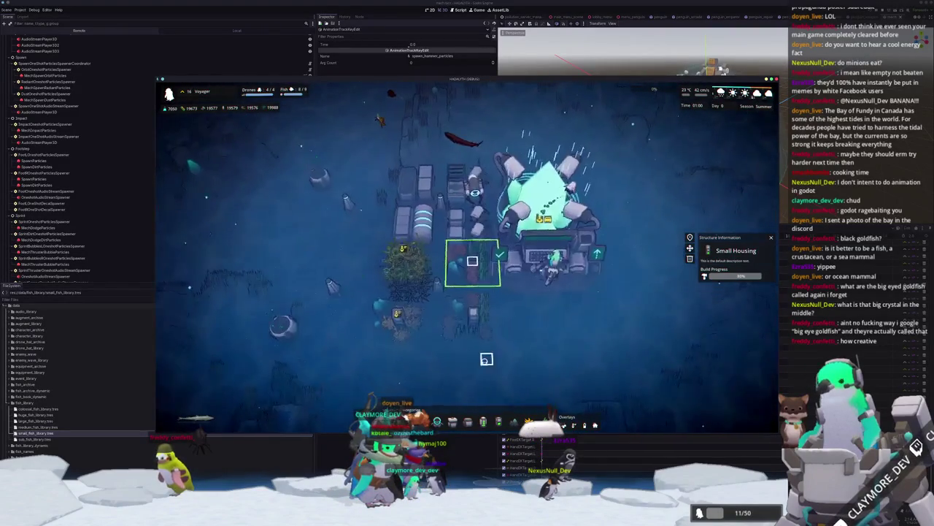
left_click(462, 281)
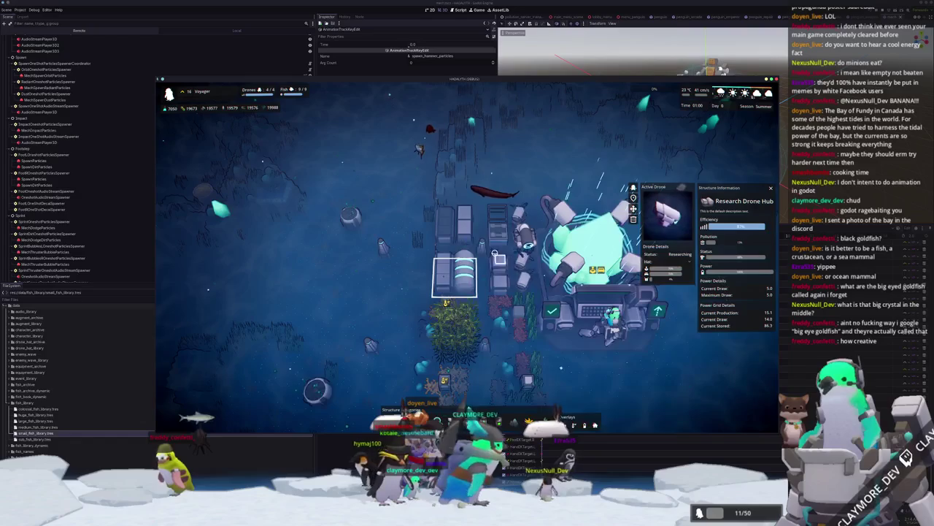
Inspect the Large Power Bank and the Small Filter's radius.
left_click(502, 241)
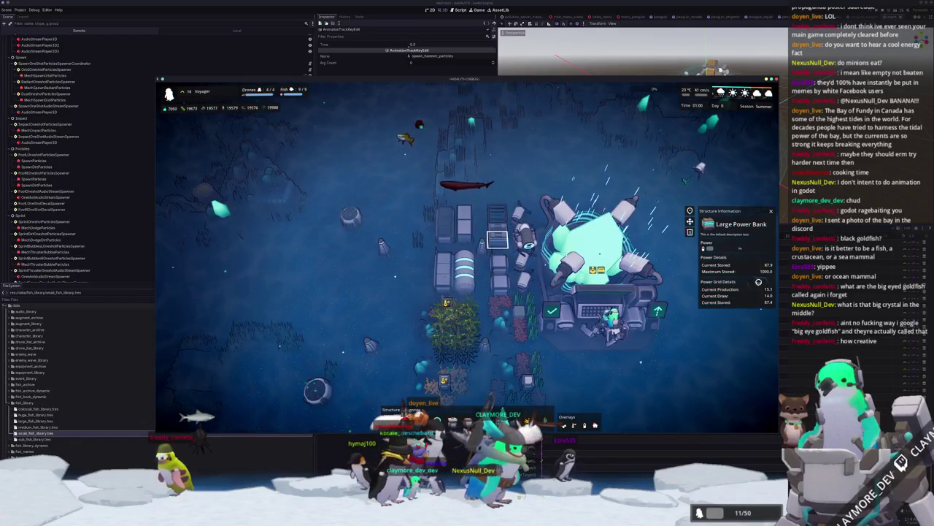
scroll(596, 333, "down", 5)
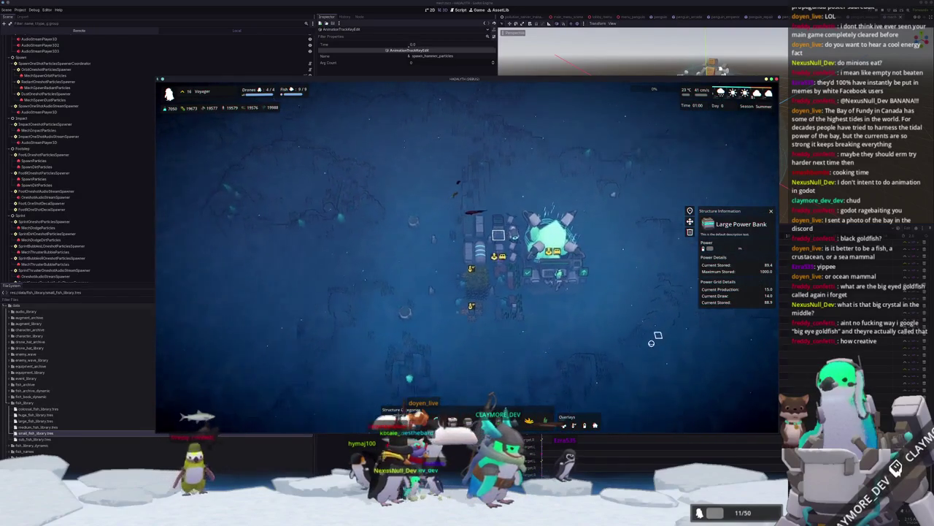
left_click(470, 285)
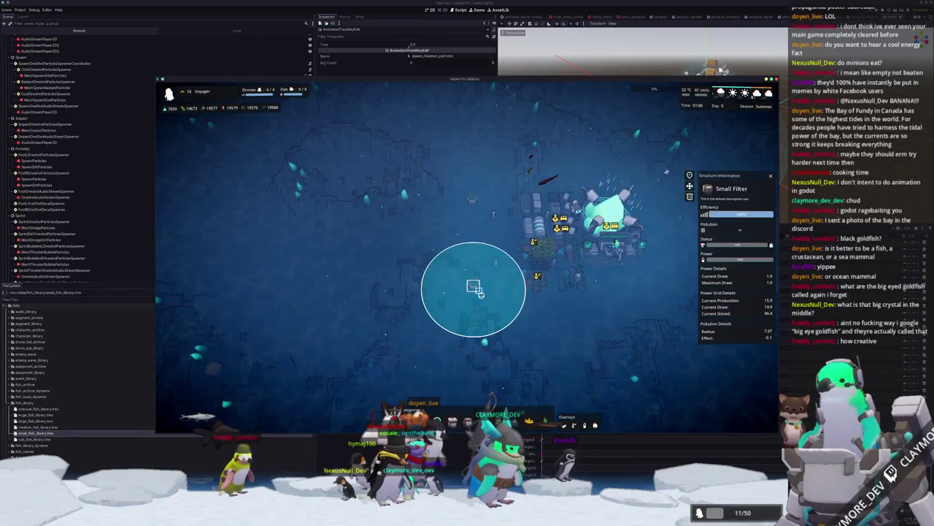
Check the Small Housing's resident fish, then close the fish and structure panels.
left_click(534, 283)
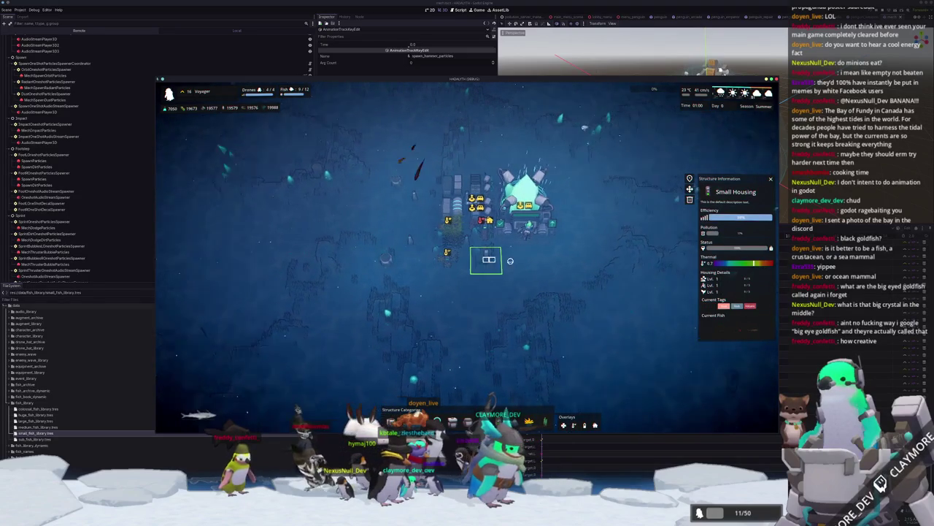
scroll(466, 190, "up", 3)
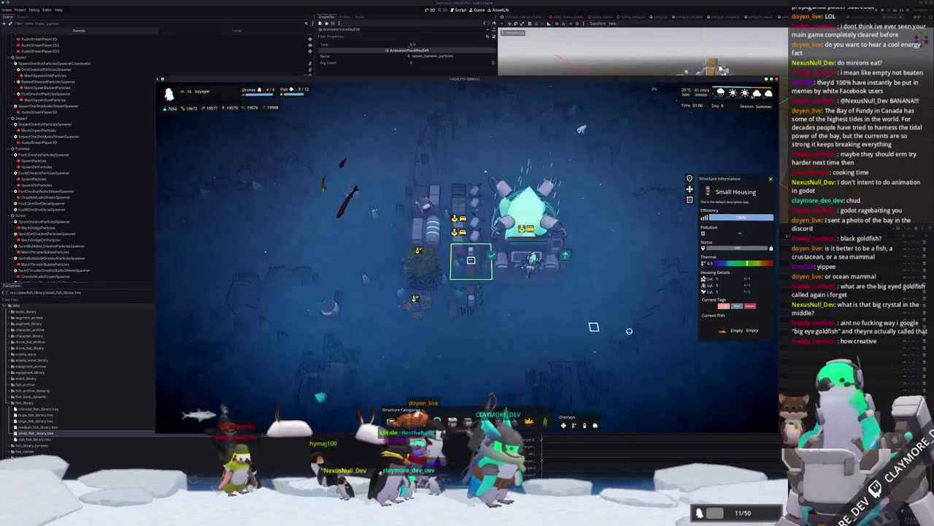
scroll(555, 333, "up", 3)
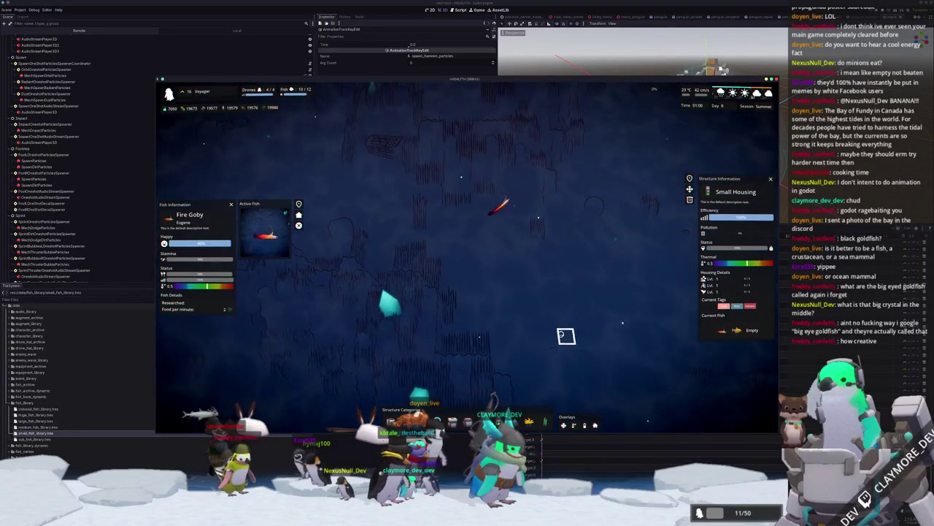
scroll(562, 334, "down", 3)
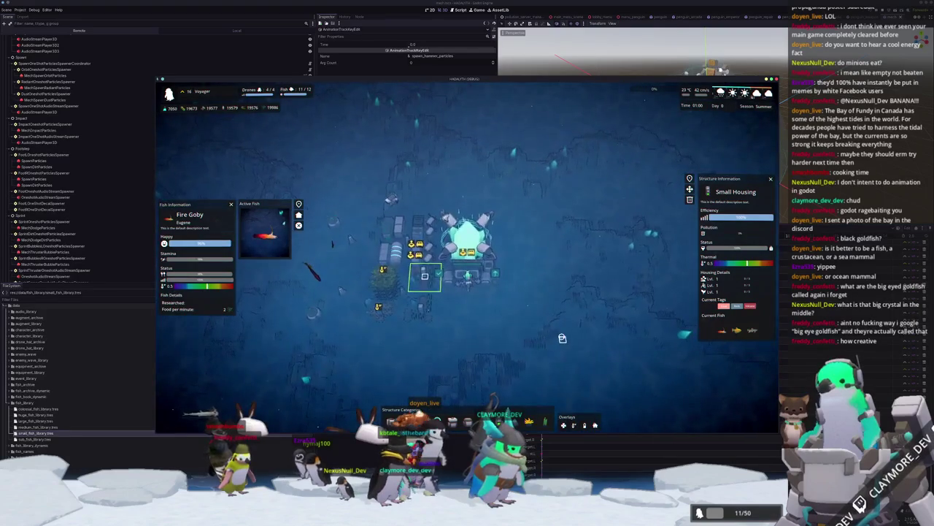
left_click(557, 346)
Show the green nine-cell placement grid over the seabed plots below the base.
scroll(559, 352, "up", 3)
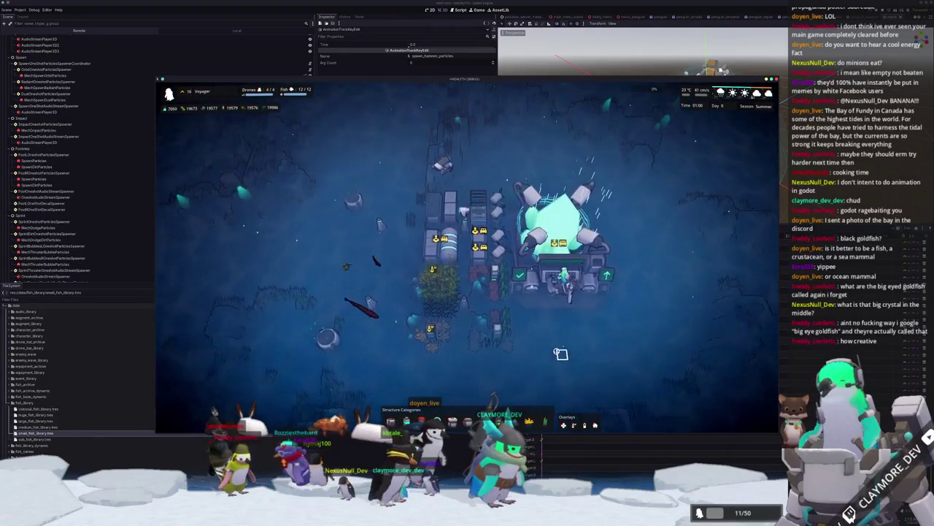
scroll(560, 354, "up", 2)
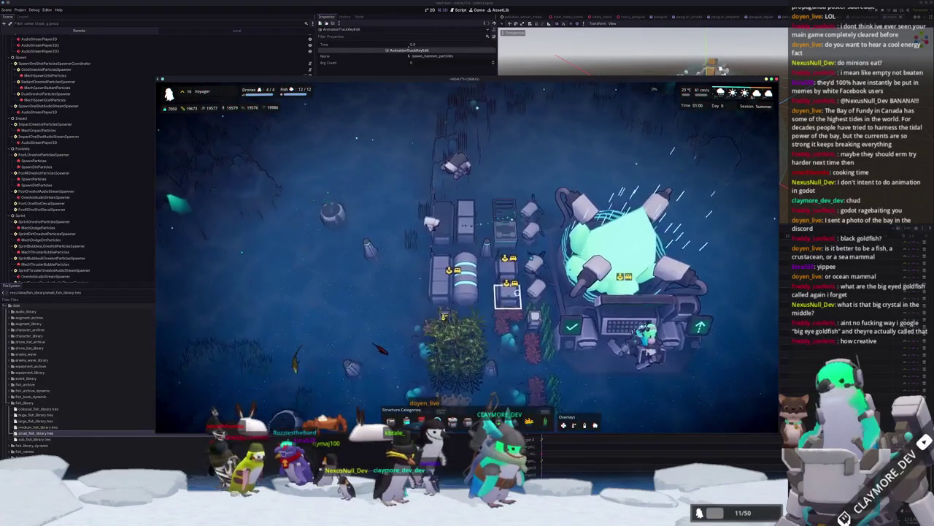
left_click(463, 398)
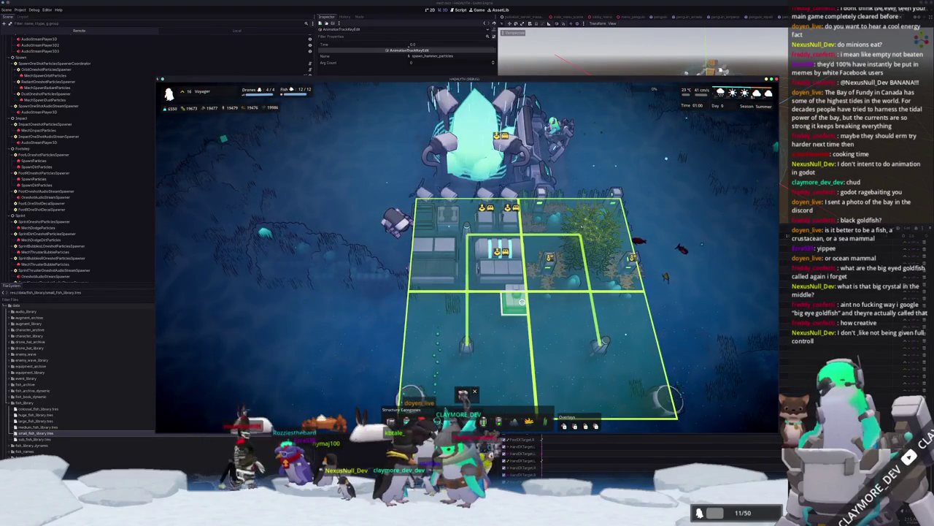
Exit build mode, re-enter and cancel it again, then zoom out and back in.
right_click(503, 330)
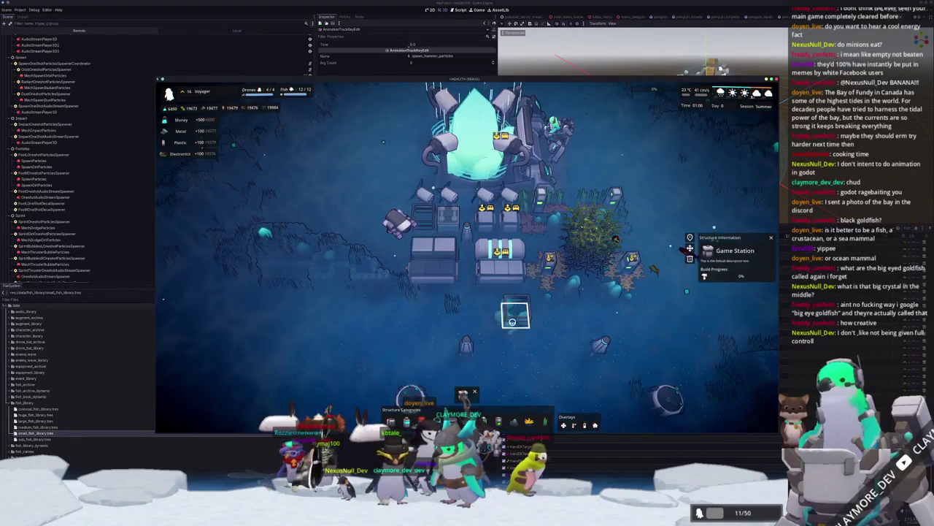
left_click(460, 394)
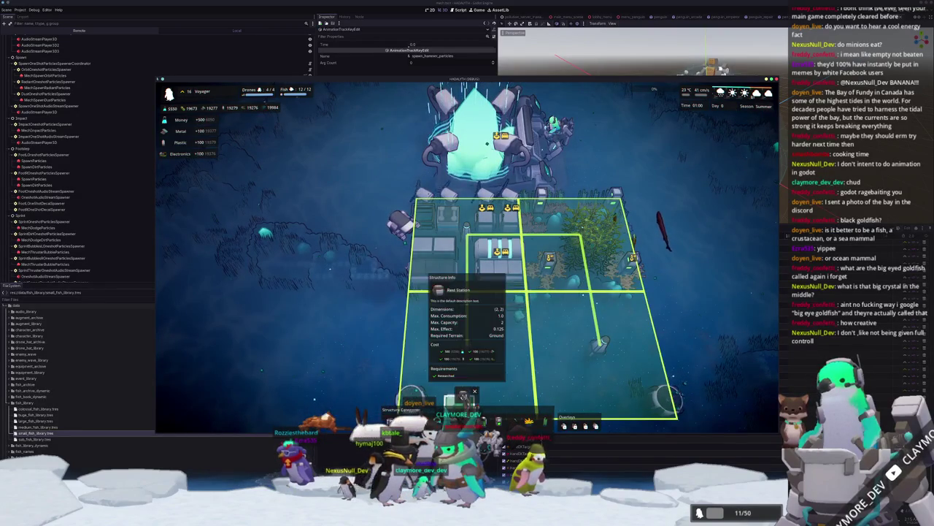
right_click(509, 349)
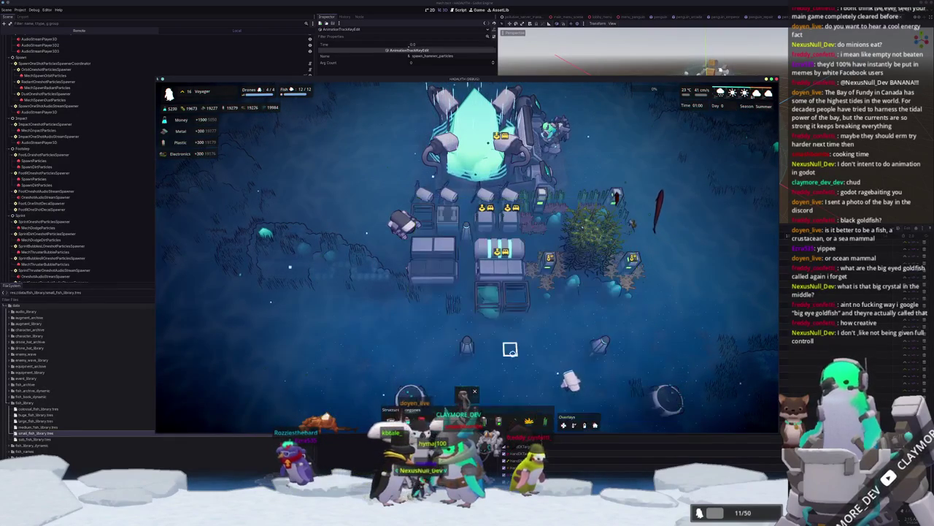
scroll(503, 361, "down", 5)
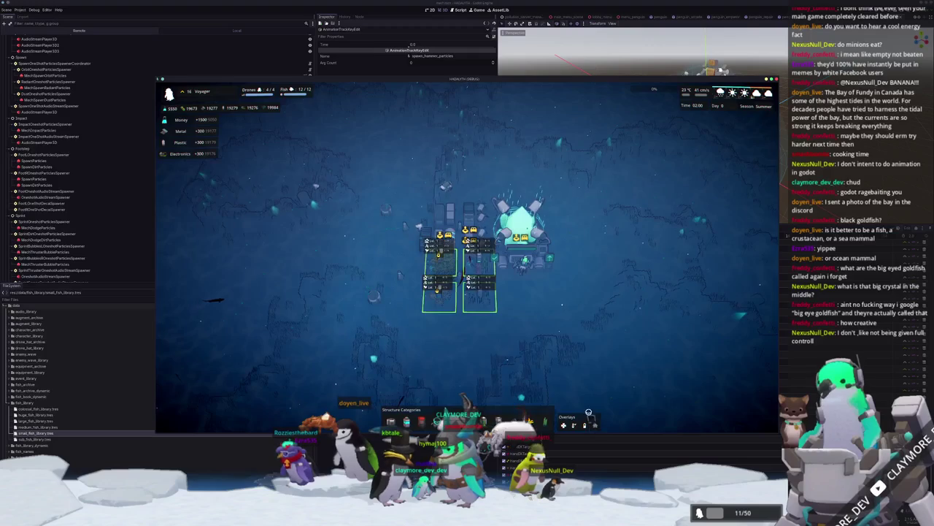
scroll(516, 347, "up", 5)
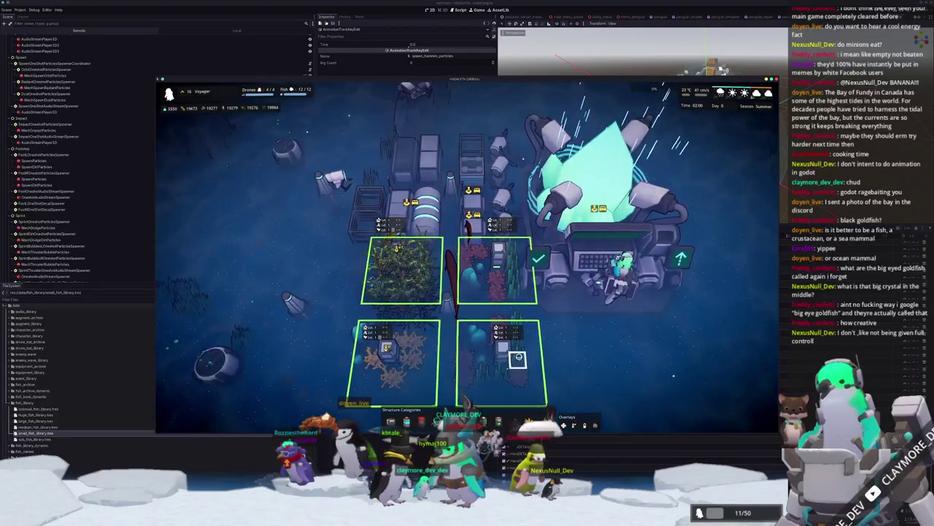
Inspect the lower-right Small Housing plot.
scroll(540, 325, "down", 1)
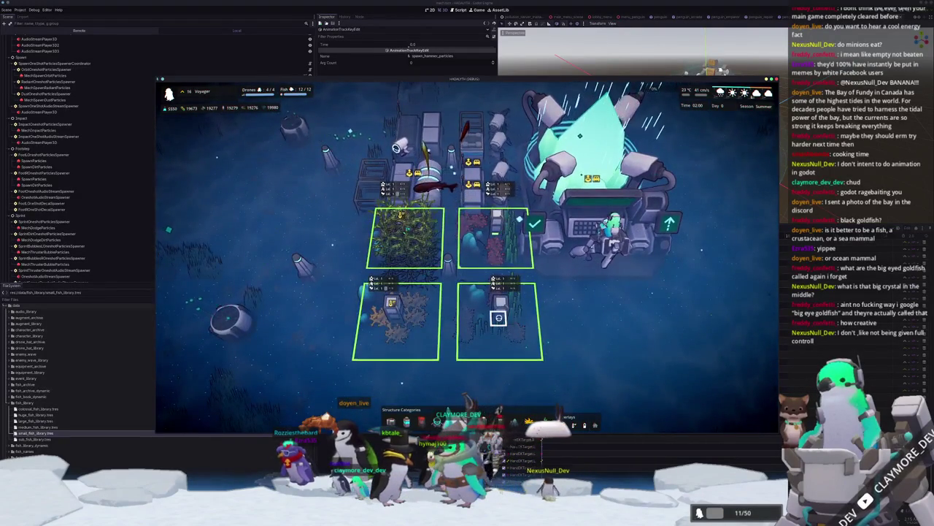
left_click(498, 318)
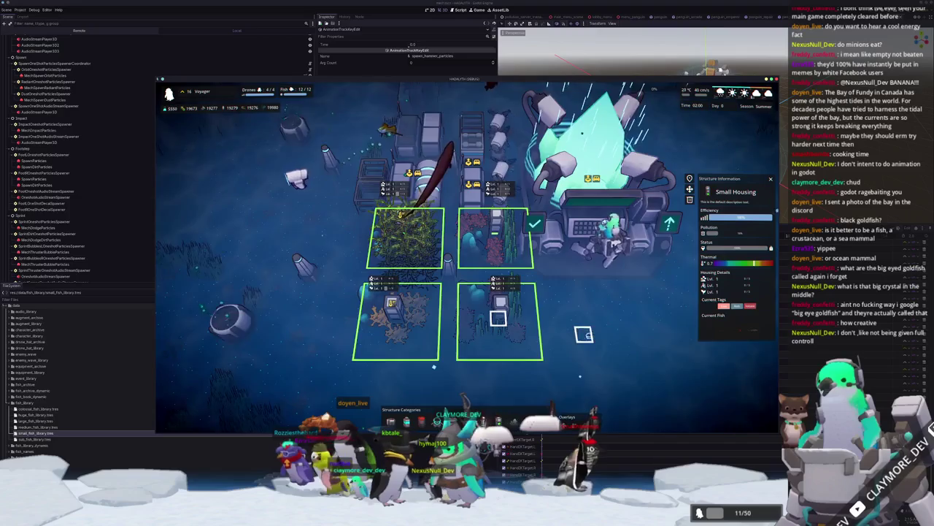
scroll(589, 334, "down", 1)
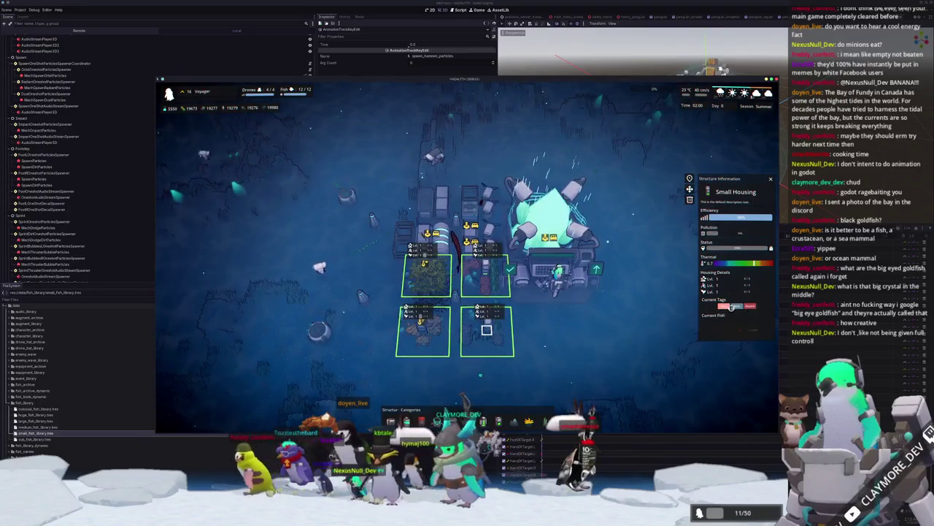
scroll(467, 341, "up", 3)
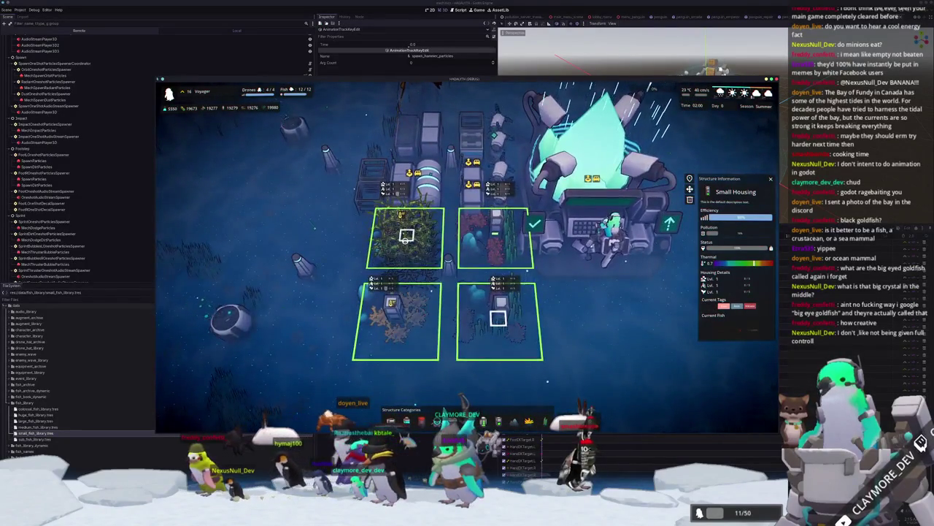
Rotate around the base and open the Generalist Drone Hub's info and active drone details.
key("q")
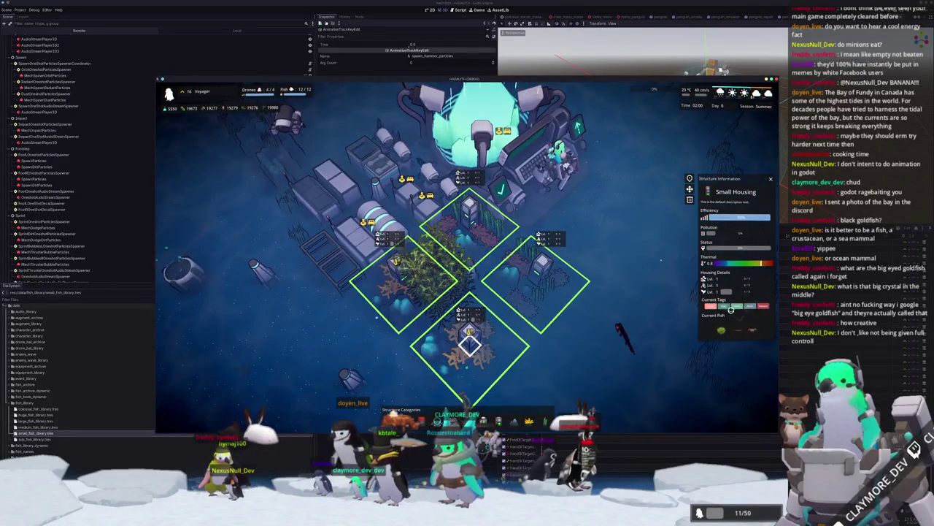
scroll(592, 343, "down", 3)
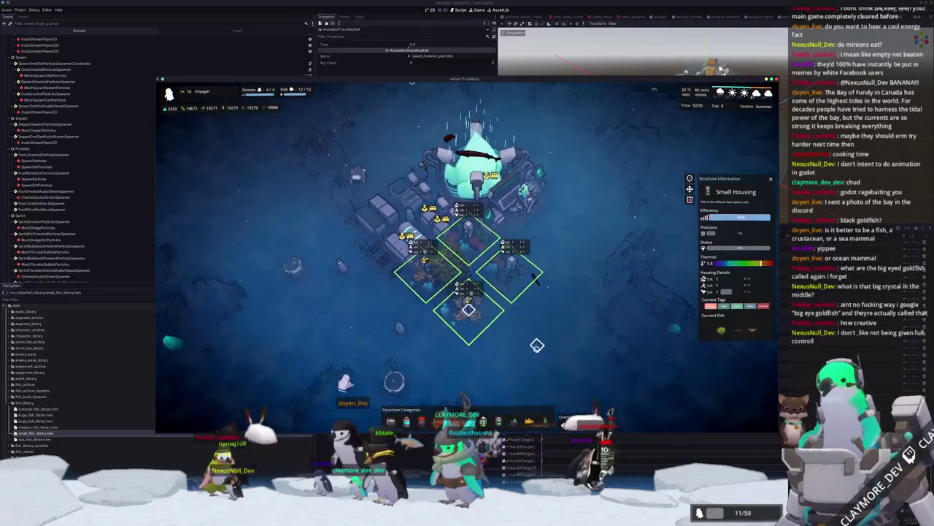
key("e")
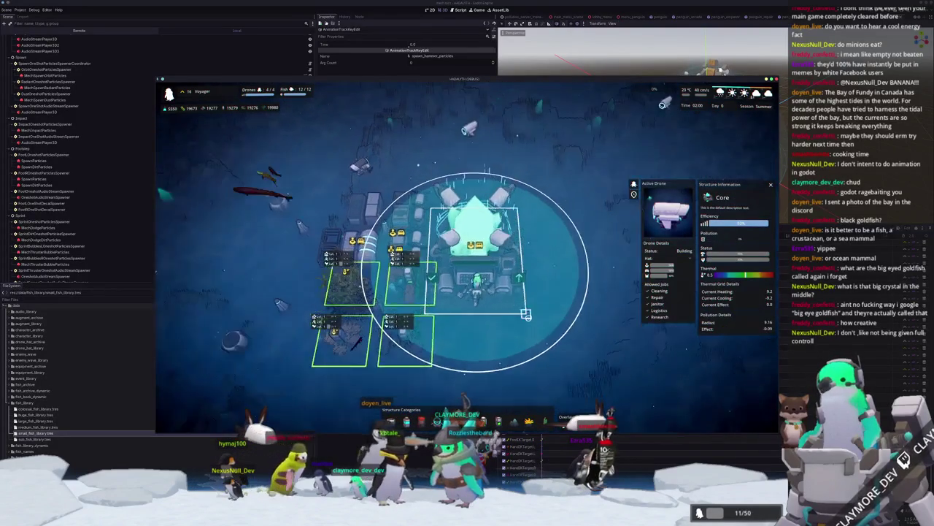
scroll(504, 354, "up", 2)
key("q")
key("e")
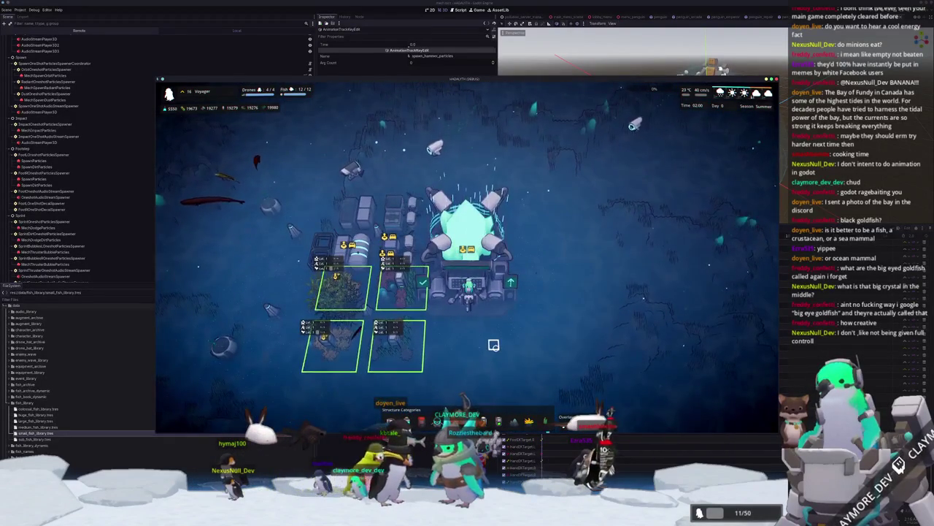
scroll(493, 344, "down", 2)
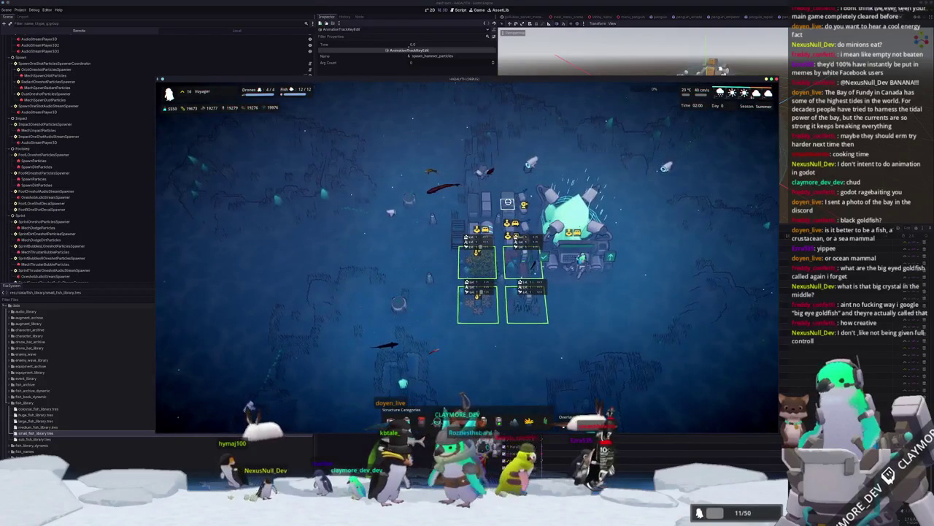
key("e")
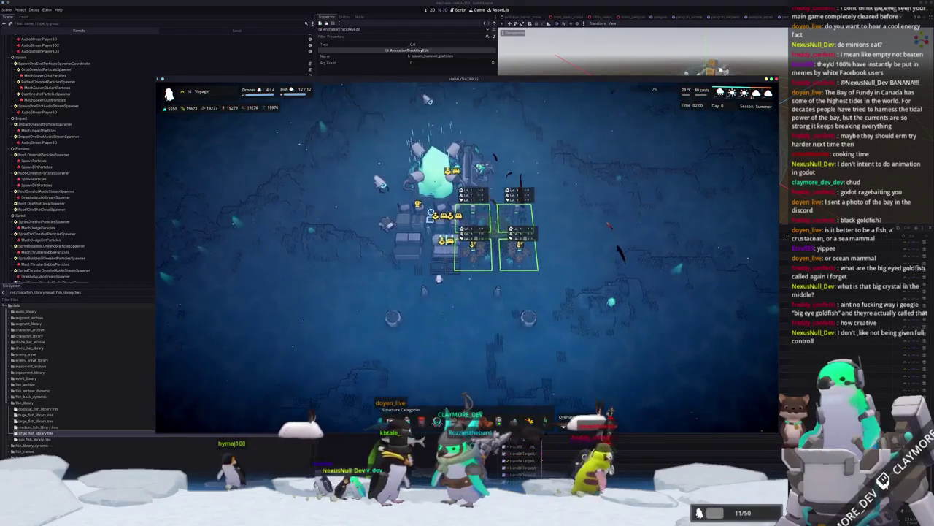
scroll(431, 222, "up", 3)
left_click(428, 294)
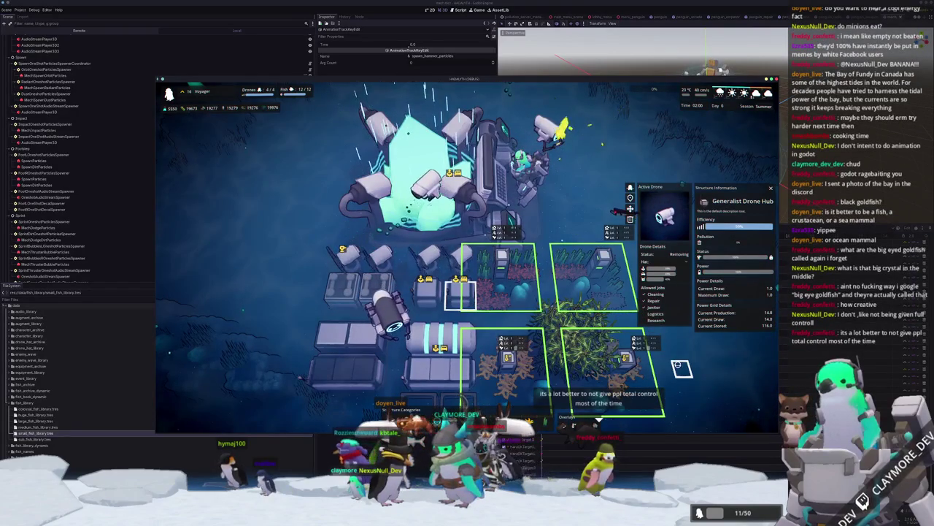
Inspect the central Core crystal's information, then close it.
left_click(438, 182)
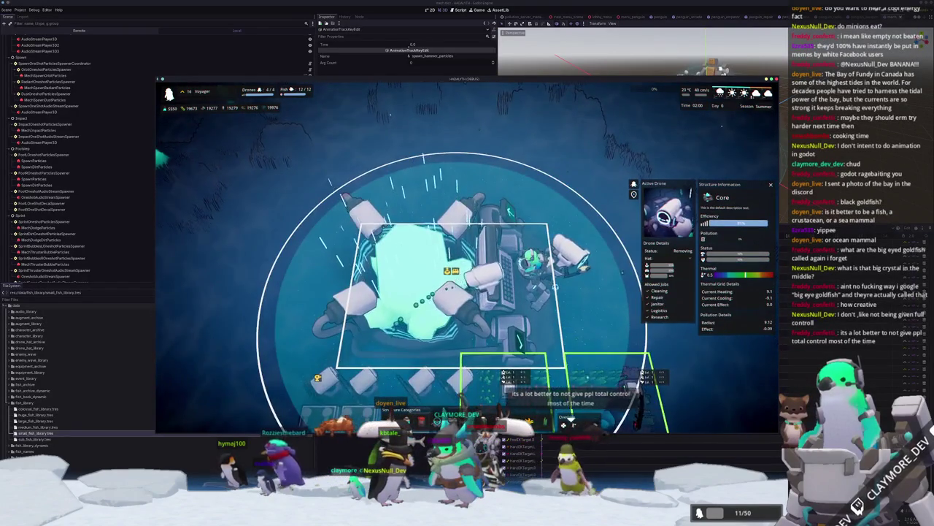
scroll(554, 287, "down", 2)
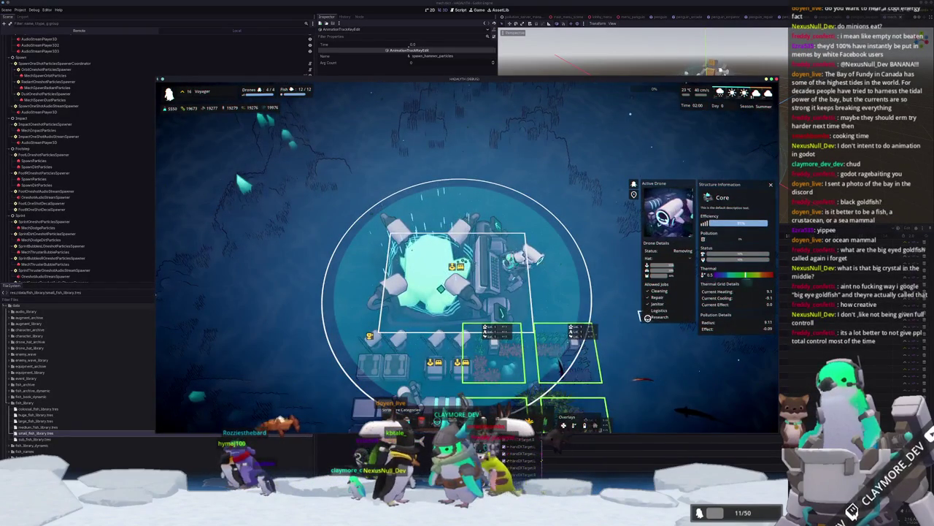
scroll(638, 340, "down", 4)
left_click(542, 334)
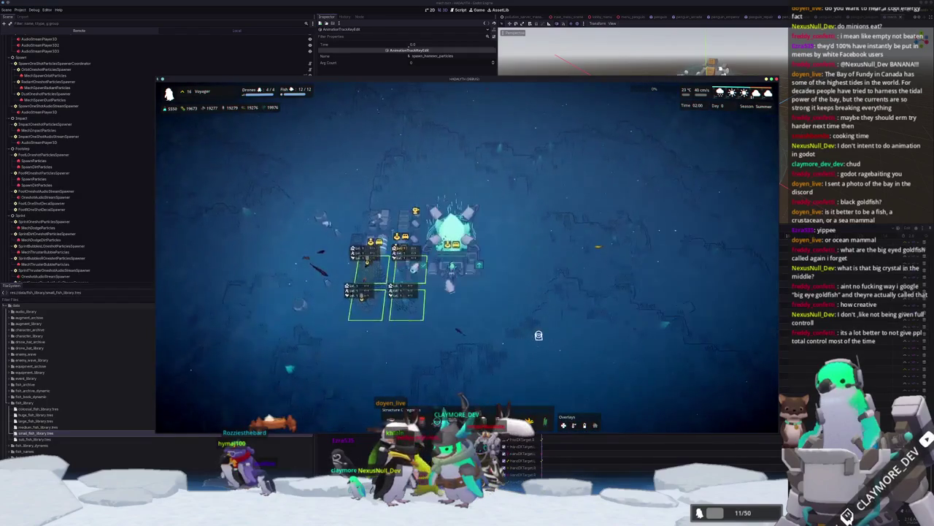
Review the Research Drone Hub's information while panning around the base, then close it.
scroll(539, 337, "up", 1)
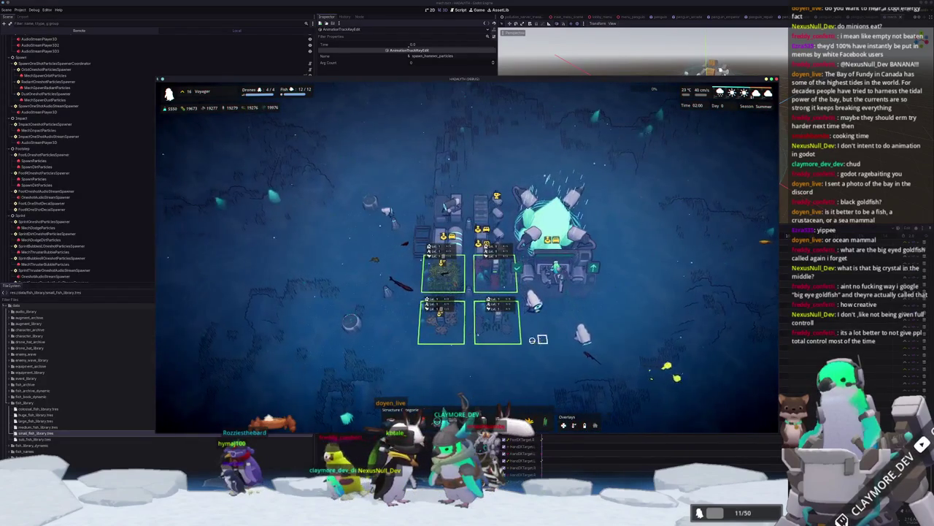
left_click(537, 339)
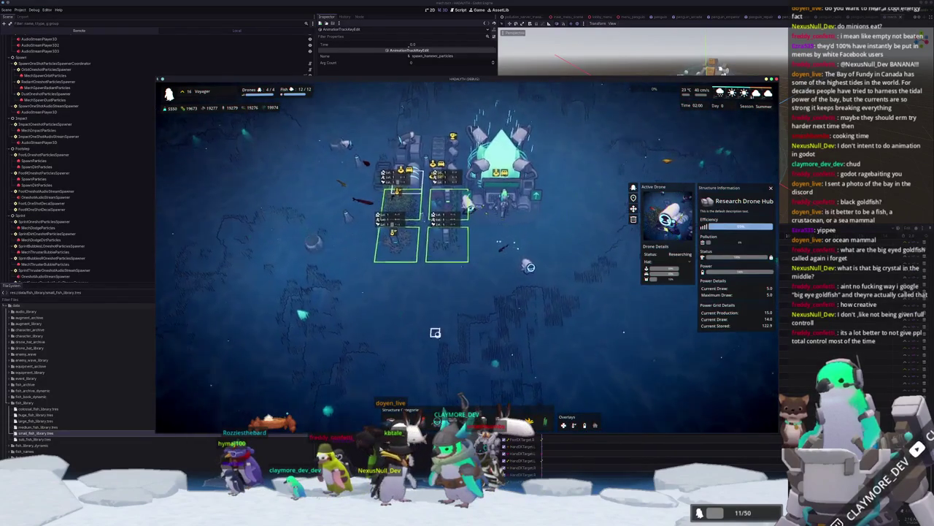
scroll(436, 330, "up", 2)
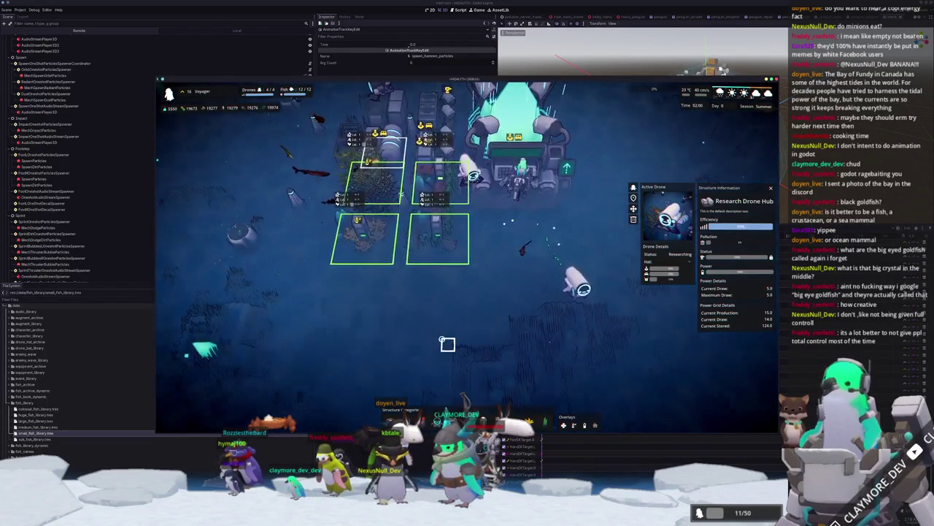
key("q")
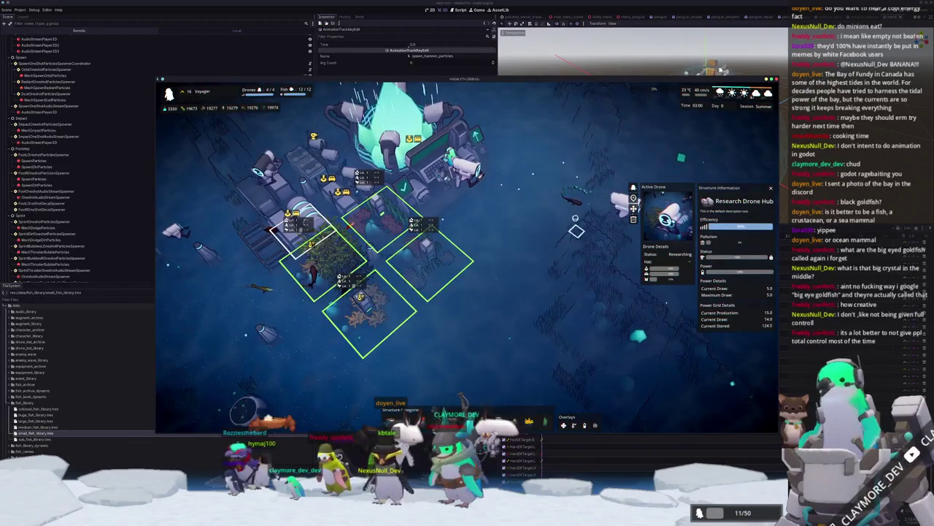
scroll(579, 240, "up", 3)
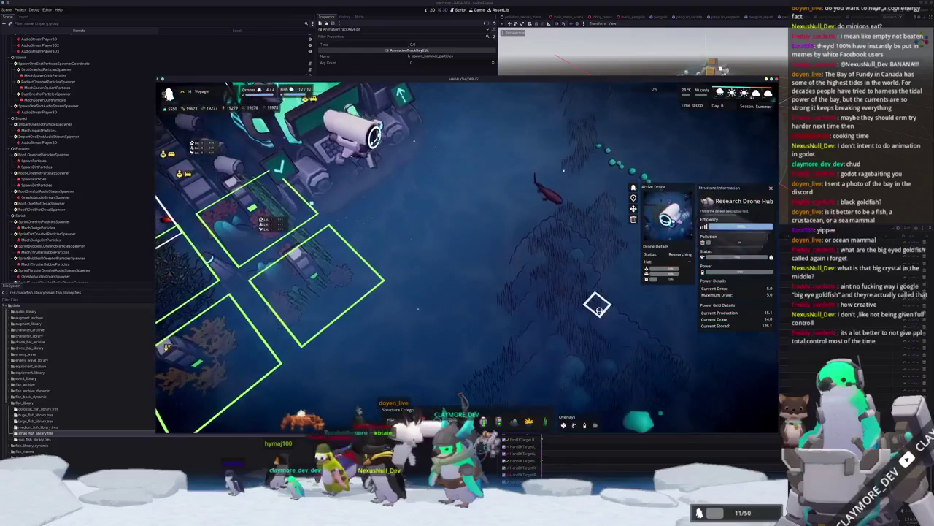
key("d")
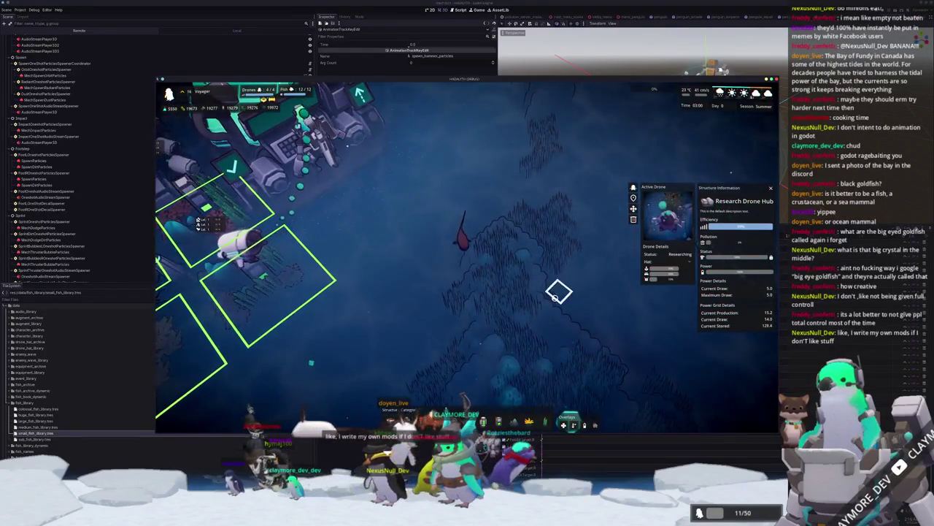
key("d")
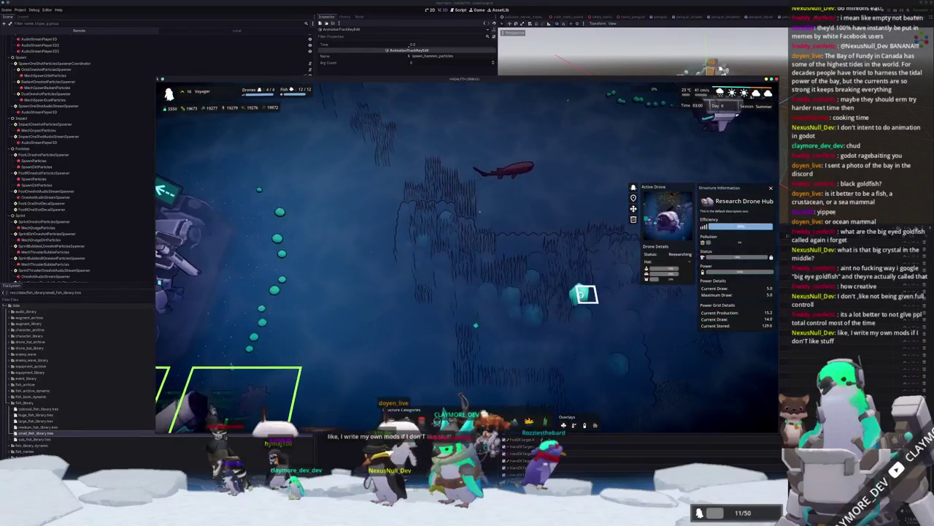
key("a")
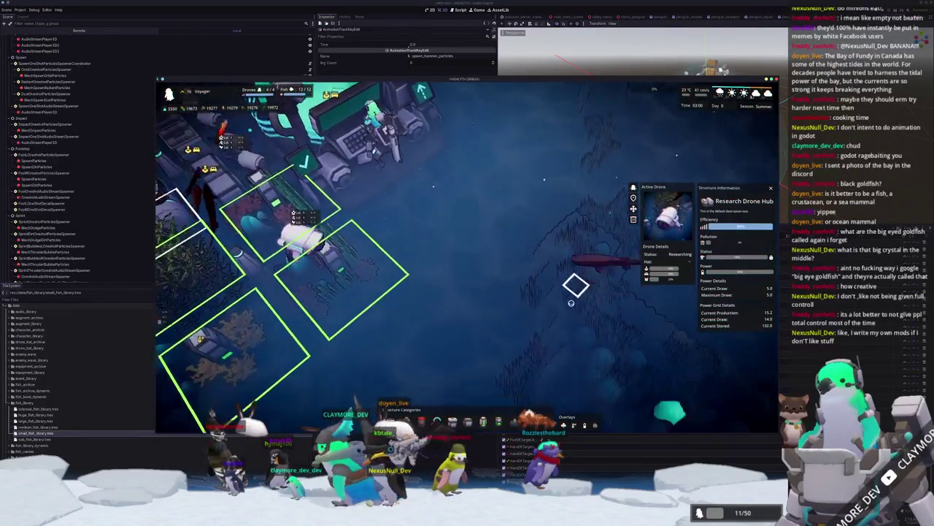
key("a")
left_click(560, 299)
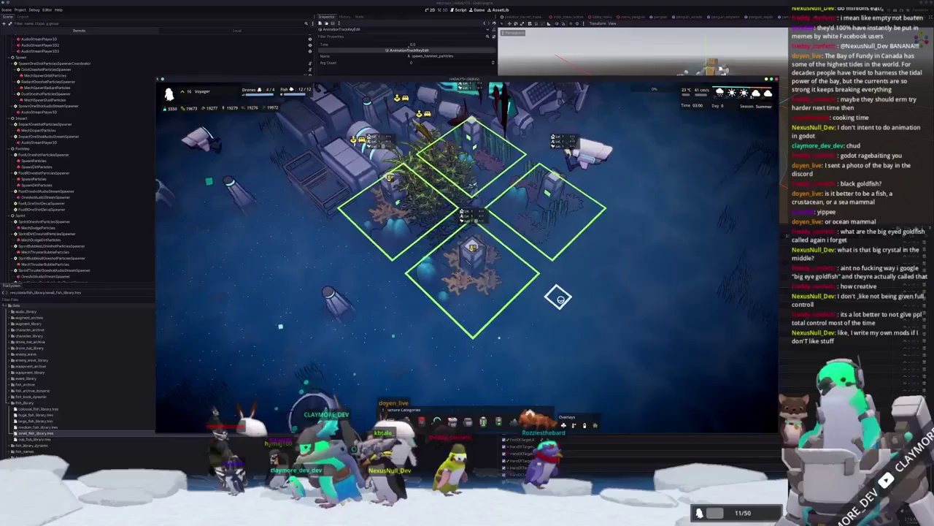
Open a Small Housing plot's details and its resident fish's information.
left_click(546, 206)
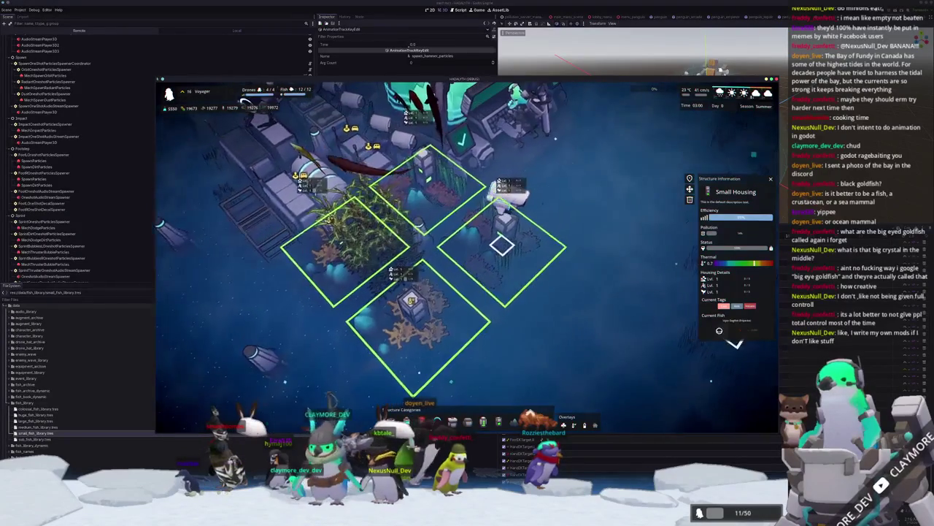
left_click(753, 331)
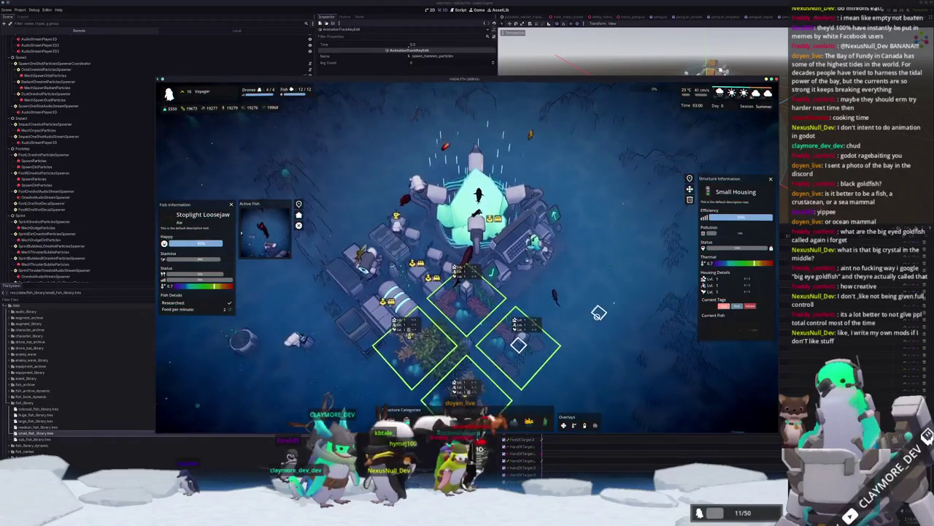
scroll(598, 313, "up", 1)
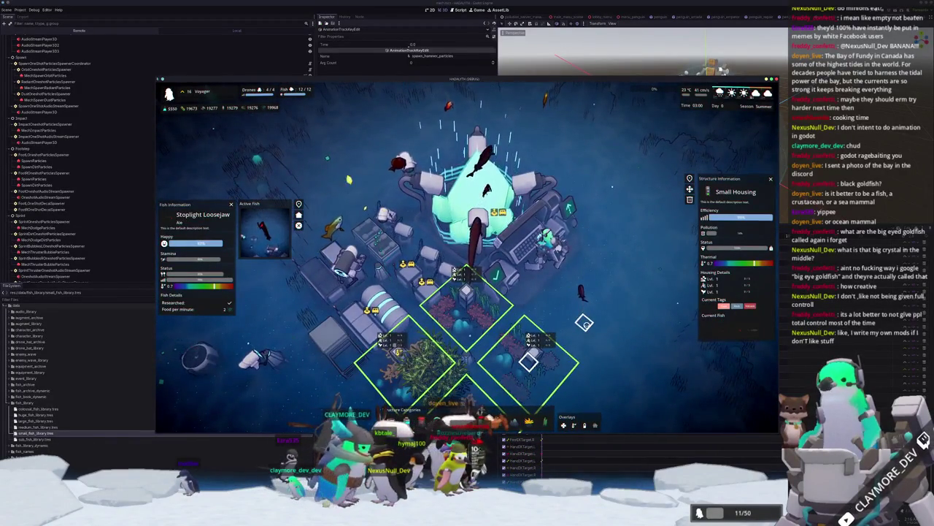
key("e")
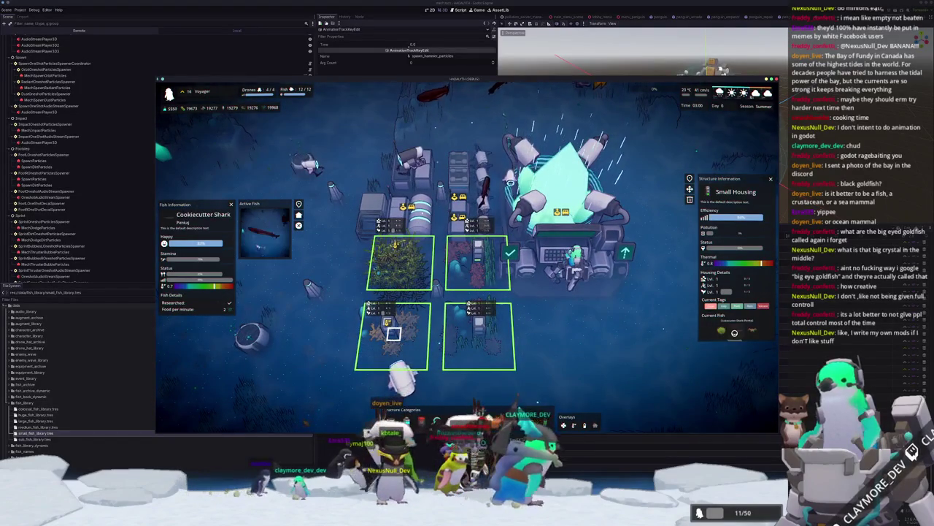
Remove the shark from the Small Housing, close both information panels and zoom out over the base.
left_click(716, 337)
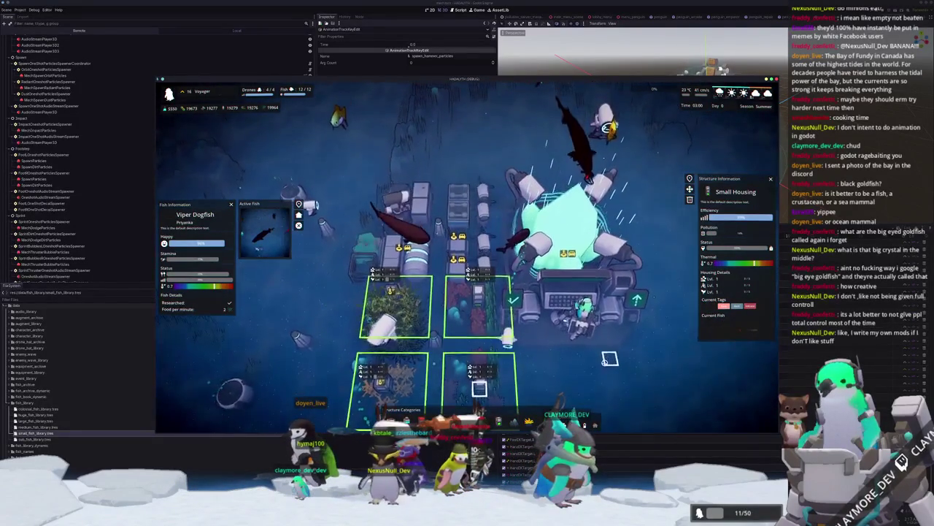
scroll(657, 343, "up", 2)
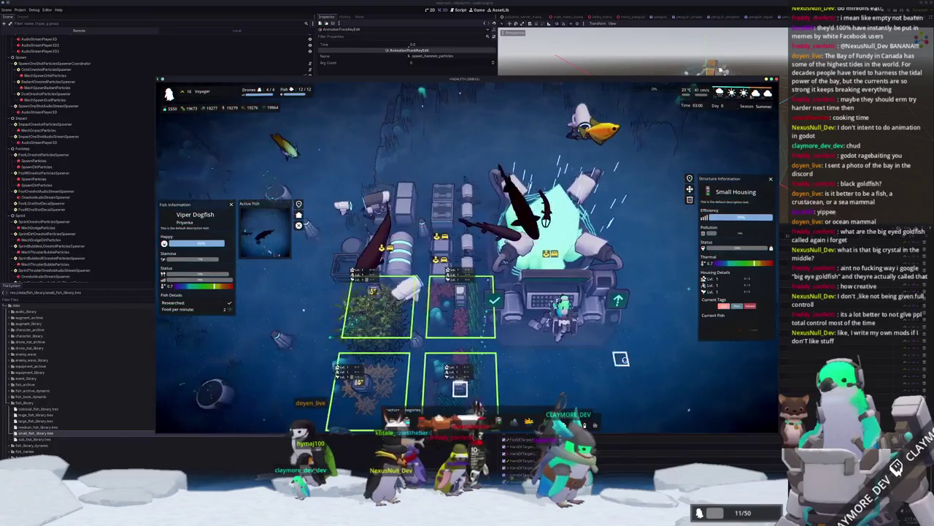
left_click(624, 356)
scroll(618, 355, "down", 3)
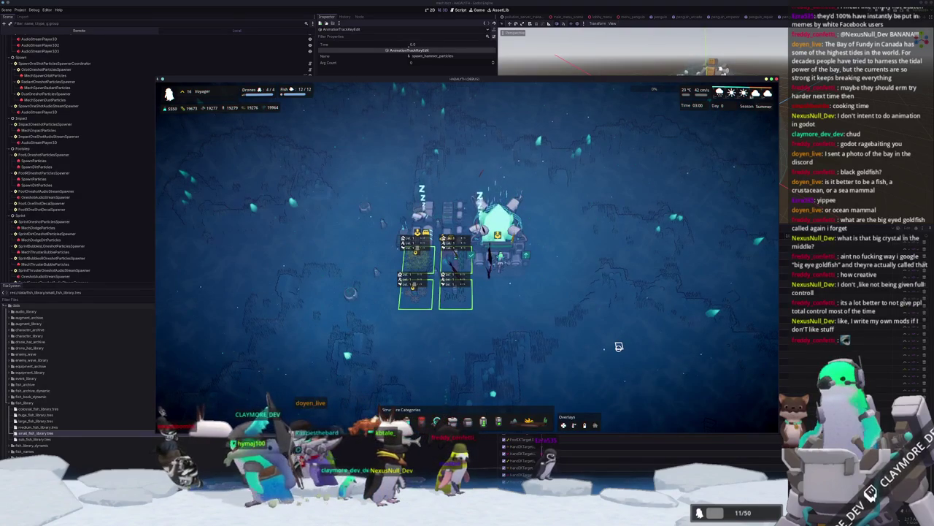
Rotate the view 45° around the base, tilt it to look straight down, and pan across.
scroll(547, 345, "up", 3)
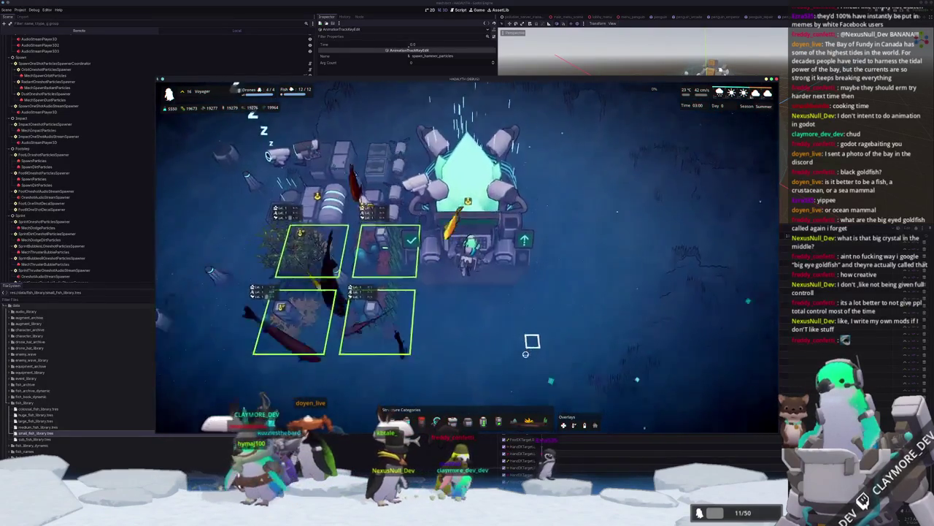
key("e")
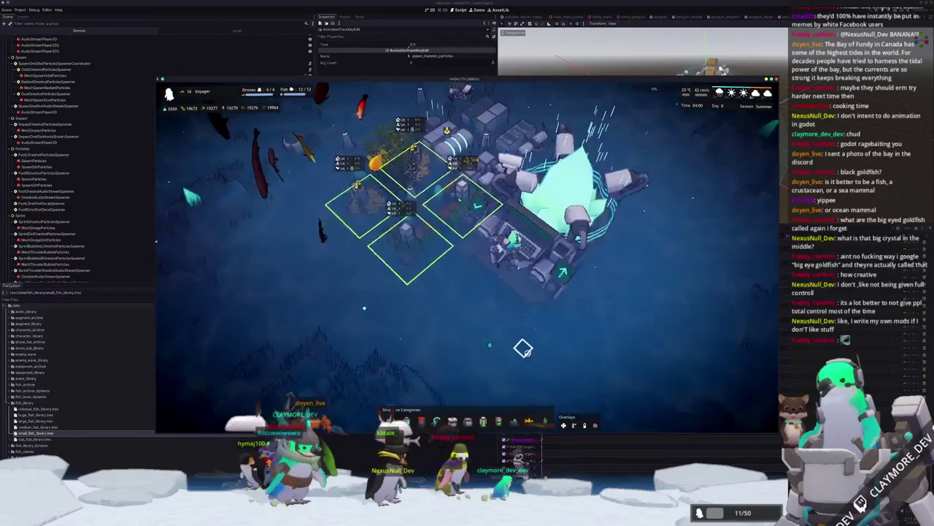
scroll(526, 351, "down", 3)
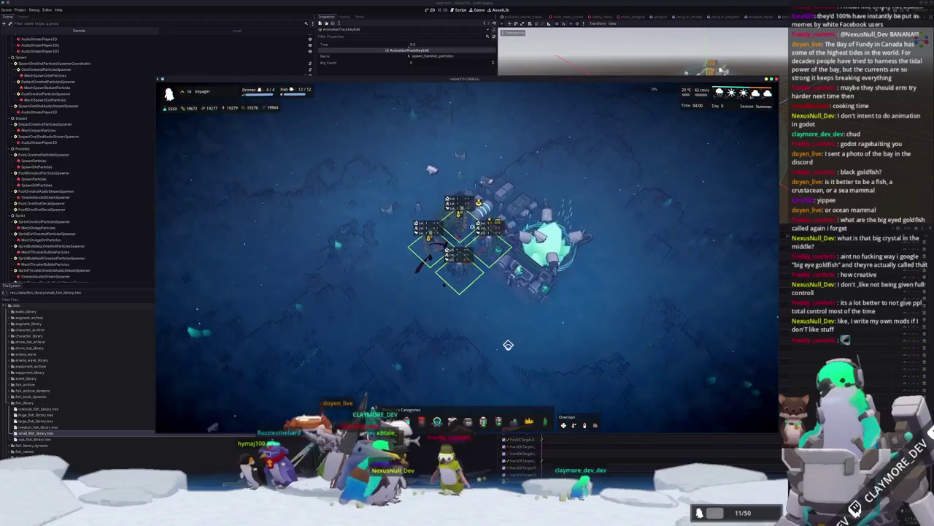
scroll(504, 348, "up", 4)
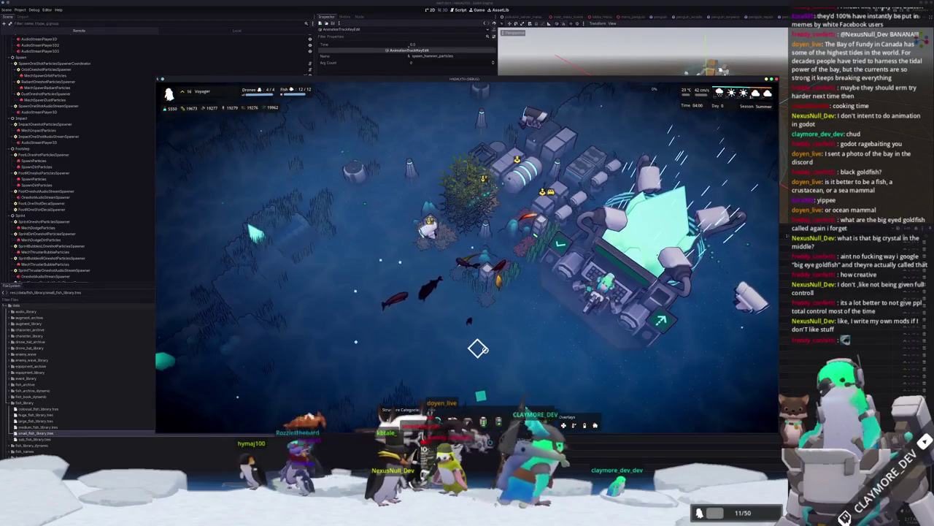
key("e")
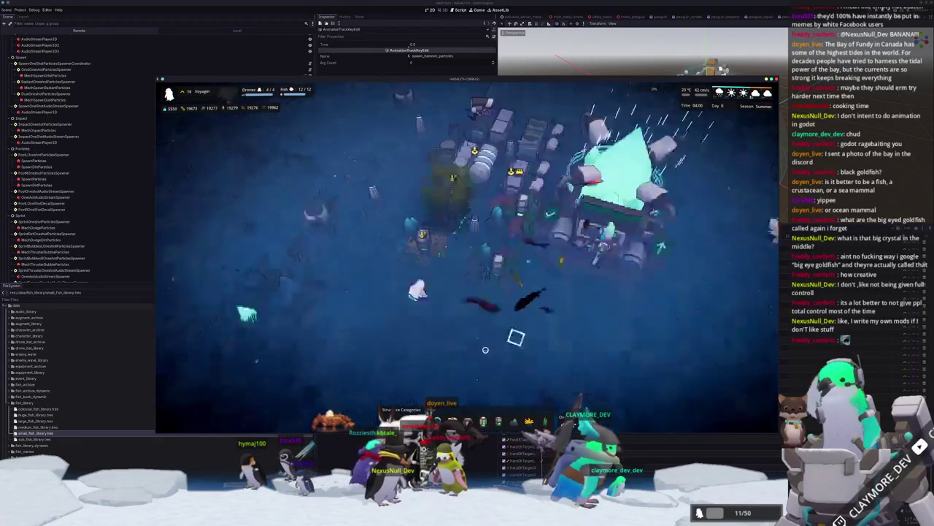
scroll(483, 358, "down", 3)
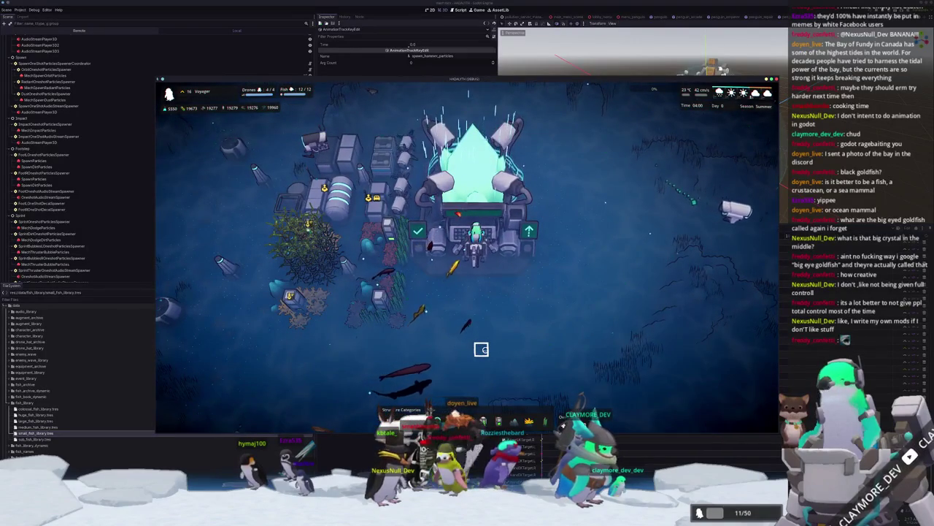
key("a")
scroll(485, 358, "up", 2)
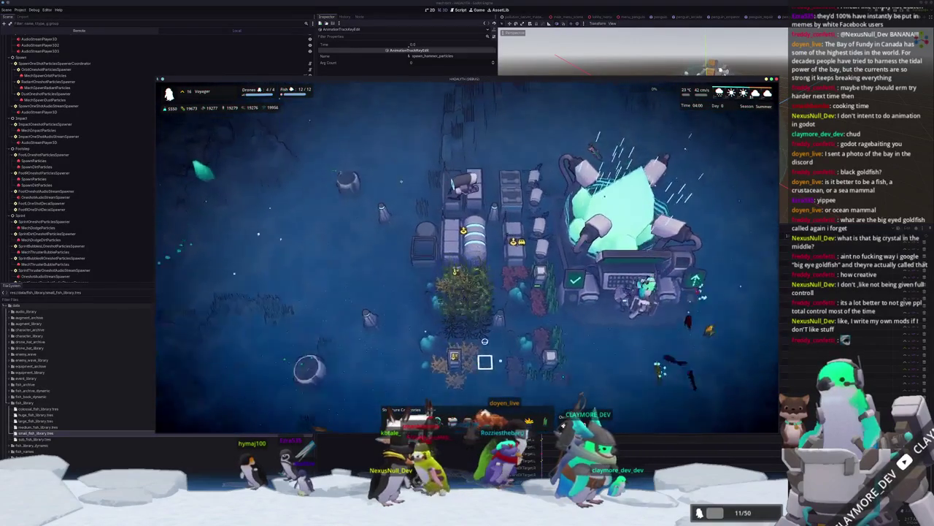
Inspect the Research Drone Hub's details, then deselect it.
left_click(476, 337)
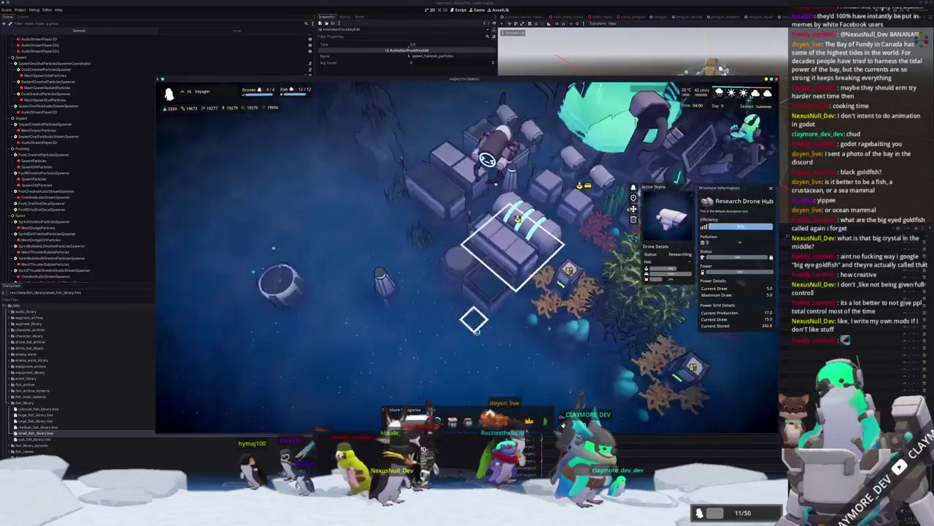
scroll(481, 328, "down", 3)
left_click(492, 318)
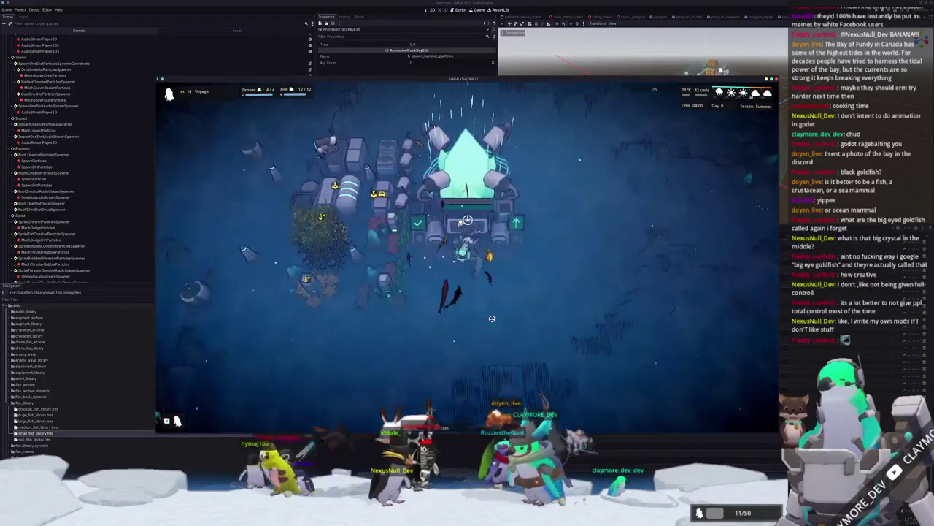
Pan once more over the base, then bring VS Code with structure_server_manager.gd to the front.
key("s")
key("a")
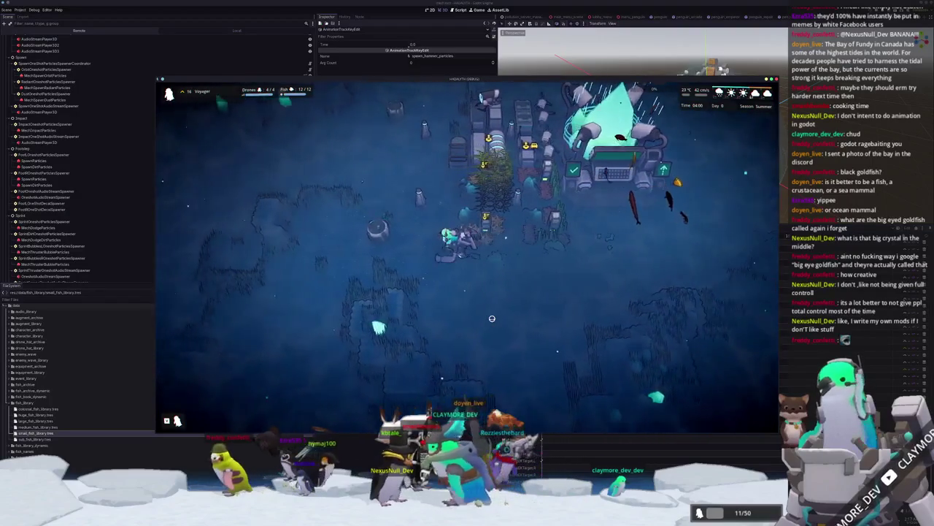
scroll(492, 319, "up", 2)
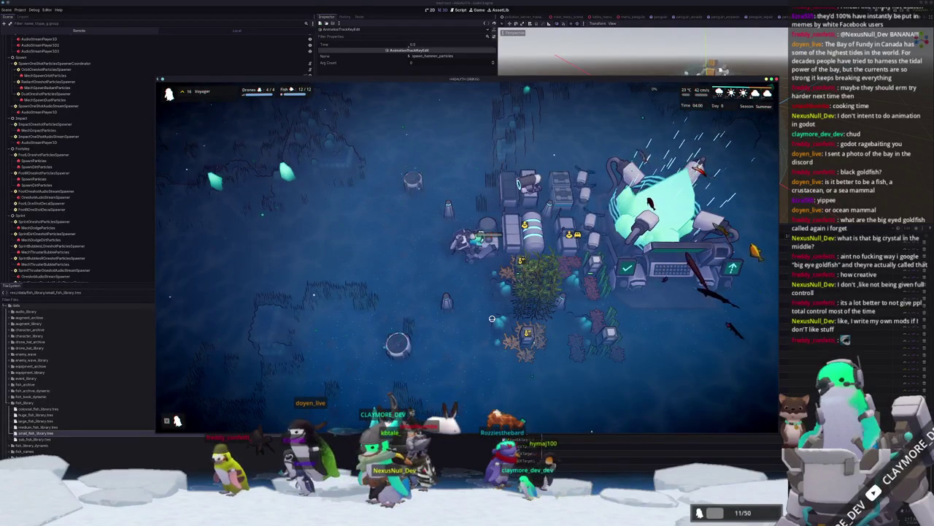
key("s")
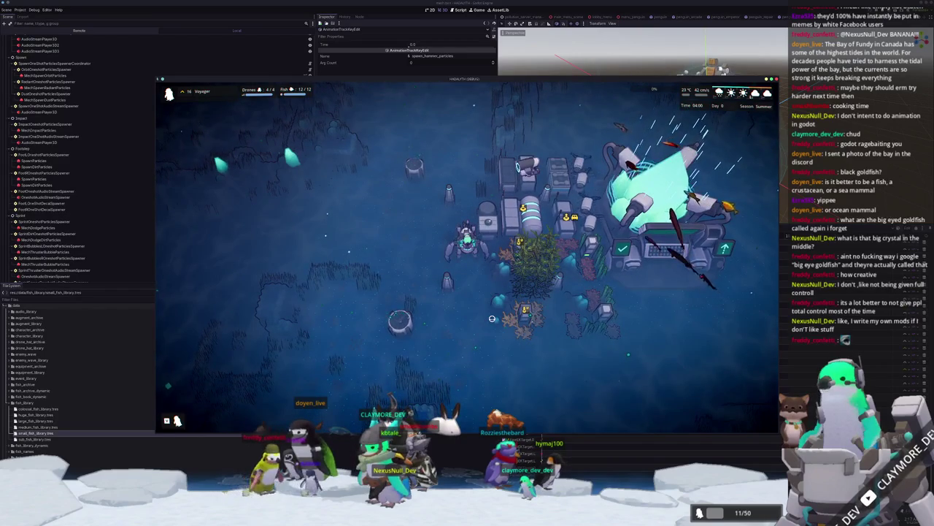
key("alt+Tab")
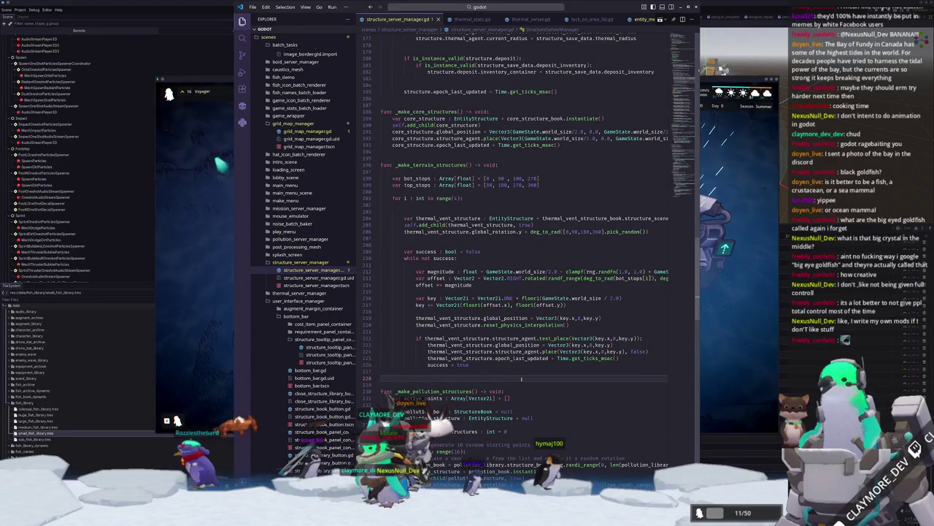
Open build_scaffold_interaction.gd from the build_scaffold folder and scroll to process_interaction.
left_click(533, 9)
type("constr")
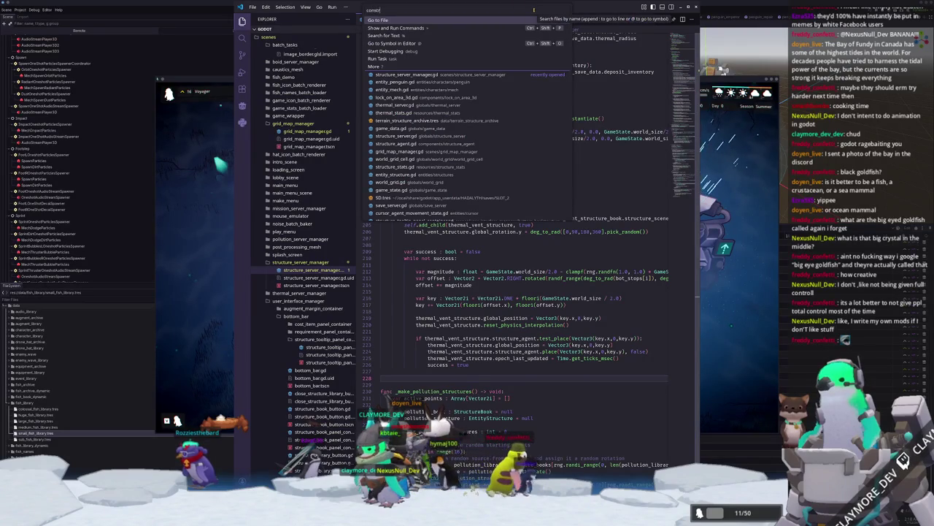
type("uctionild_intera")
key("Return")
left_click(312, 297)
left_click(321, 304)
scroll(406, 267, "down", 6)
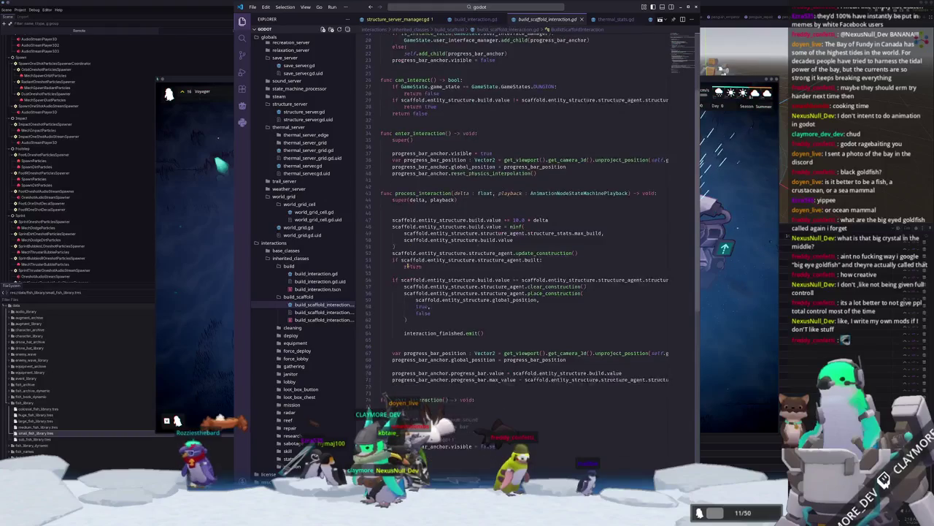
scroll(406, 266, "down", 1)
Insert interaction_finished.emit() on a new line above the early return, then return to the game.
left_click(397, 315)
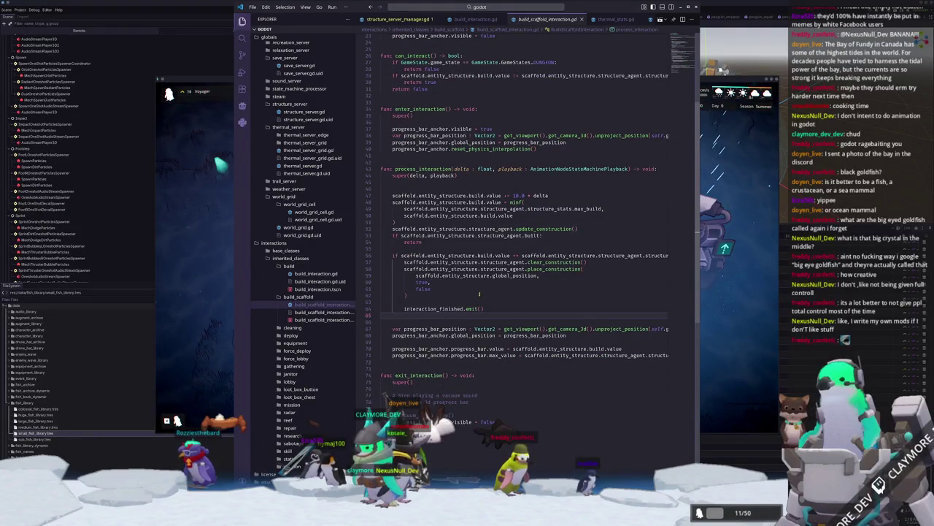
left_click(580, 249)
key("Down")
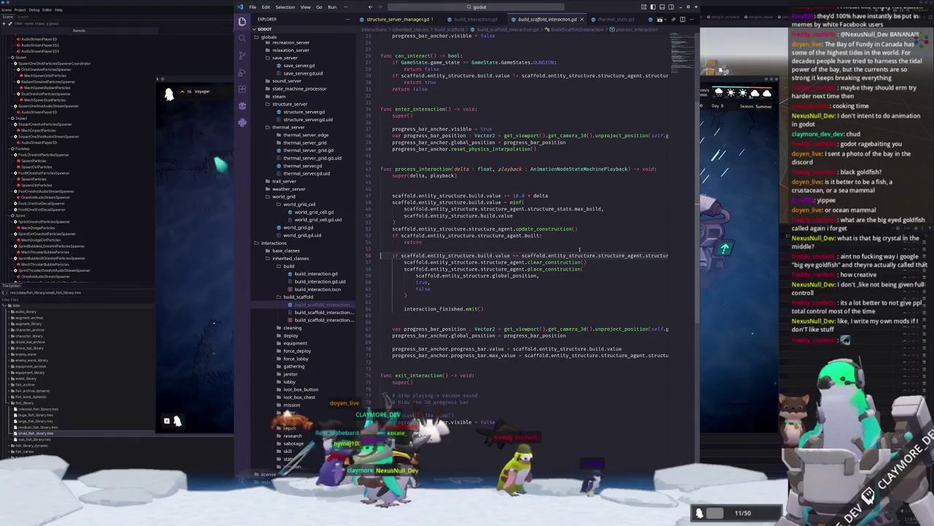
key("Return")
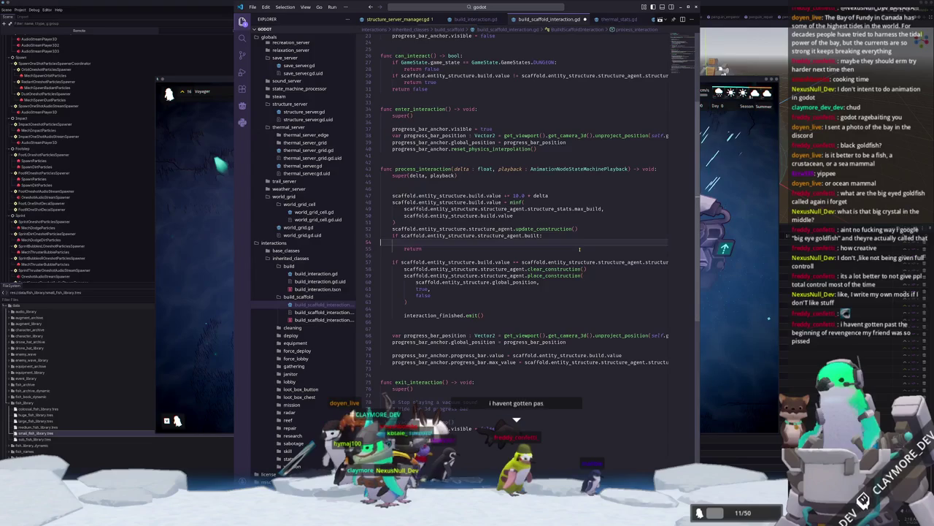
type("interaction_finished.emit(")
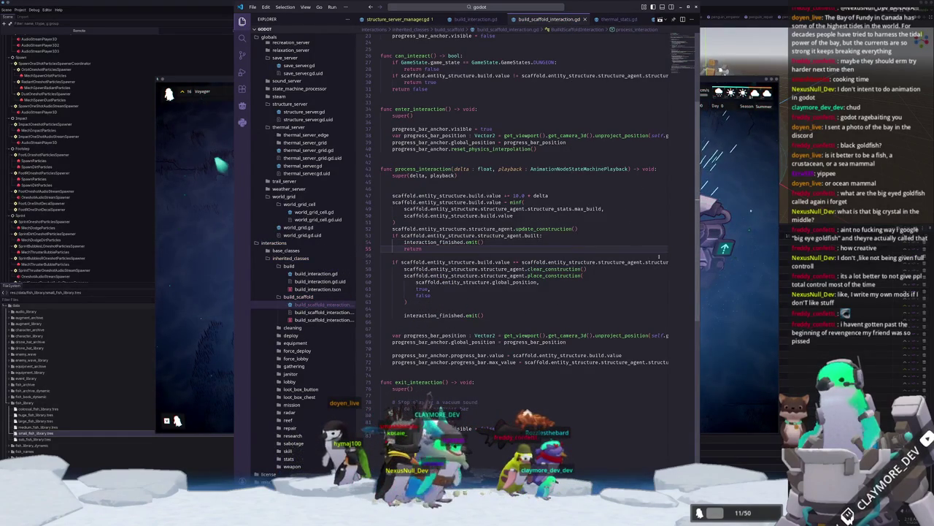
key("alt+Tab")
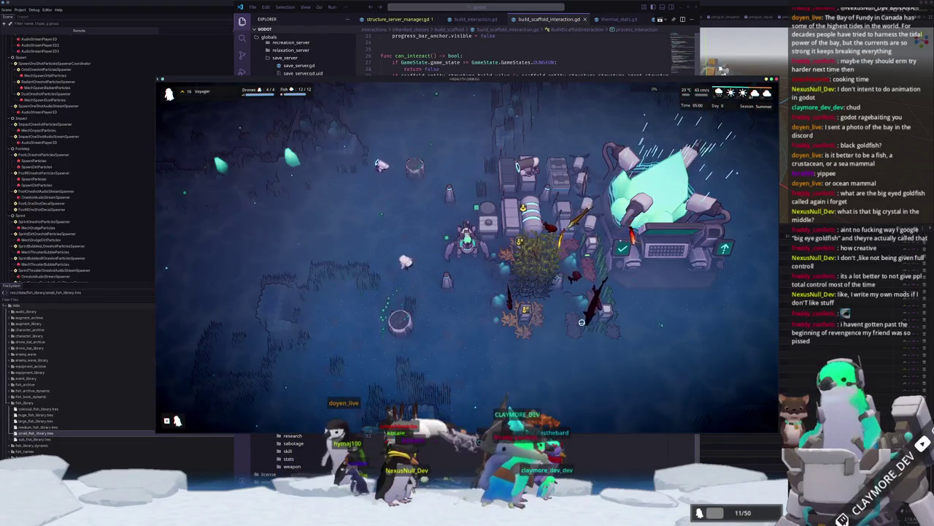
key("s")
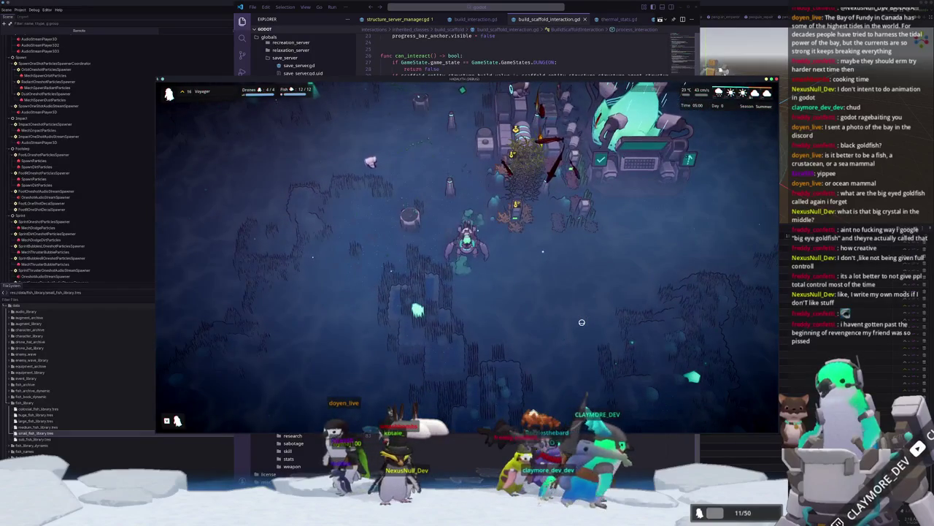
key("w")
key("d")
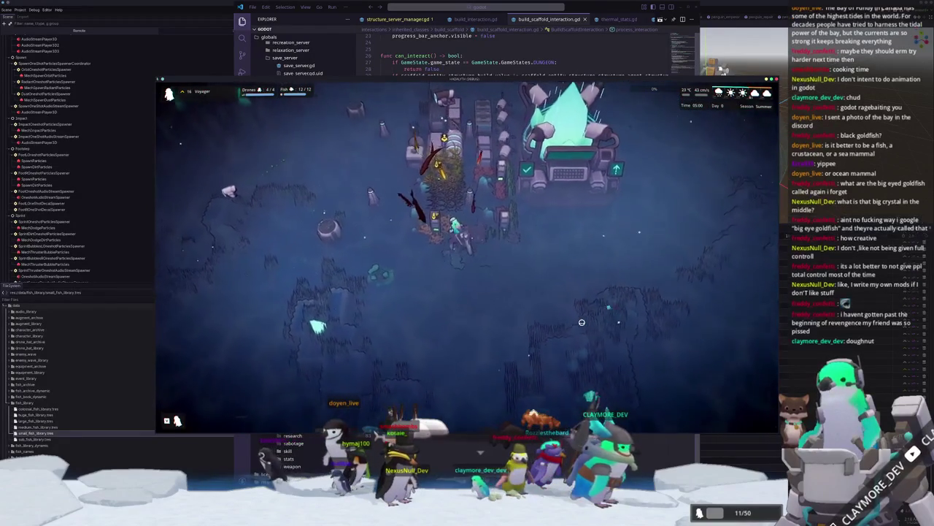
key("a")
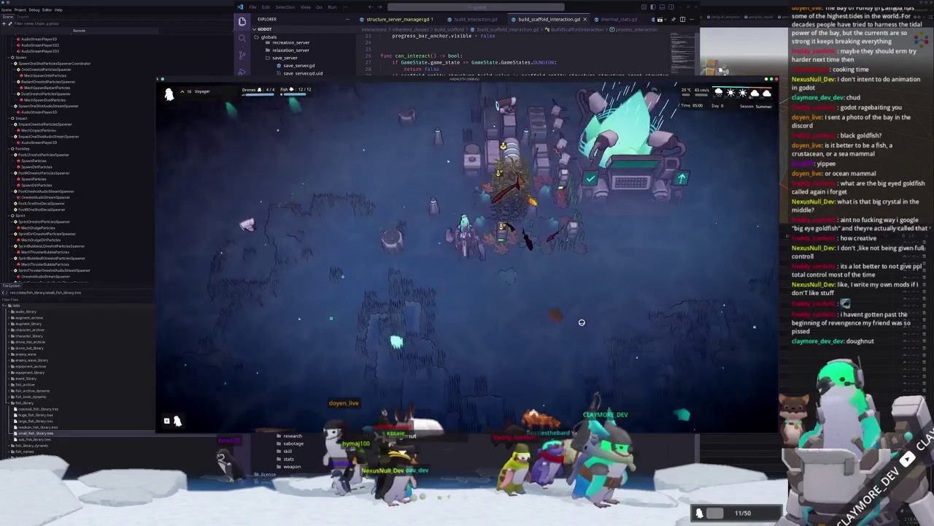
key("w")
key("a")
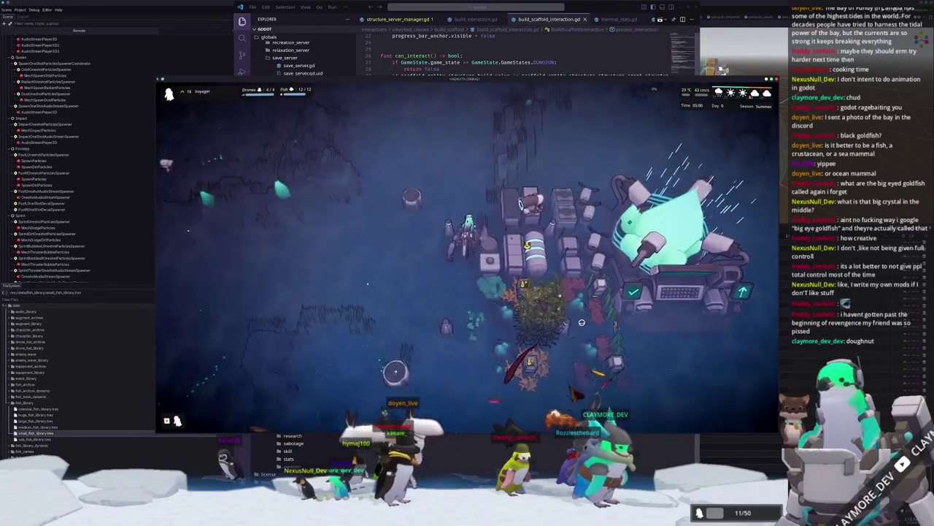
key("s")
key("a")
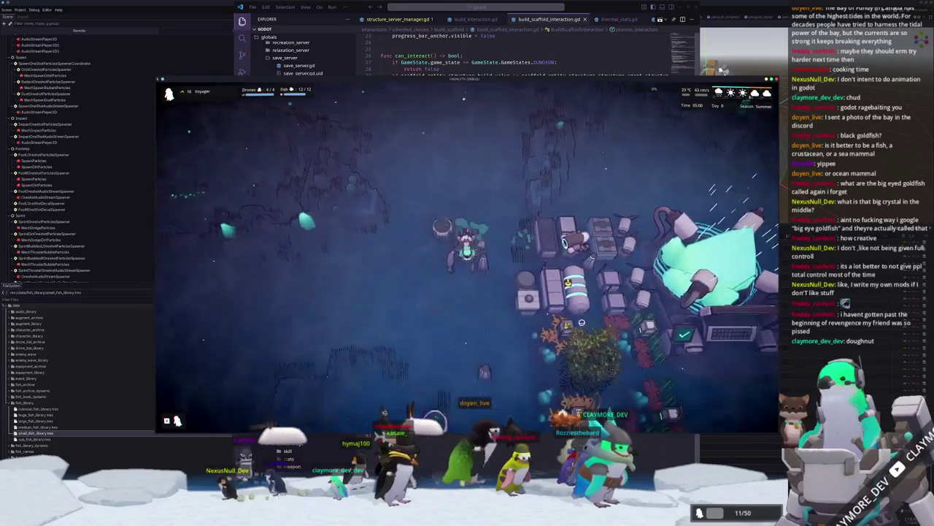
key("s")
key("d")
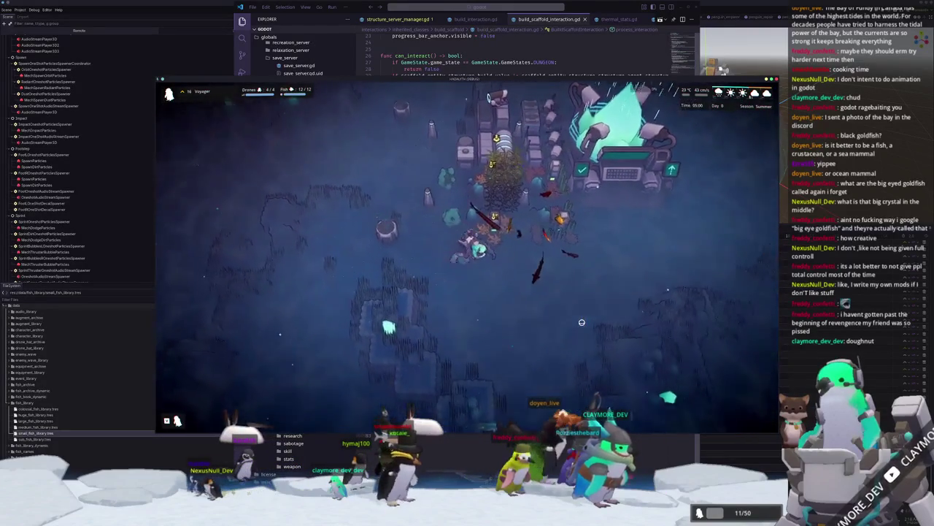
key("d")
key("b")
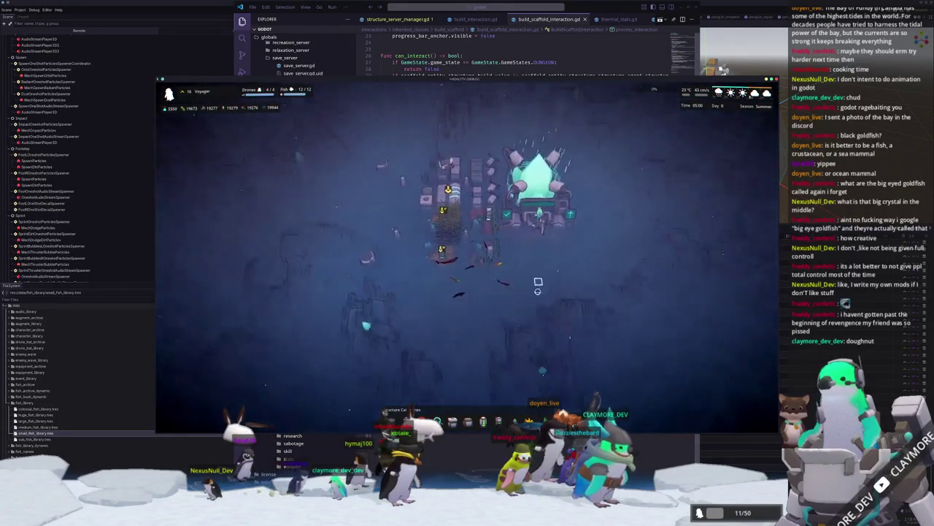
scroll(564, 342, "up", 2)
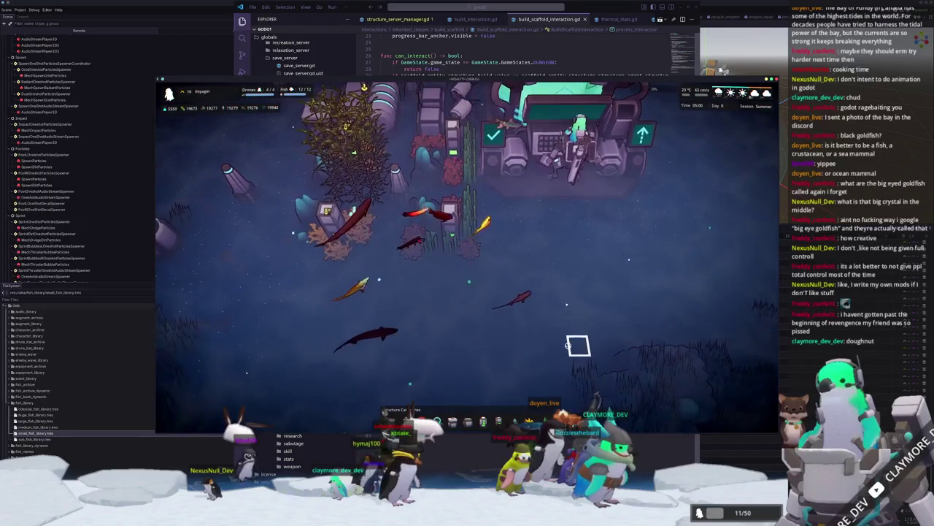
scroll(577, 346, "down", 1)
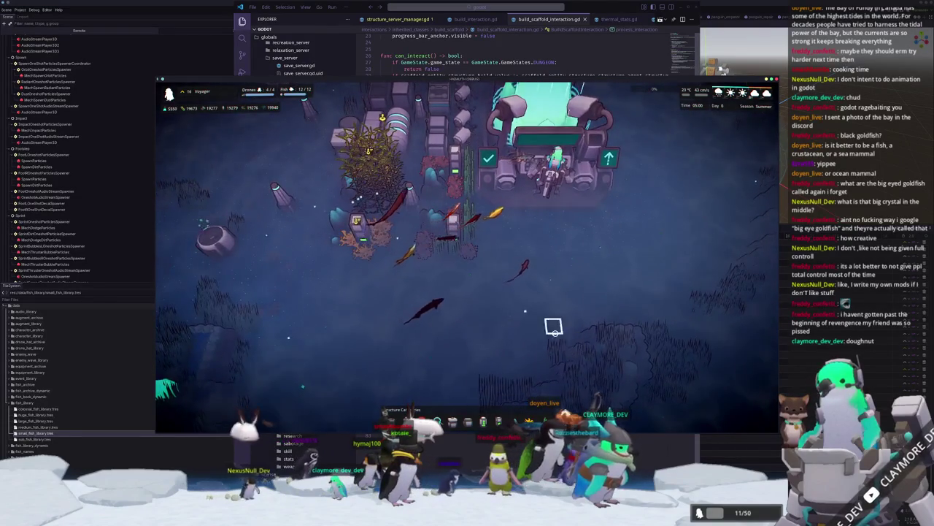
key("q")
scroll(556, 331, "down", 1)
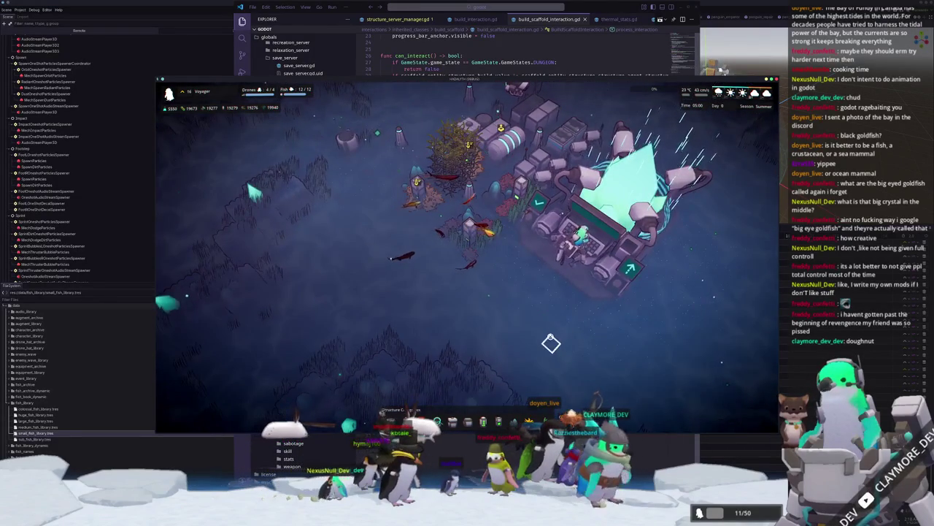
scroll(551, 343, "up", 3)
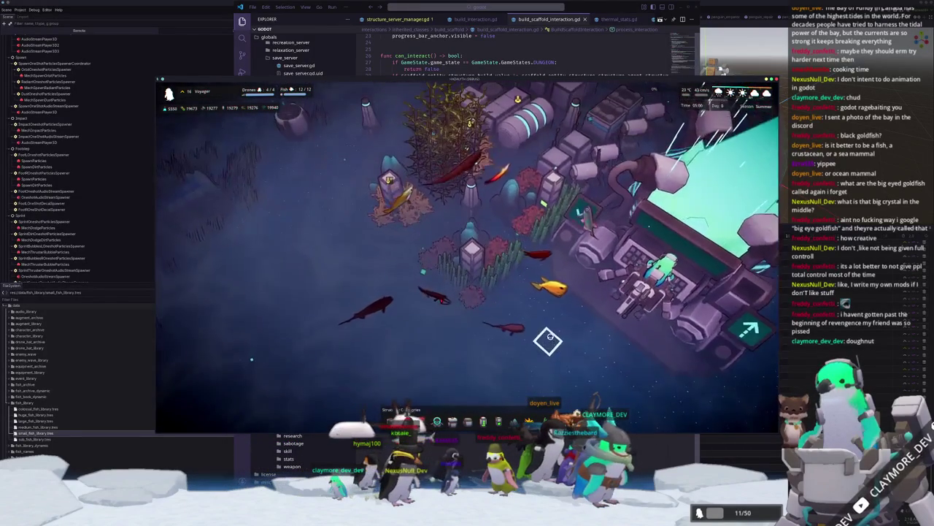
scroll(430, 341, "down", 1)
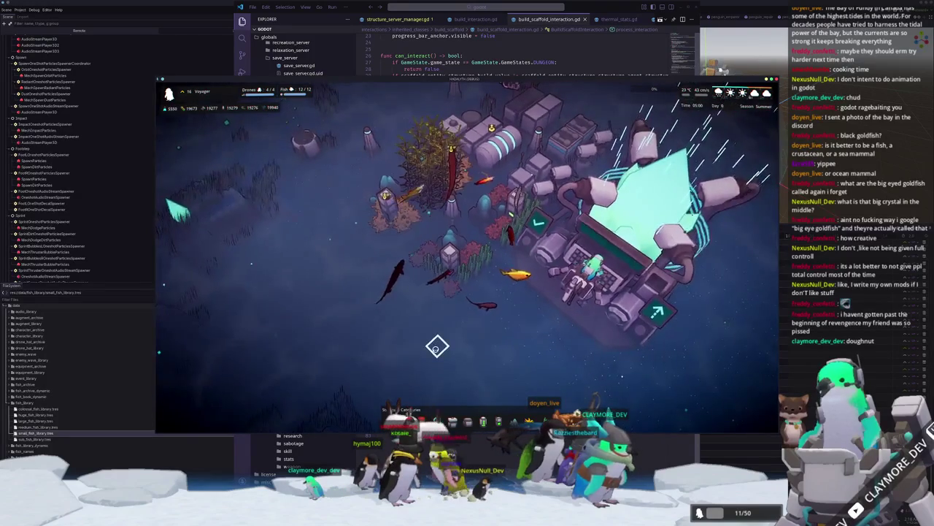
scroll(434, 345, "up", 2)
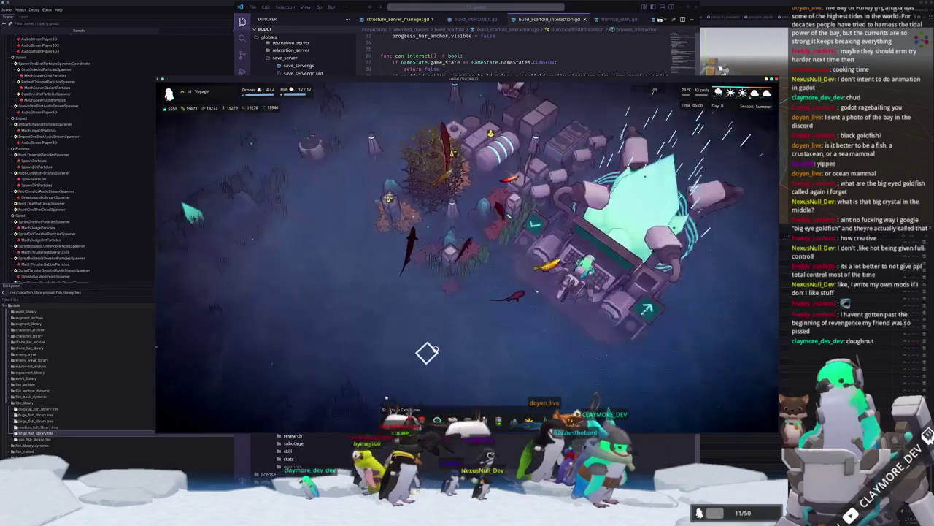
scroll(409, 358, "up", 1)
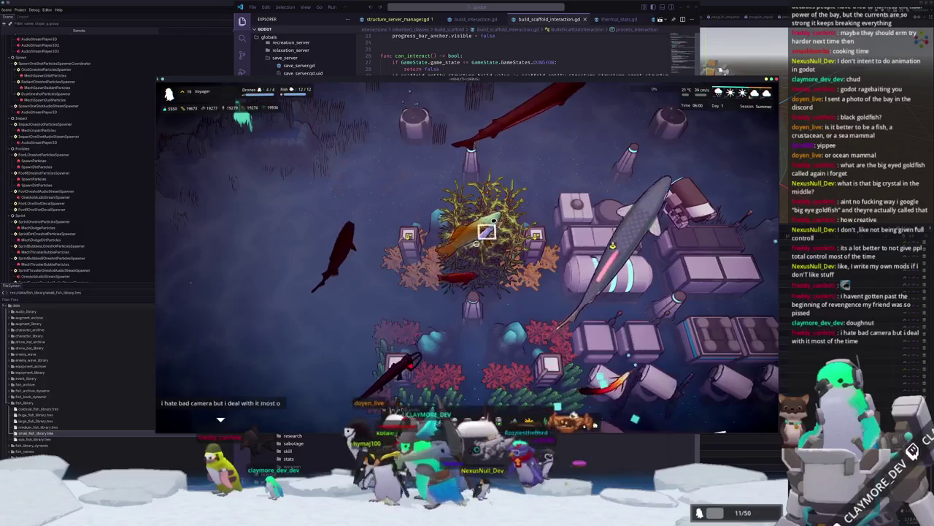
scroll(446, 325, "down", 1)
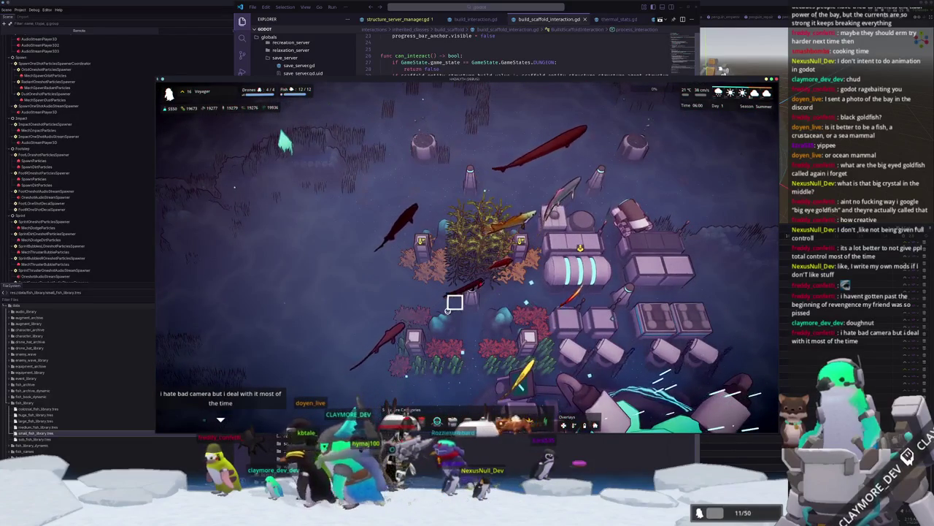
left_click(456, 243)
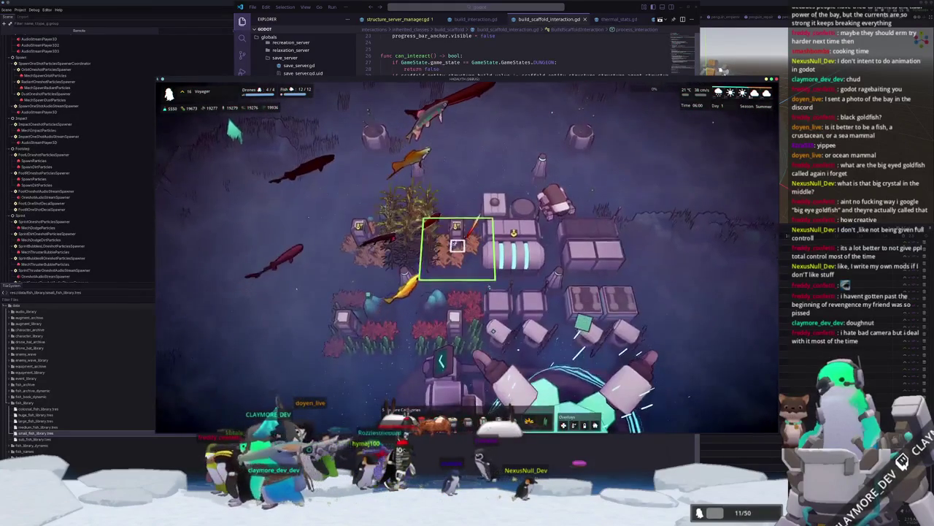
left_click(620, 307)
left_click(457, 246)
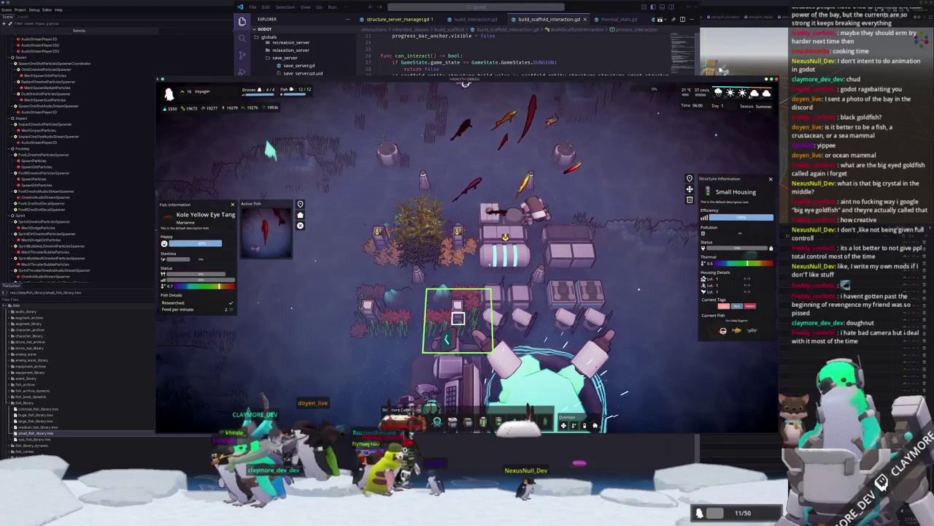
key("e")
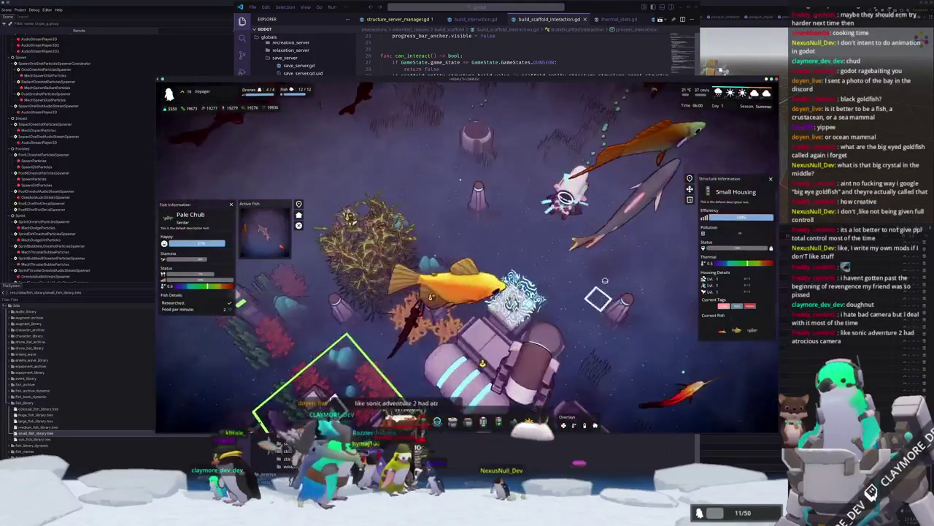
scroll(591, 292, "down", 3)
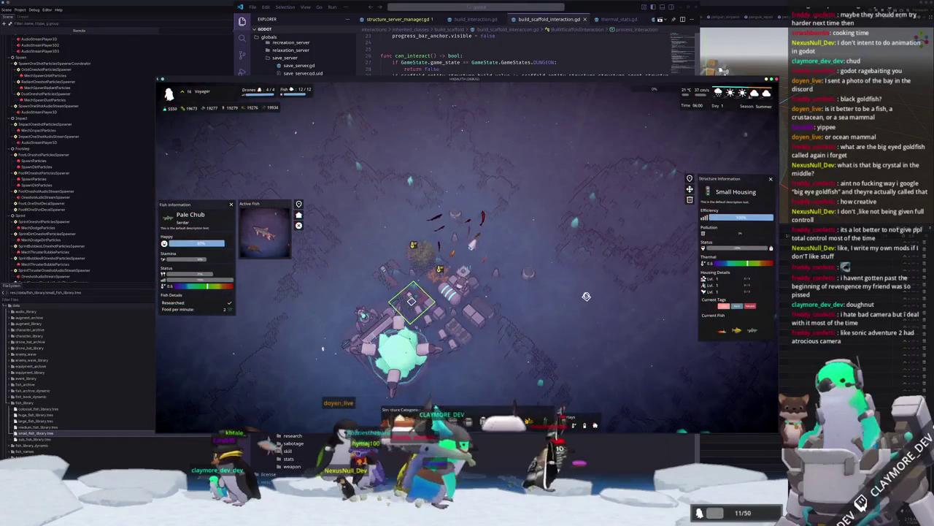
key("q")
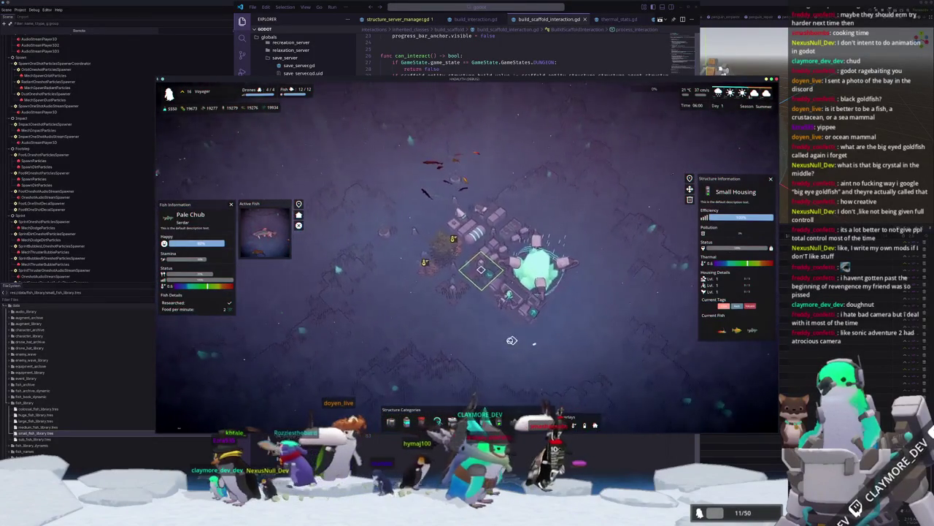
key("Escape")
scroll(458, 228, "up", 2)
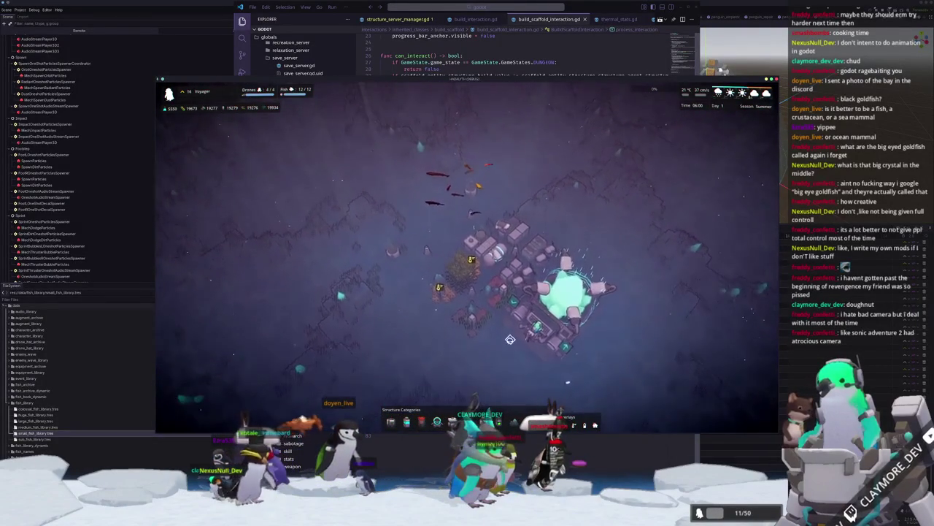
key("s")
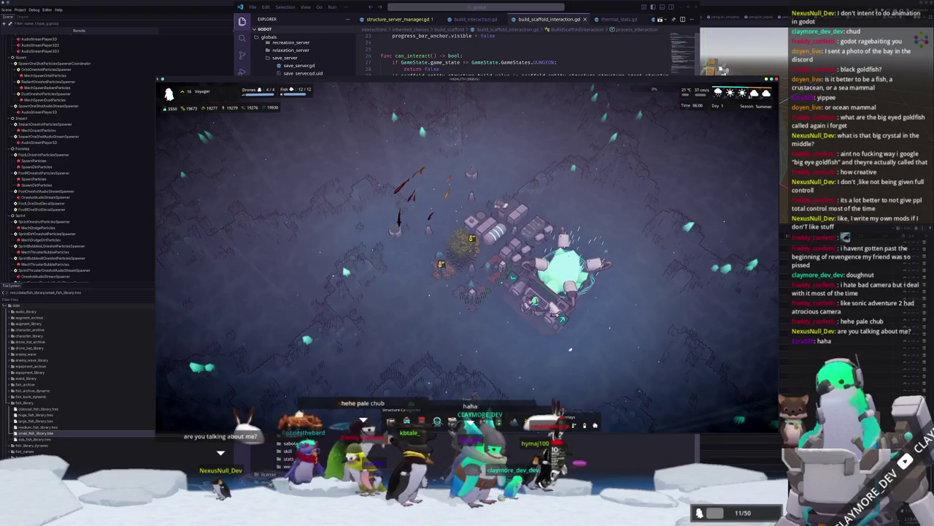
Pick a structure from the build bar, rotate the camera, then cancel the pending placement.
left_click(463, 394)
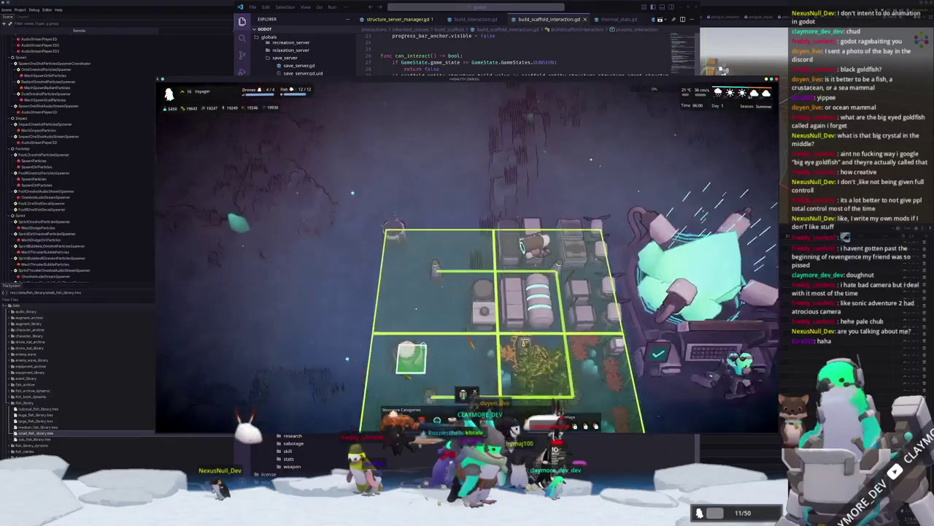
key("e")
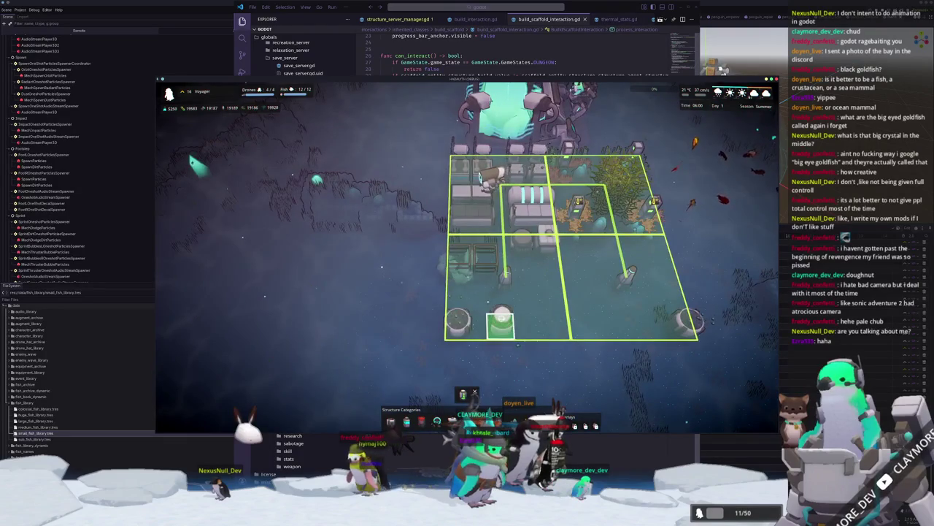
right_click(506, 318)
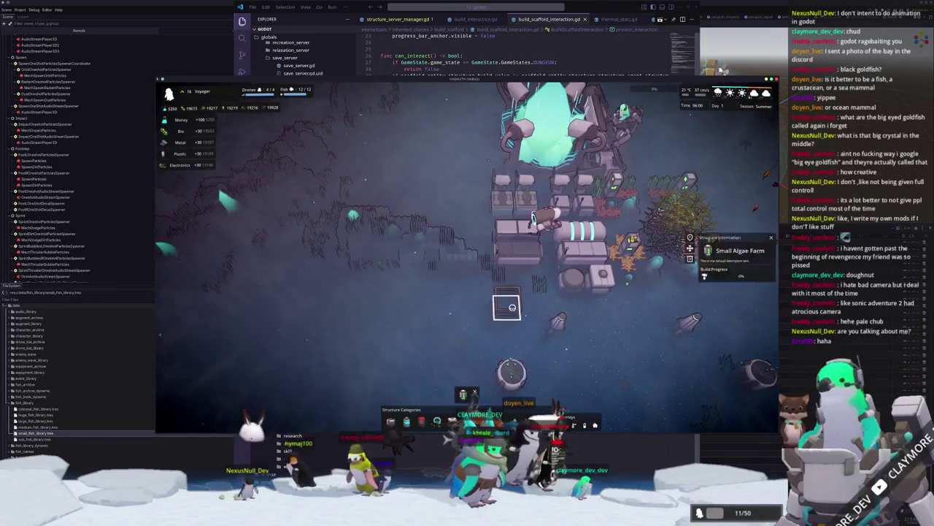
Place a Small Algae Farm beside the housing blocks and switch back to the code editor.
left_click(463, 394)
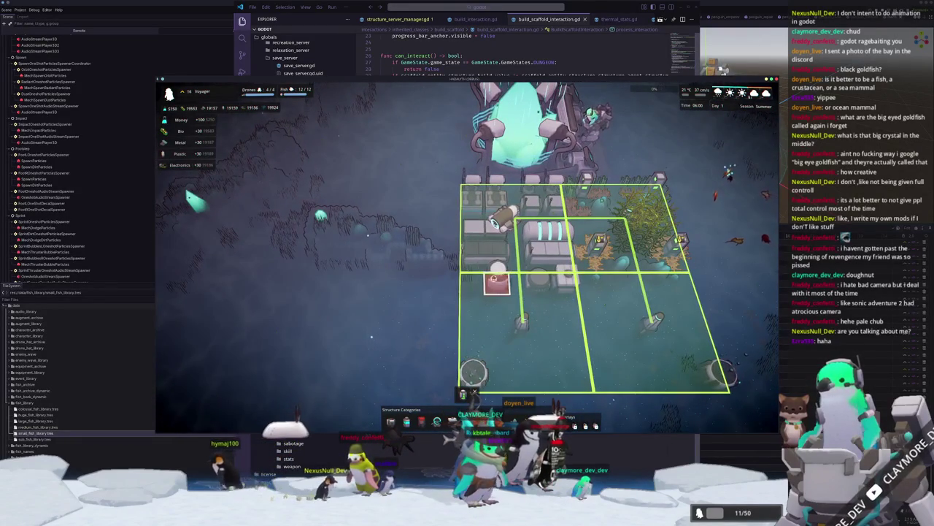
left_click(473, 372)
scroll(460, 336, "down", 3)
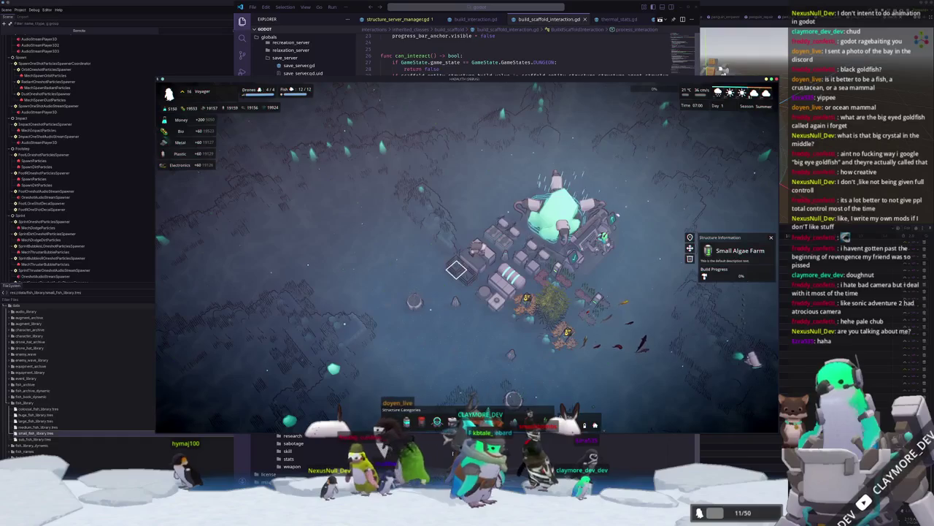
key("alt+Tab")
left_click(496, 10)
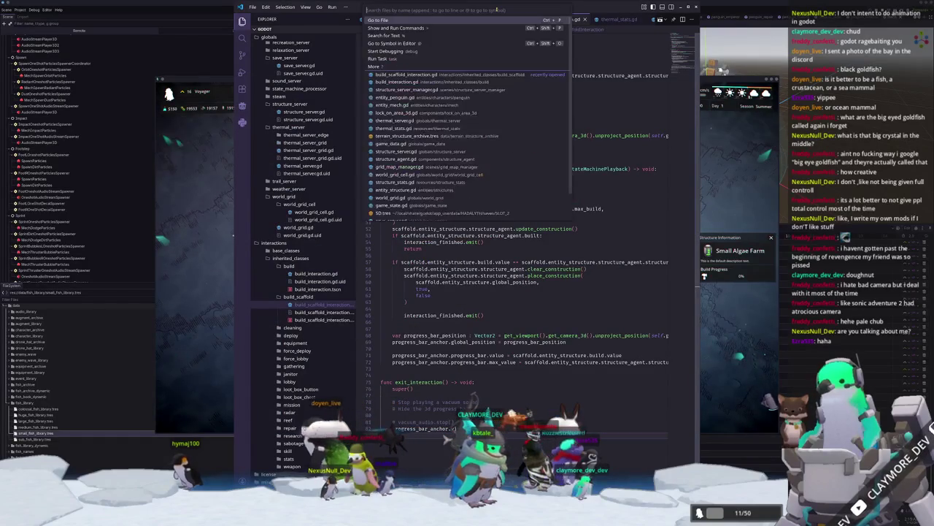
Open structure_agent.gd via Quick Open and scroll down to its construction functions.
type("structure_agent")
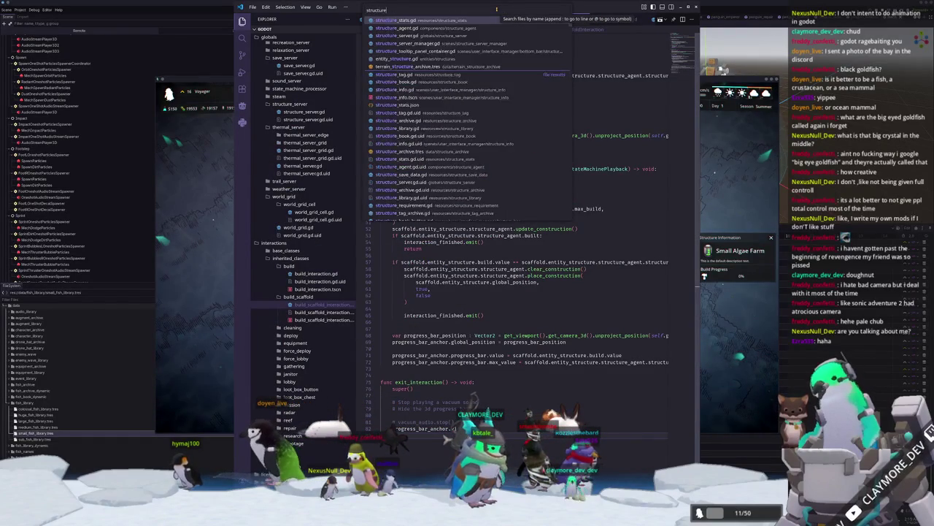
key("Return")
scroll(526, 255, "down", 7)
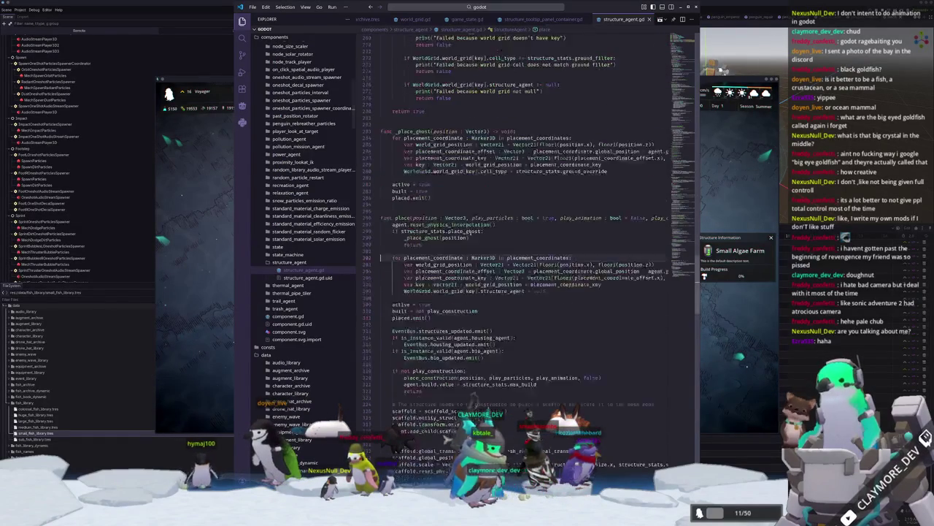
scroll(465, 225, "down", 11)
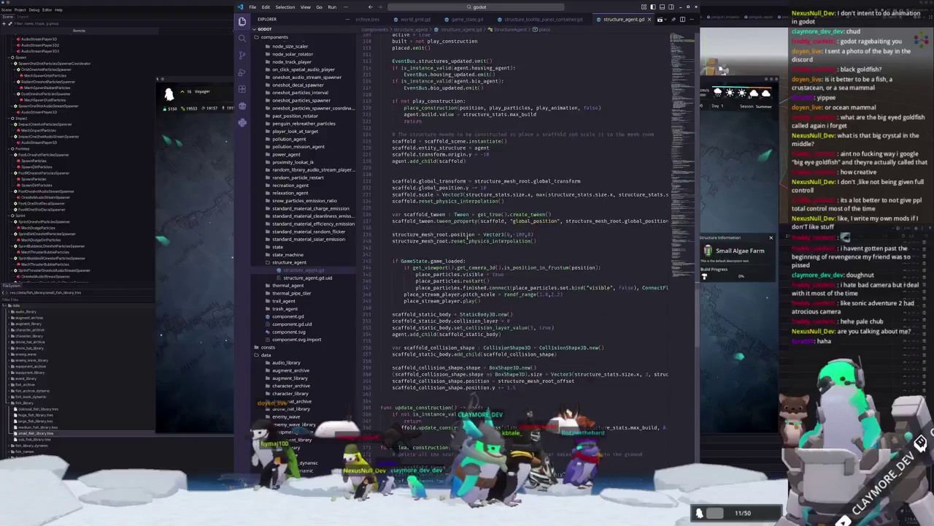
scroll(465, 225, "down", 13)
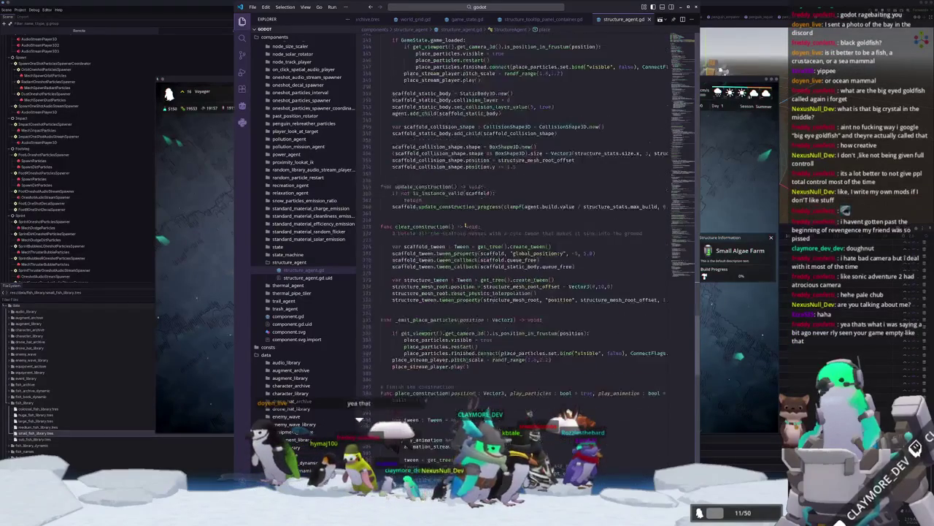
scroll(465, 224, "down", 7)
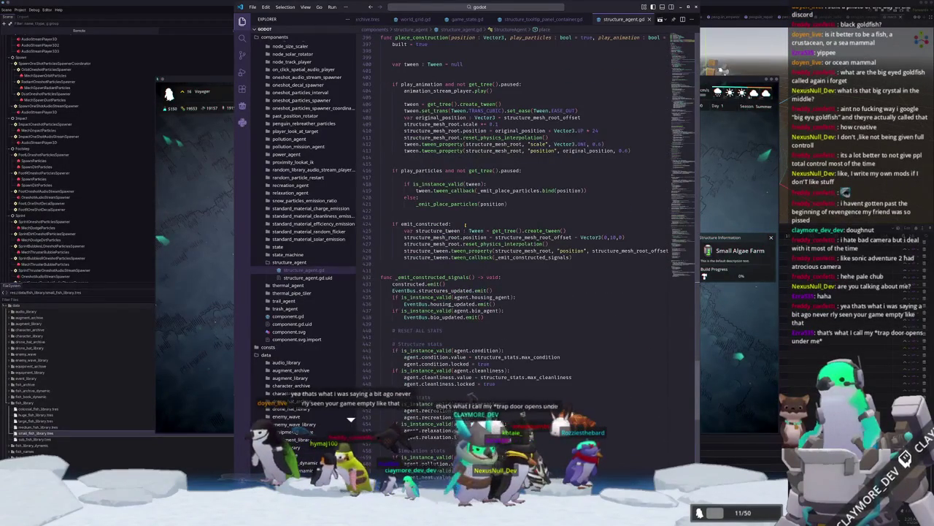
scroll(465, 225, "down", 1)
scroll(465, 225, "down", 1)
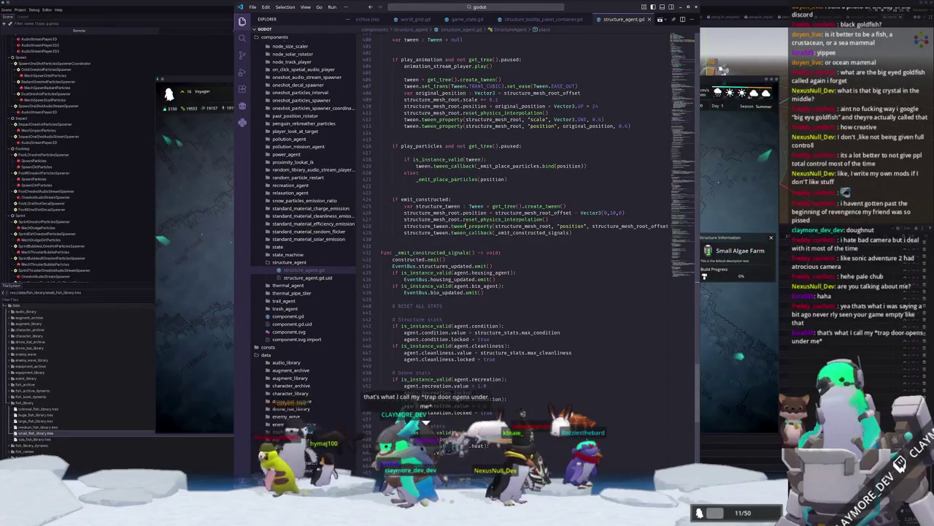
scroll(465, 226, "down", 10)
Select the Small Algae Farm to check its build progress, zoom out, then return to VS Code.
left_click(726, 326)
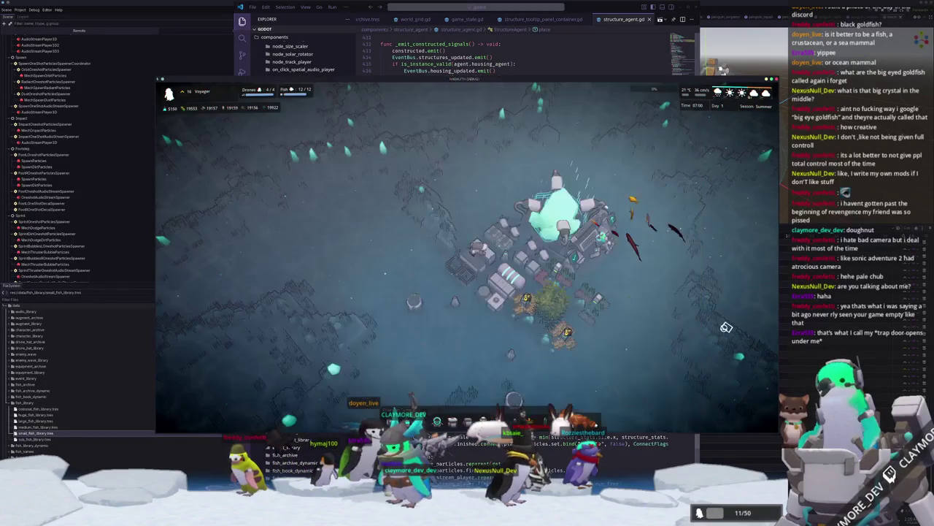
left_click(464, 274)
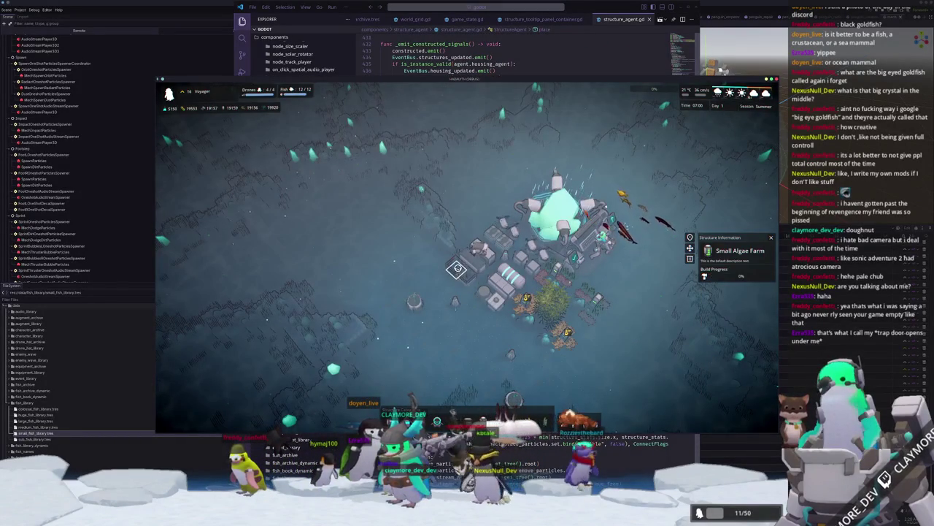
scroll(489, 311, "down", 2)
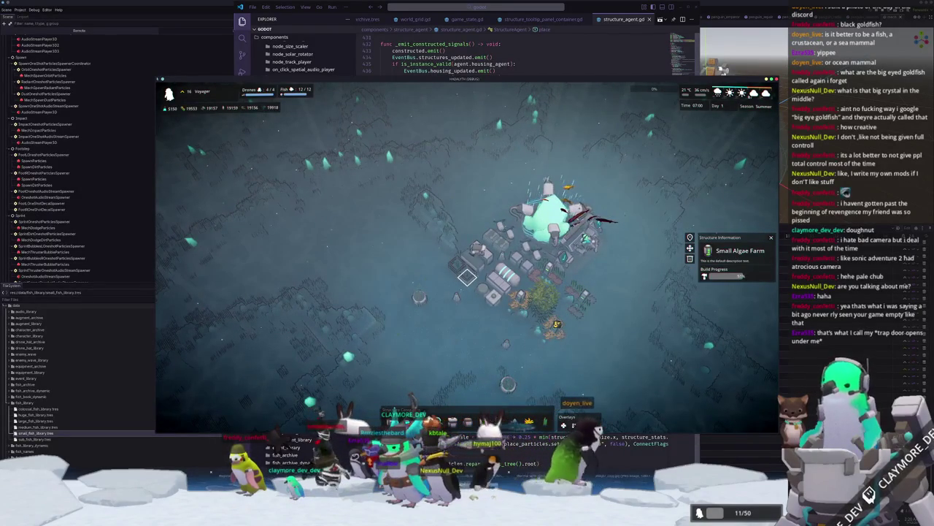
key("alt+Tab")
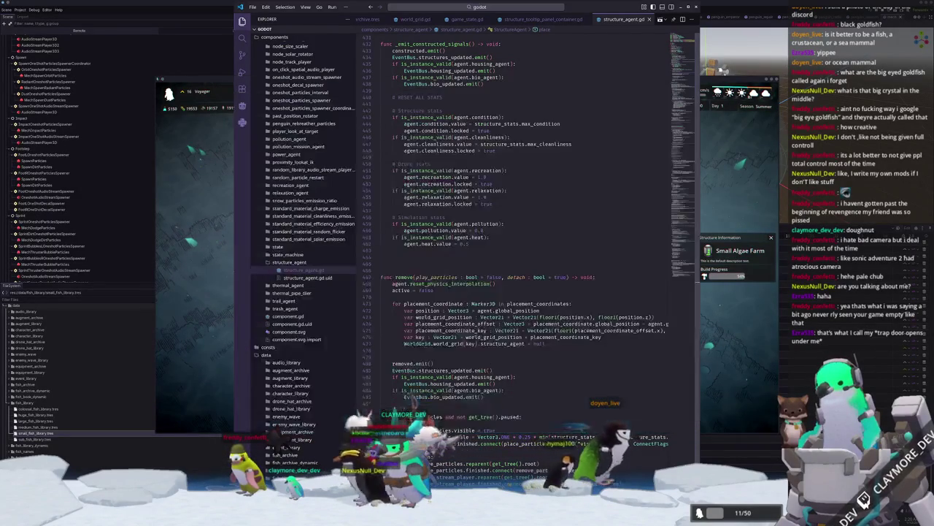
Delete blank line 466 above the remove function in structure_agent.gd, then return to the game.
left_click(445, 270)
key("BackSpace")
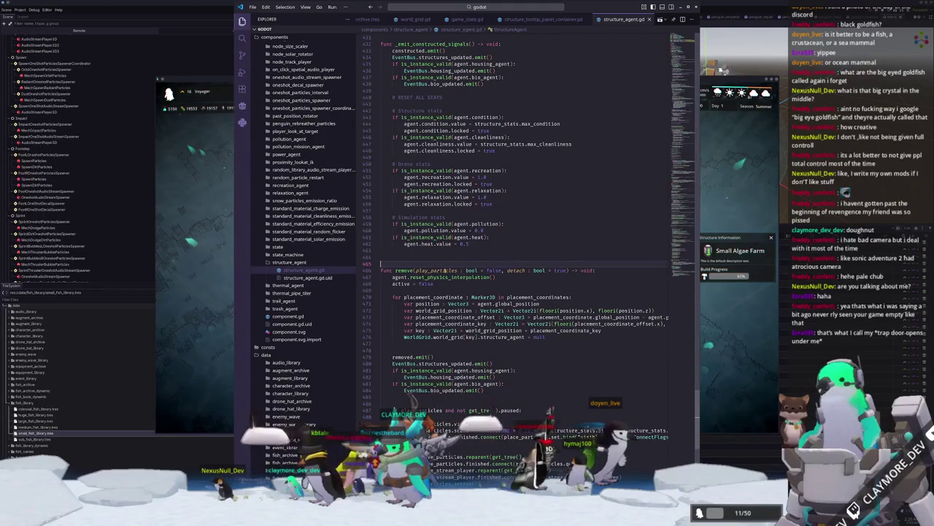
scroll(445, 256, "down", 2)
scroll(444, 259, "down", 2)
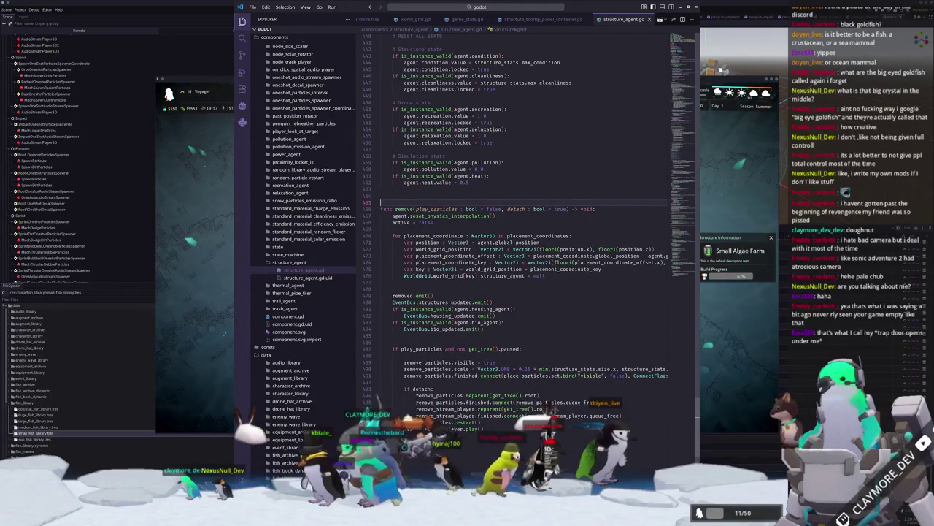
scroll(445, 258, "down", 2)
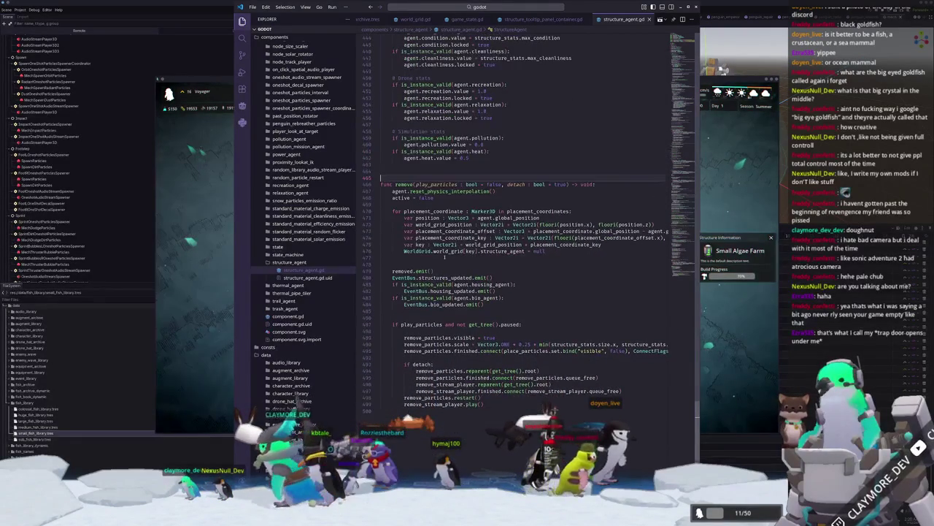
scroll(645, 216, "up", 5)
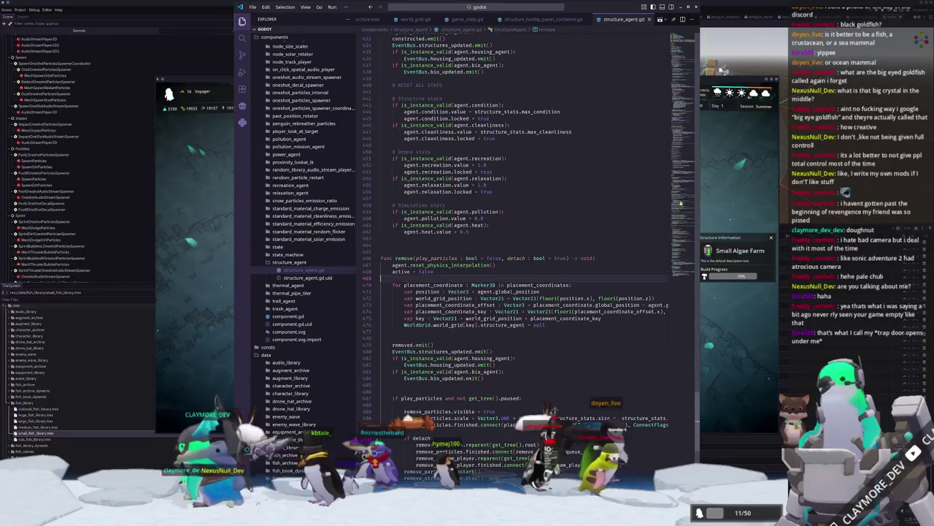
key("alt+Tab")
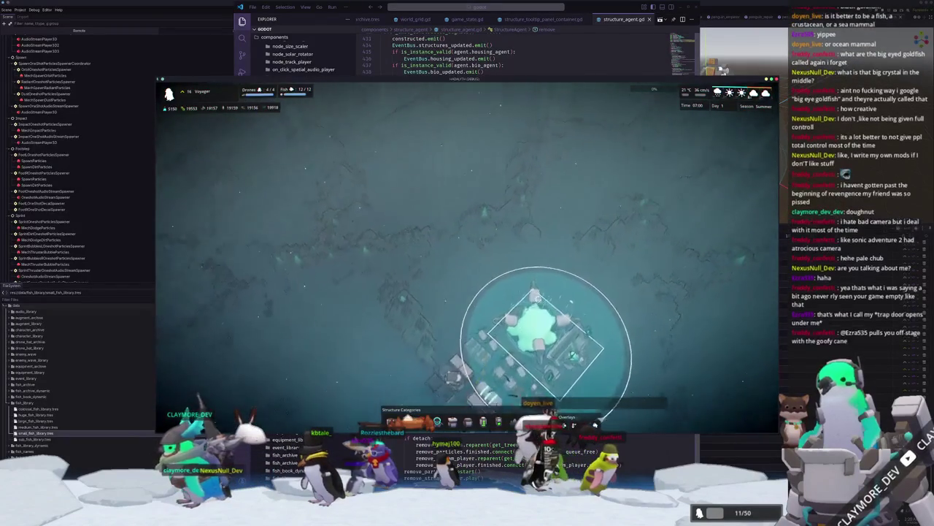
Pan the camera away from the base, pick a structure to place, and zoom around.
key("w")
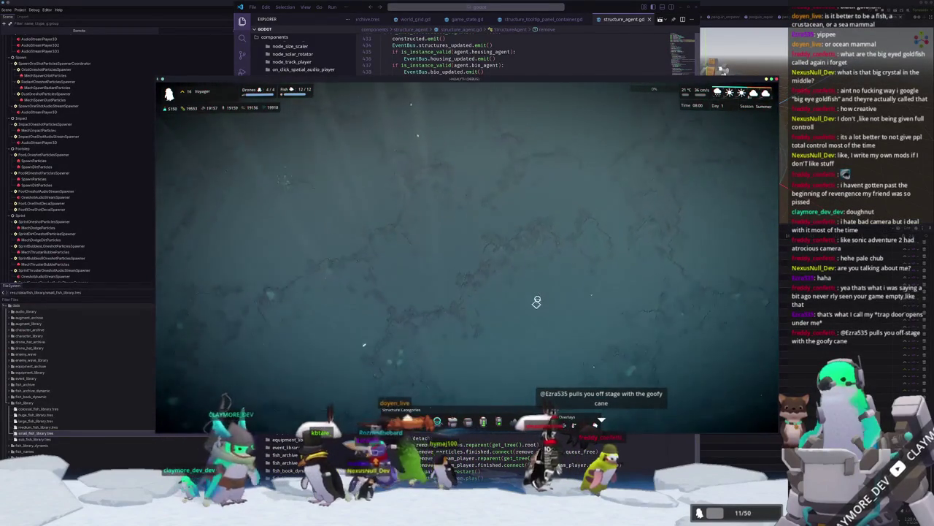
scroll(542, 294, "down", 3)
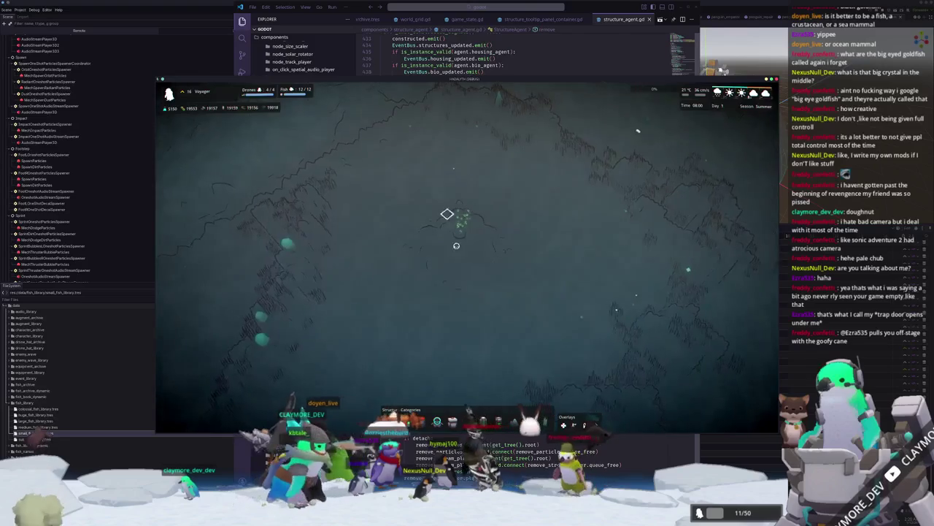
scroll(444, 317, "up", 3)
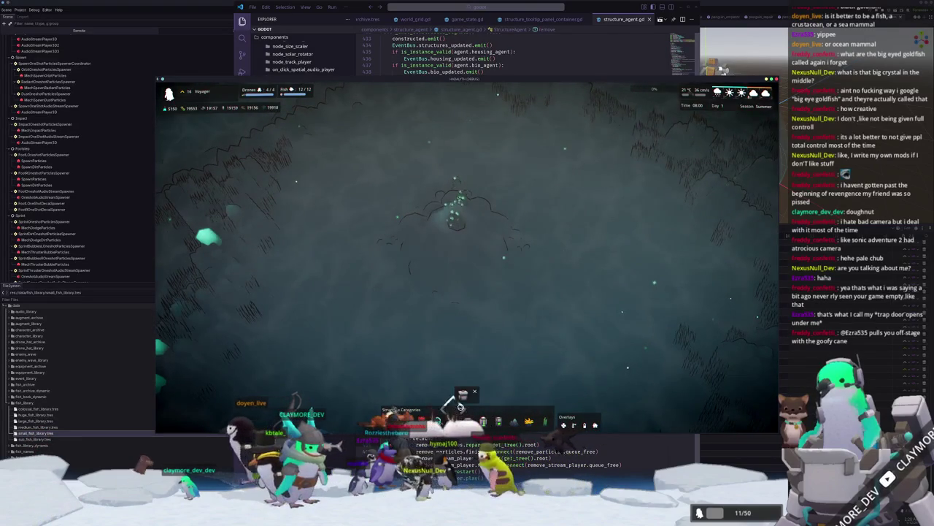
left_click(460, 397)
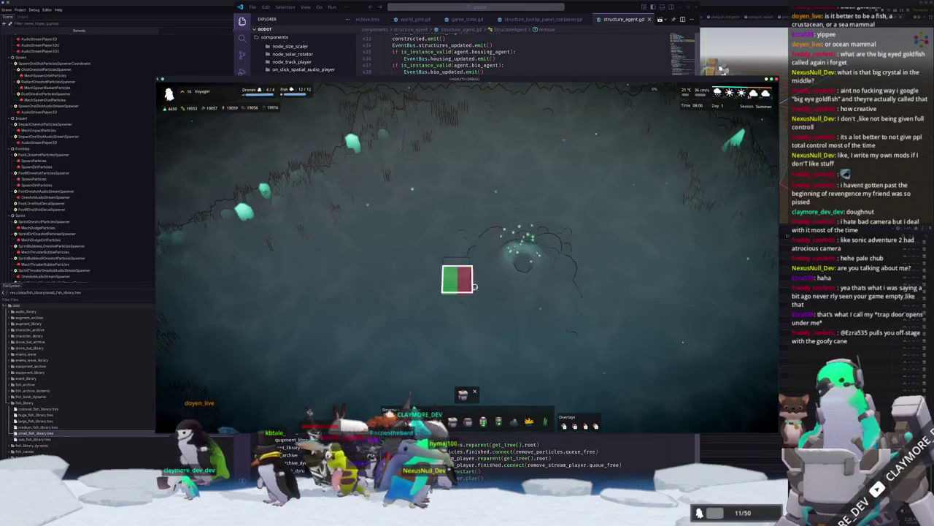
scroll(446, 304, "down", 3)
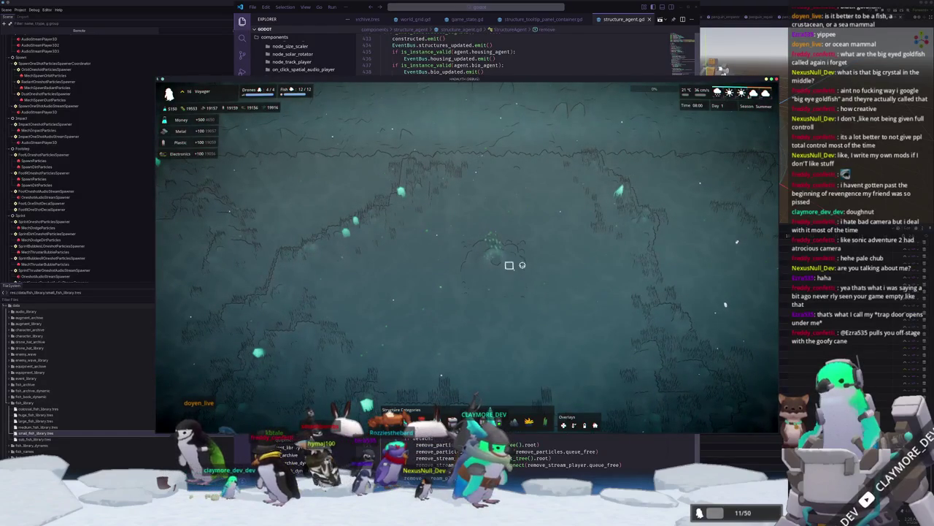
scroll(514, 268, "up", 3)
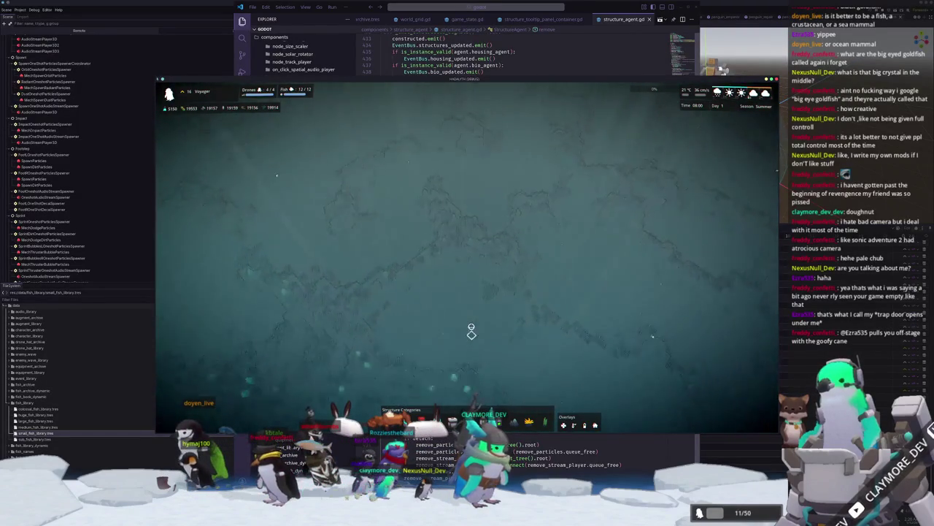
Centre the camera on the colony base, rotate around it toggling the range overlay, then return to VS Code.
key("space")
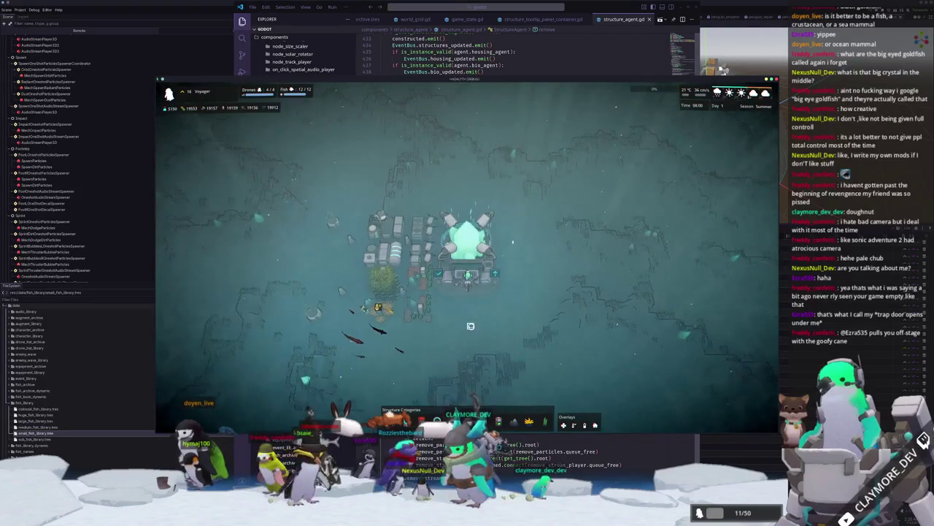
key("o")
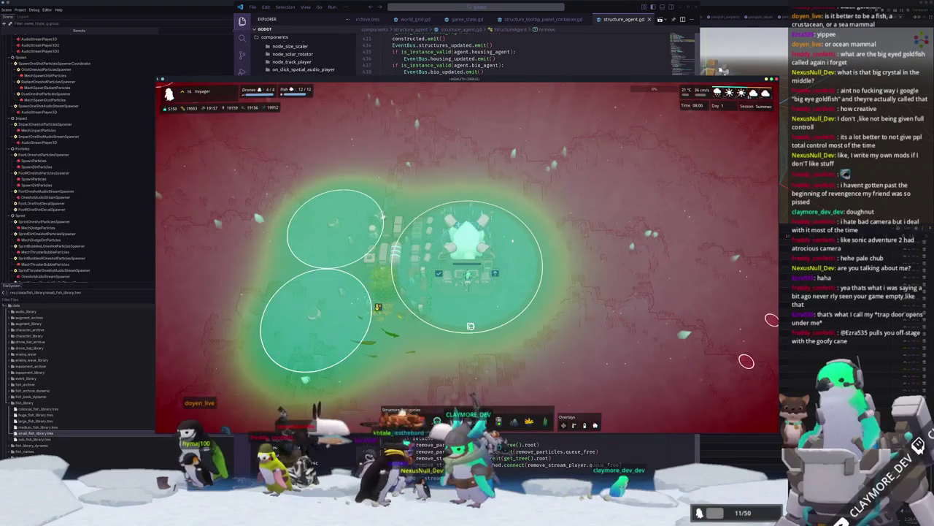
key("q")
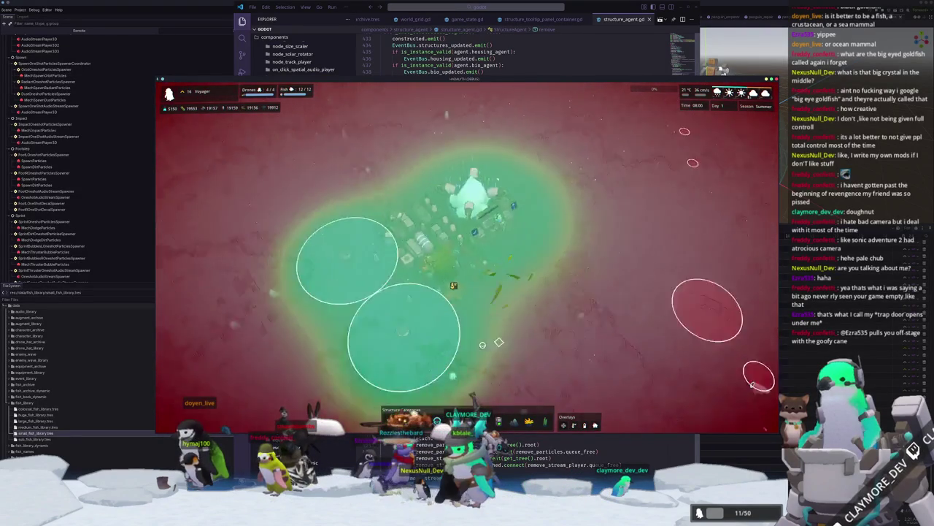
key("o")
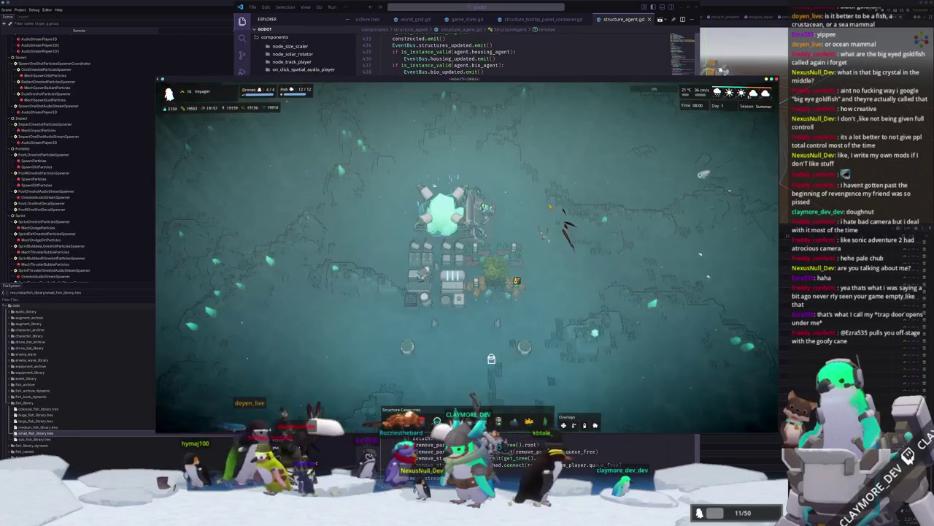
key("o")
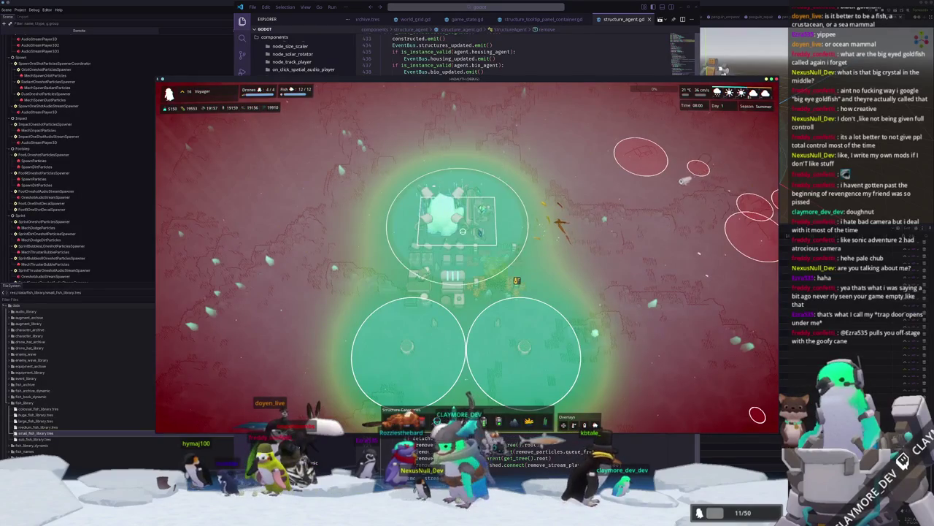
key("e")
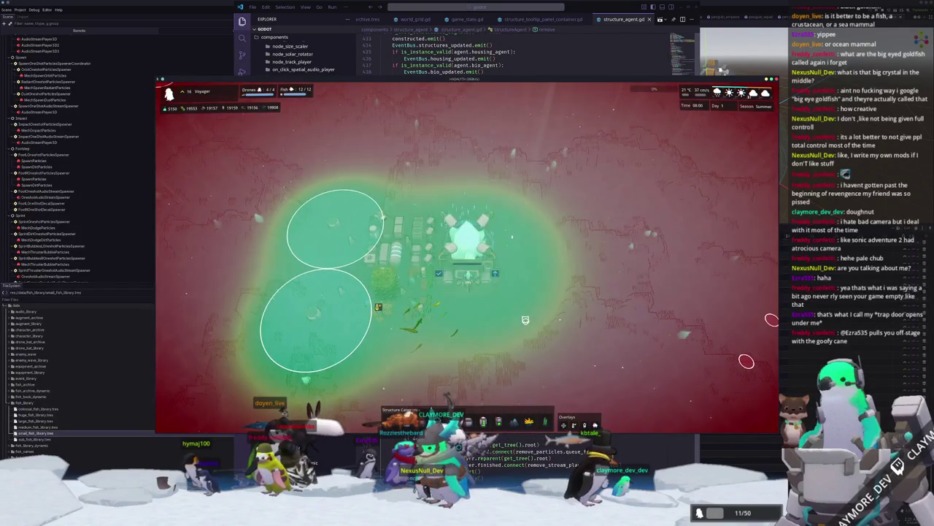
key("o")
key("alt+Tab")
scroll(492, 279, "up", 10)
scroll(492, 281, "up", 10)
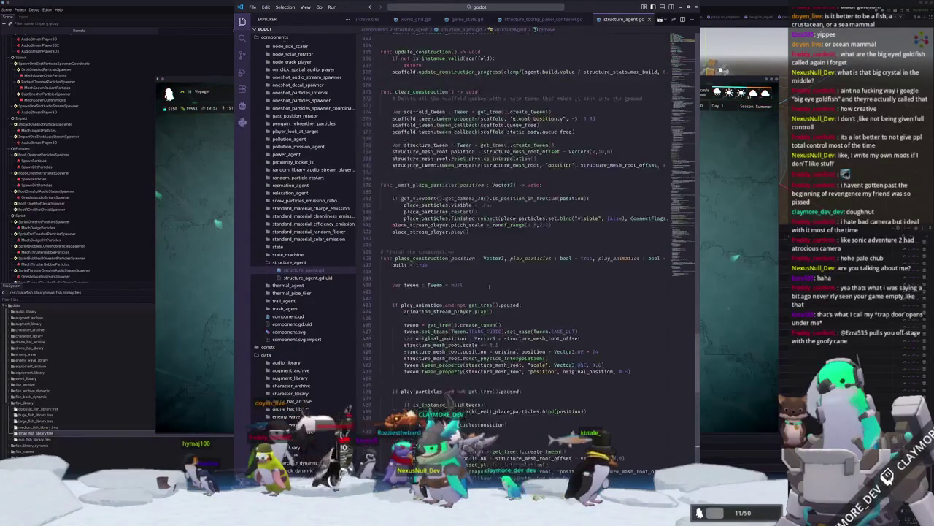
Search structure_agent.gd for global_position and step through its matches in the scaffold code.
key("ctrl+f")
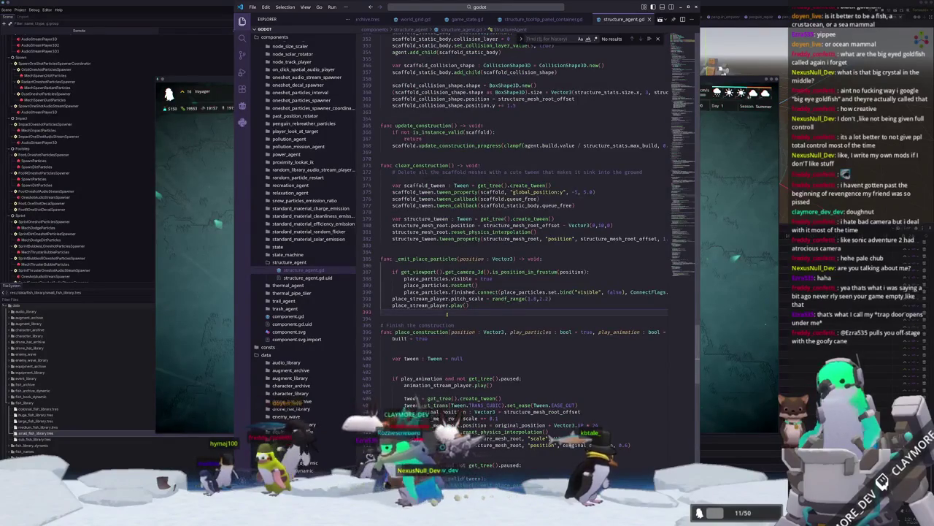
type("global_position")
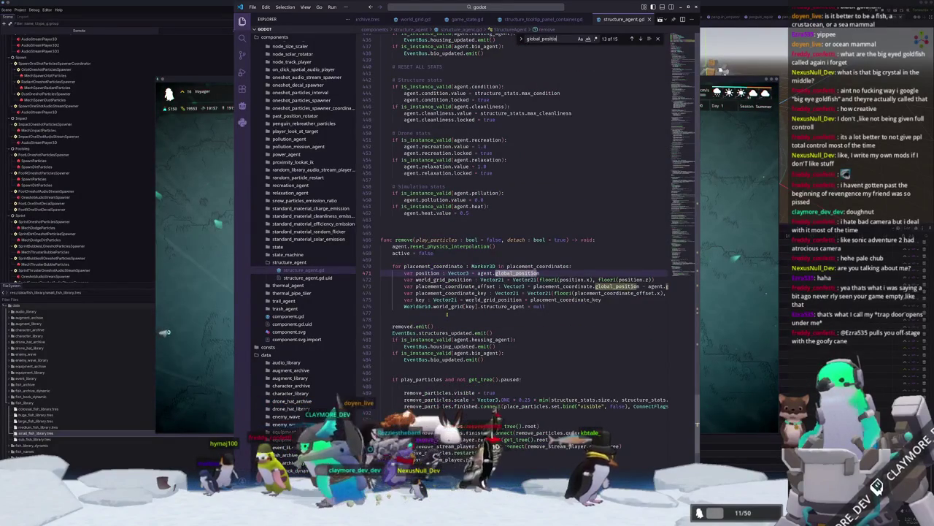
key("shift+Return")
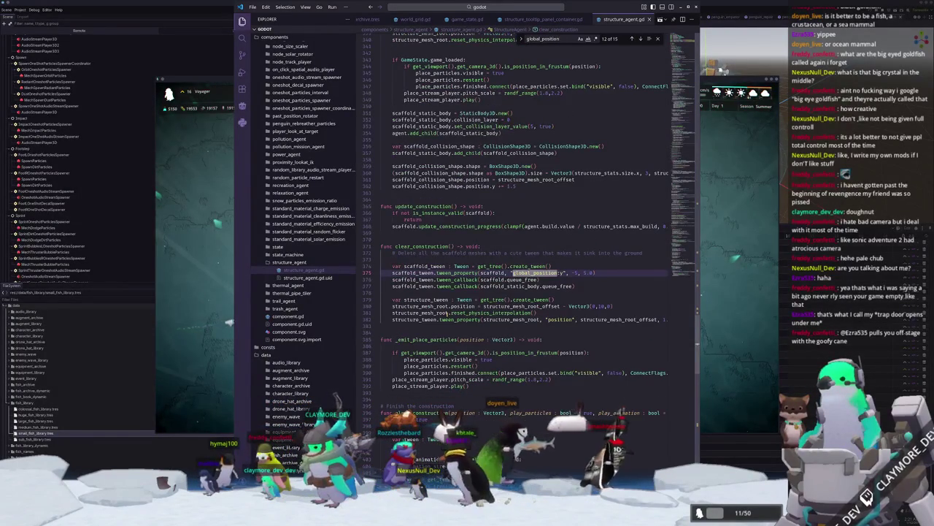
key("Return")
key("shift+Return")
key("shift+Return")
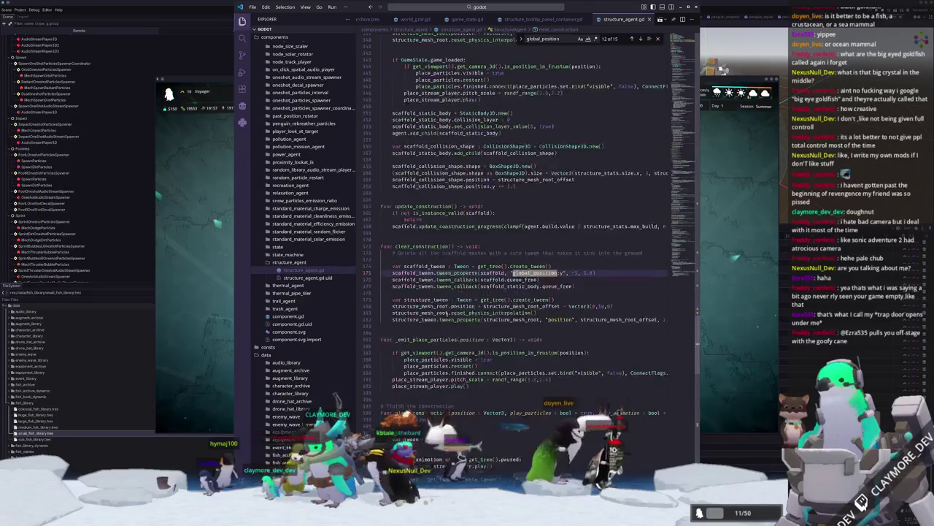
key("shift+Return")
key("shift+Return")
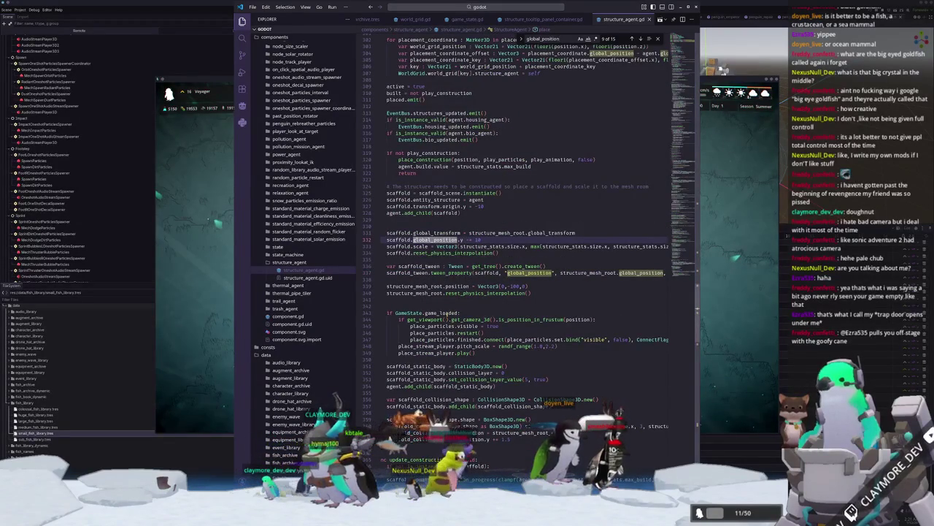
key("shift+Return")
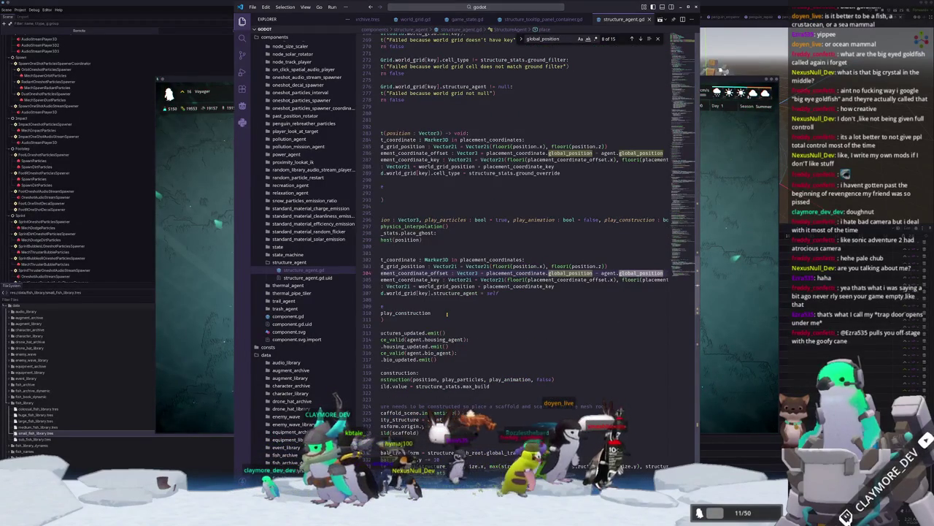
left_click(402, 300)
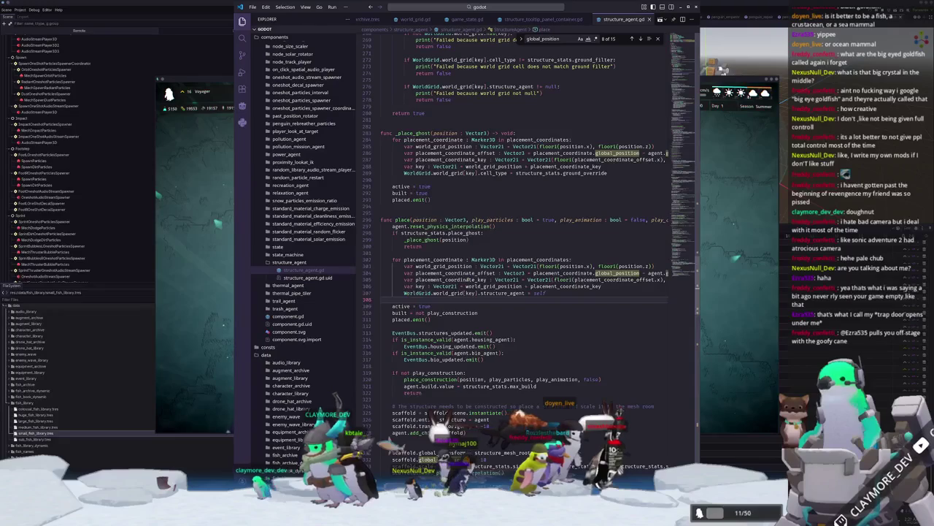
Highlight the uses of structure_mesh_root and position on lines 339-340.
scroll(434, 292, "up", 2)
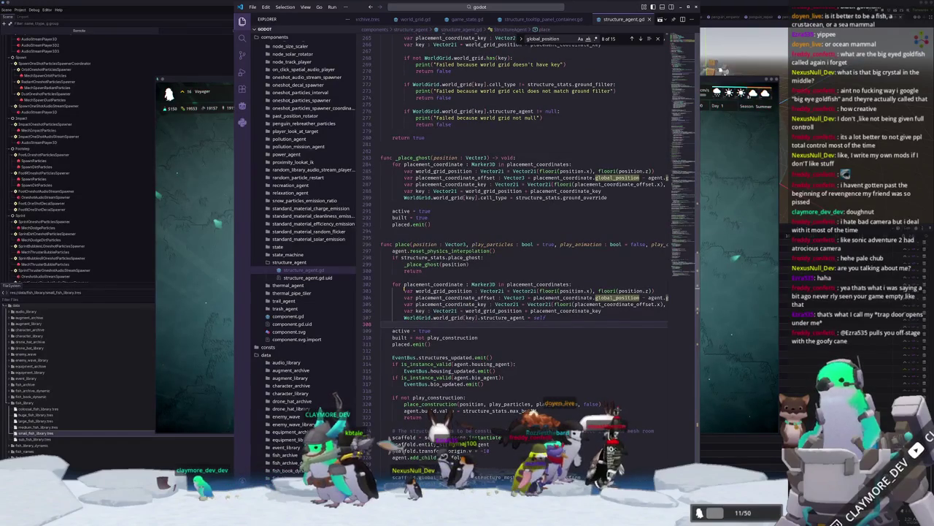
scroll(404, 288, "down", 10)
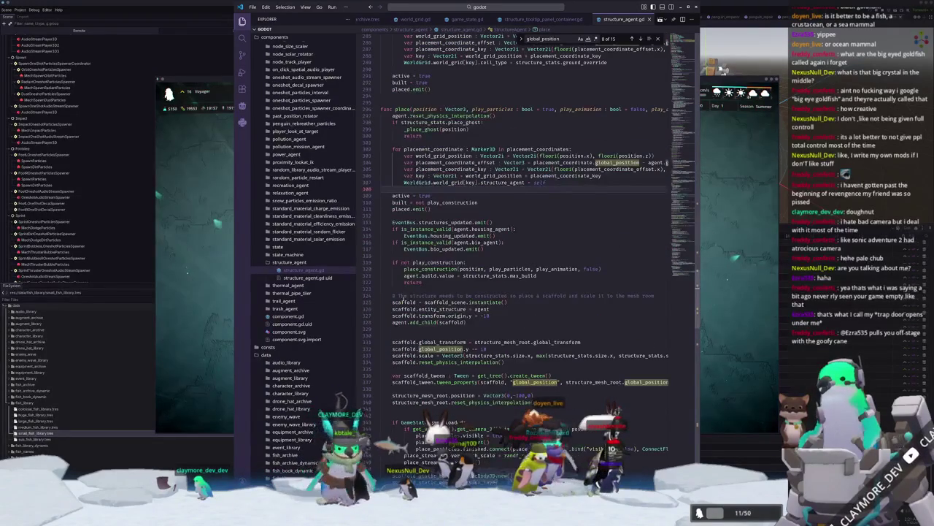
scroll(410, 286, "down", 3)
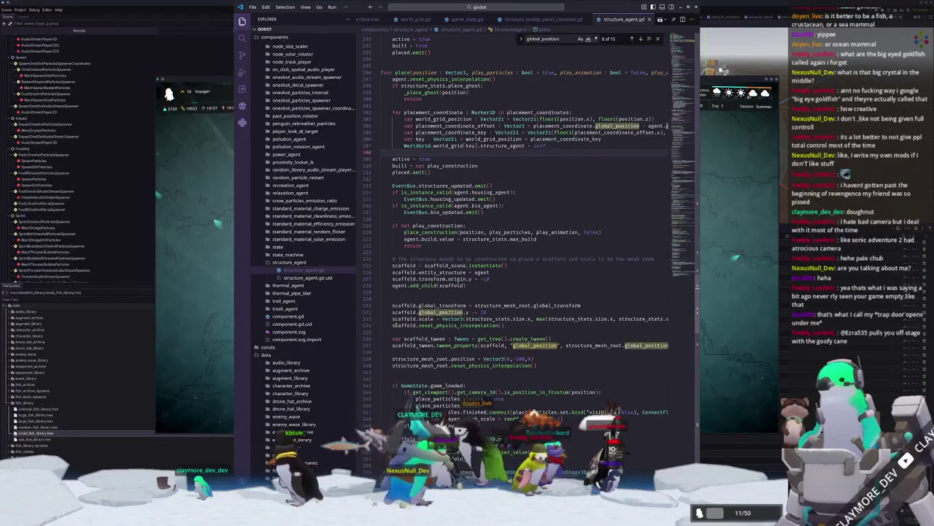
scroll(394, 324, "down", 2)
double_click(419, 333)
key("ctrl+d")
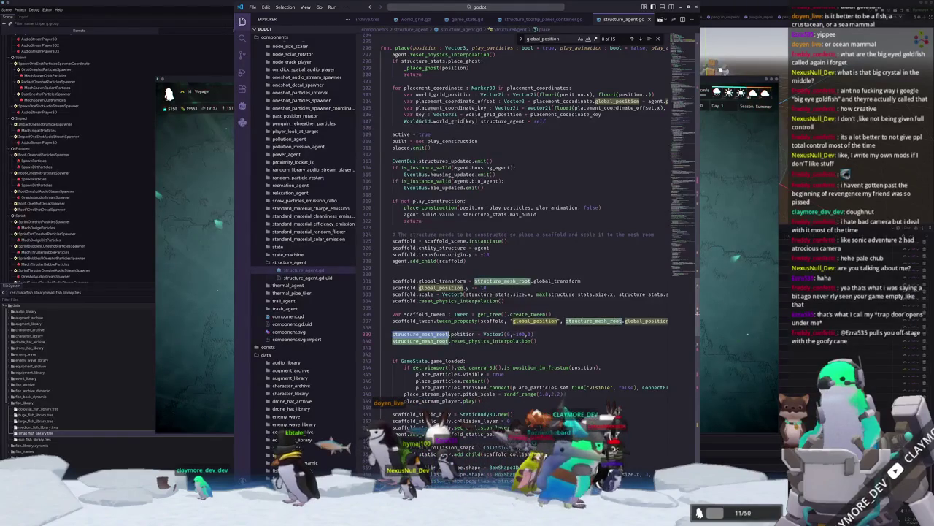
left_click(457, 333)
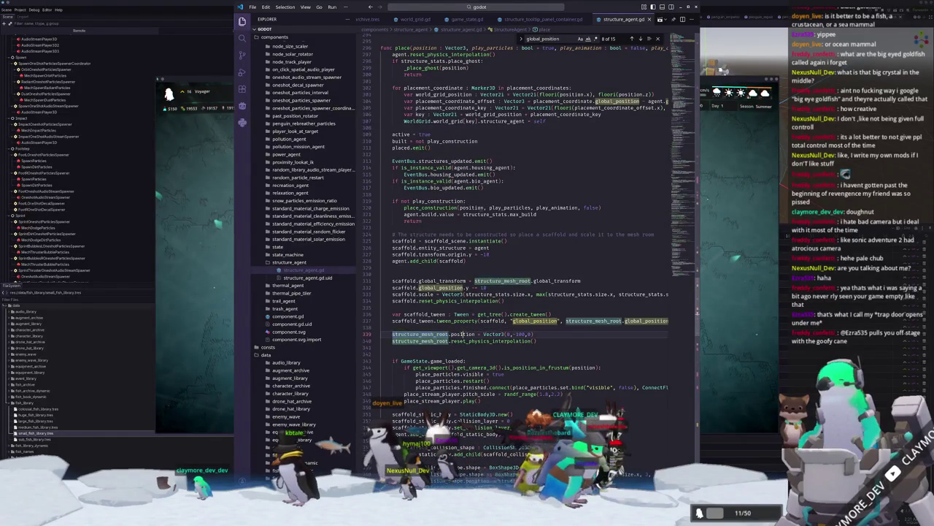
left_click(435, 334)
left_click(457, 333)
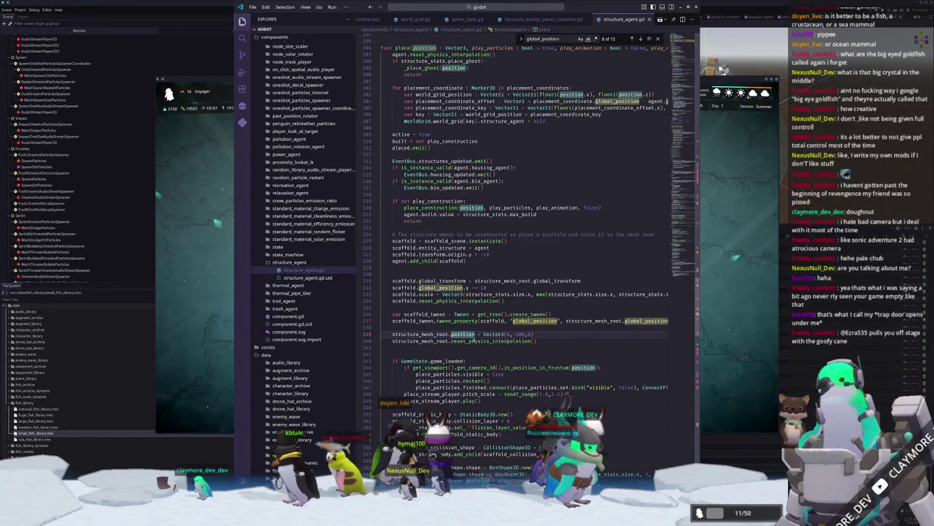
Read the Node documentation for reset_physics_interpolation, then close it and return to the script.
mouse_move(473, 341)
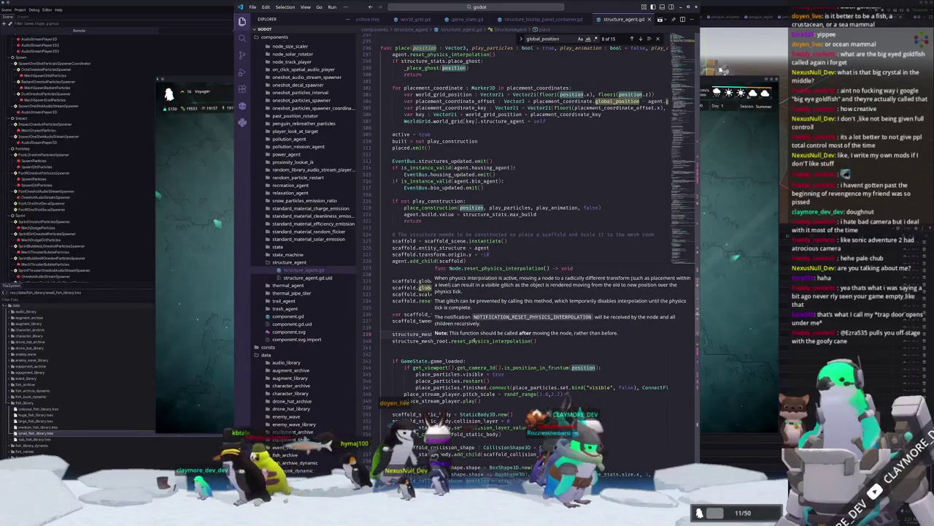
mouse_move(420, 334)
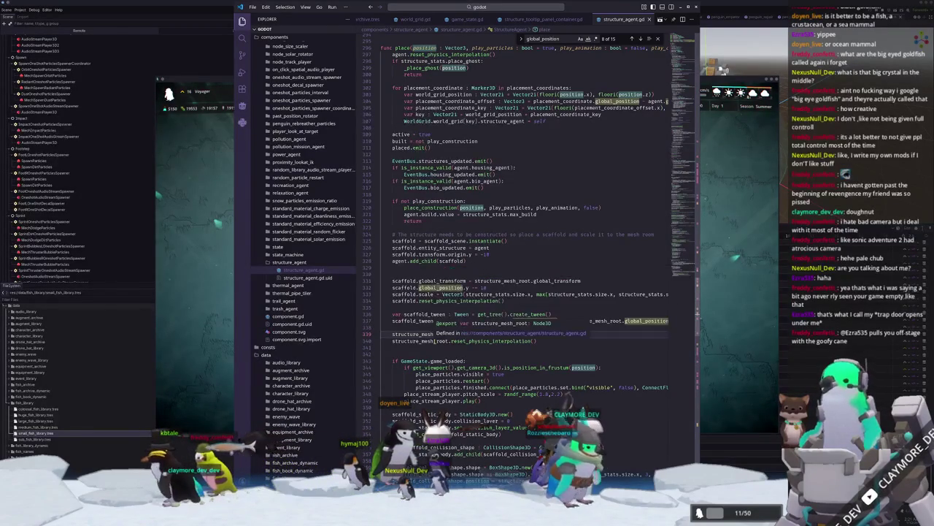
left_click(482, 341)
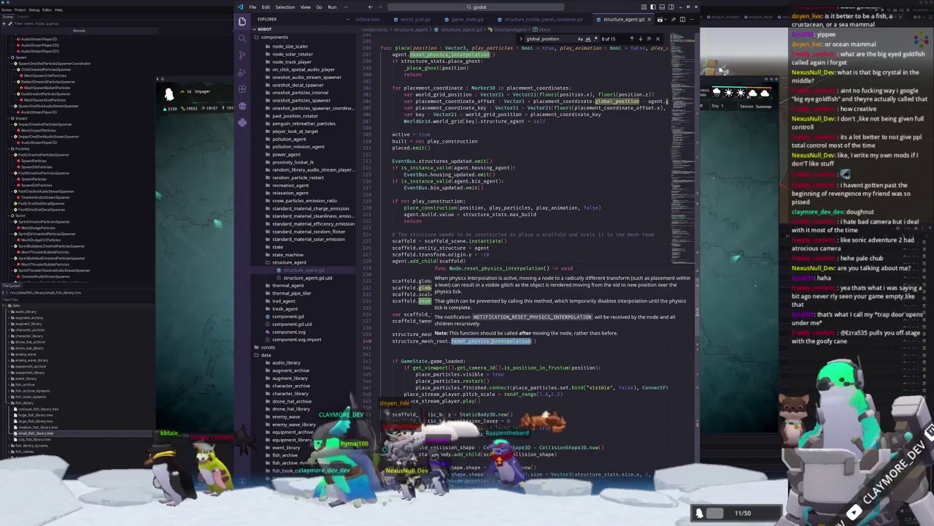
left_click(493, 342, "ctrl")
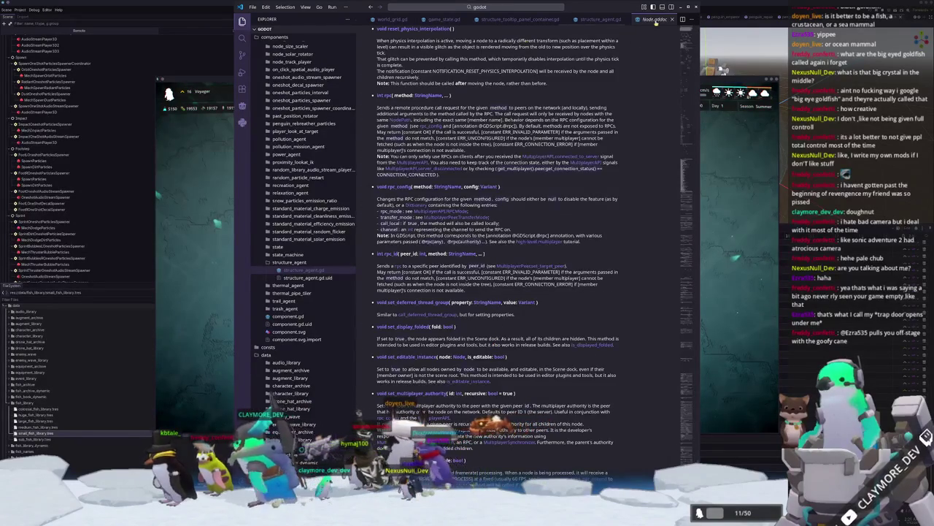
middle_click(654, 25)
scroll(679, 152, "down", 3)
scroll(679, 152, "up", 15)
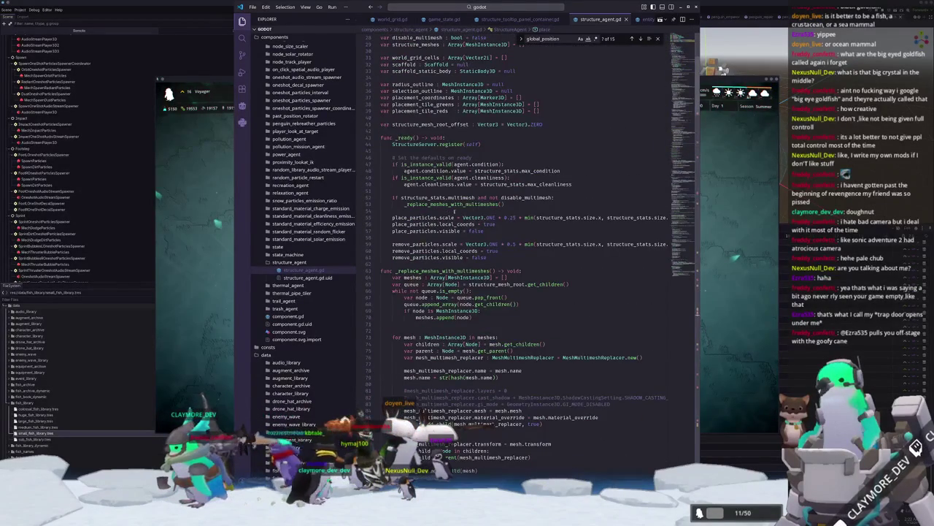
Jump via _replace_meshes_with_multimeshes to the MeshMultimeshReplacer class and start a line under match what.
left_click(463, 205, "ctrl")
scroll(437, 262, "down", 3)
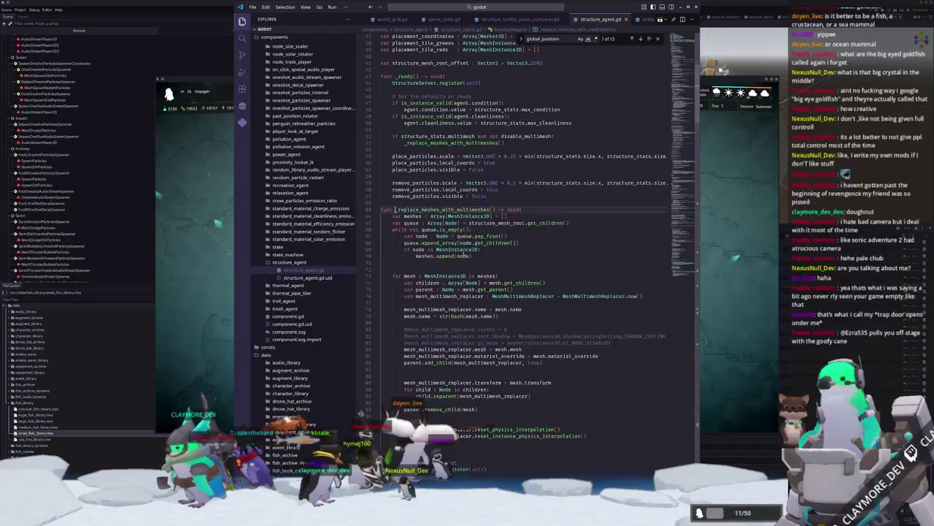
scroll(516, 256, "down", 1)
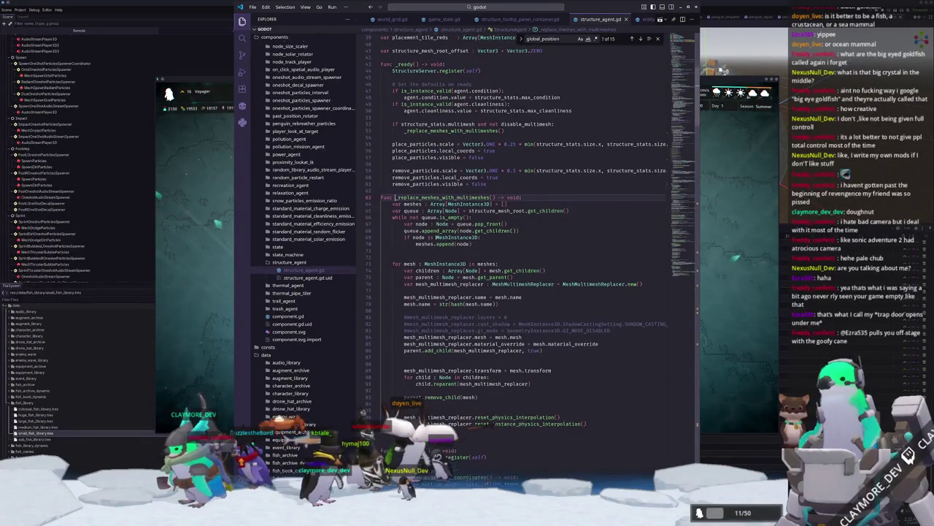
left_click(604, 272, "ctrl")
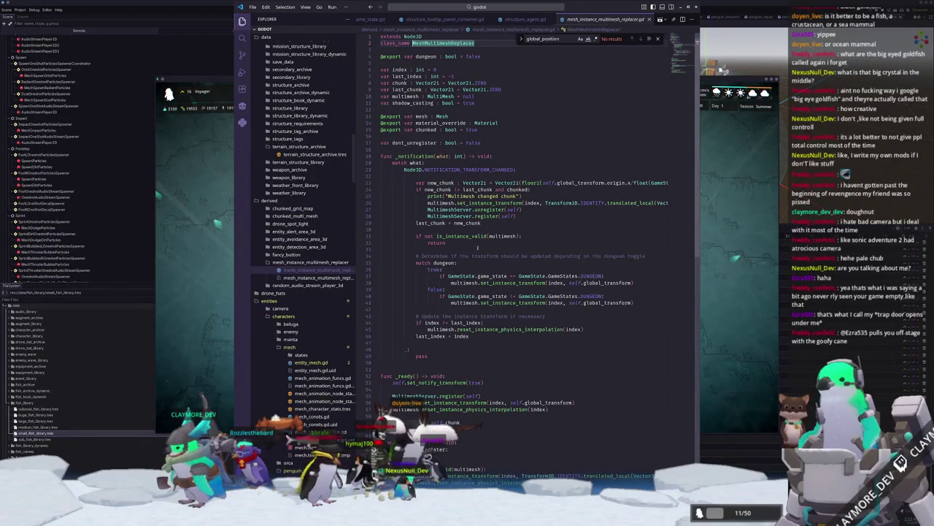
left_click(440, 164)
key("Return")
Add a Node.NOTIFICATION_RESET_PHYSICS_INTERPOLATION: case under match what, with a placeholder body.
key("Up")
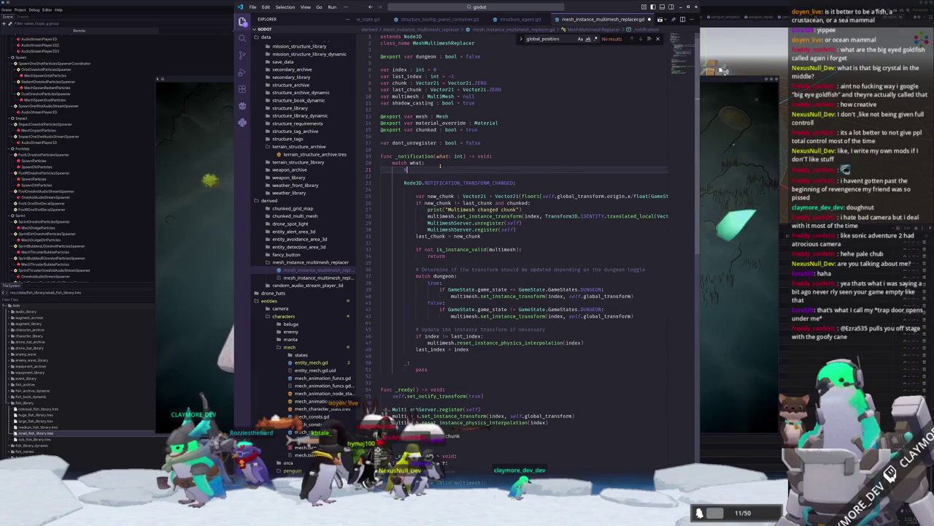
type("Node")
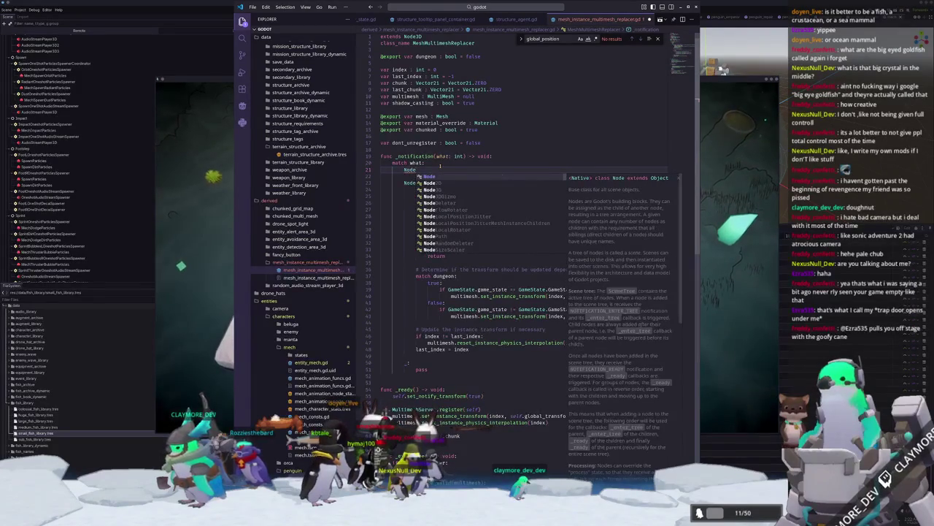
type(".RES")
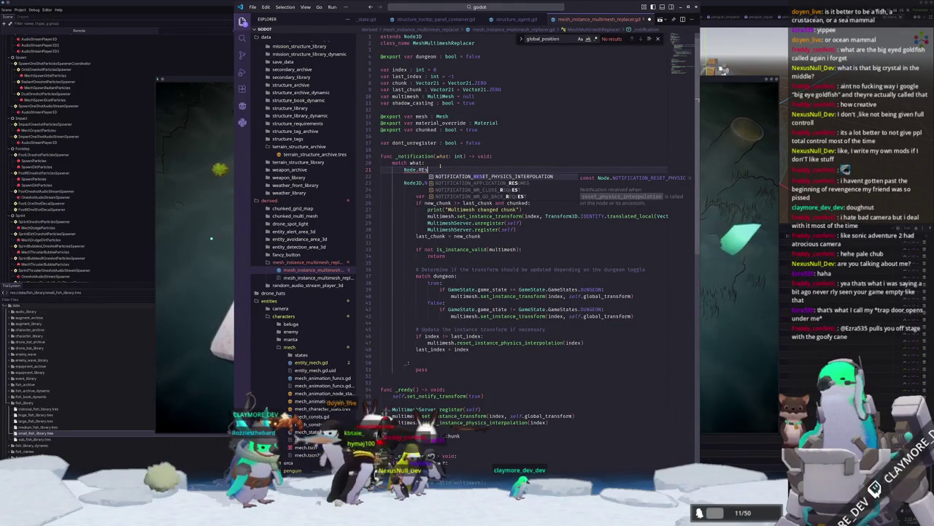
key("Return")
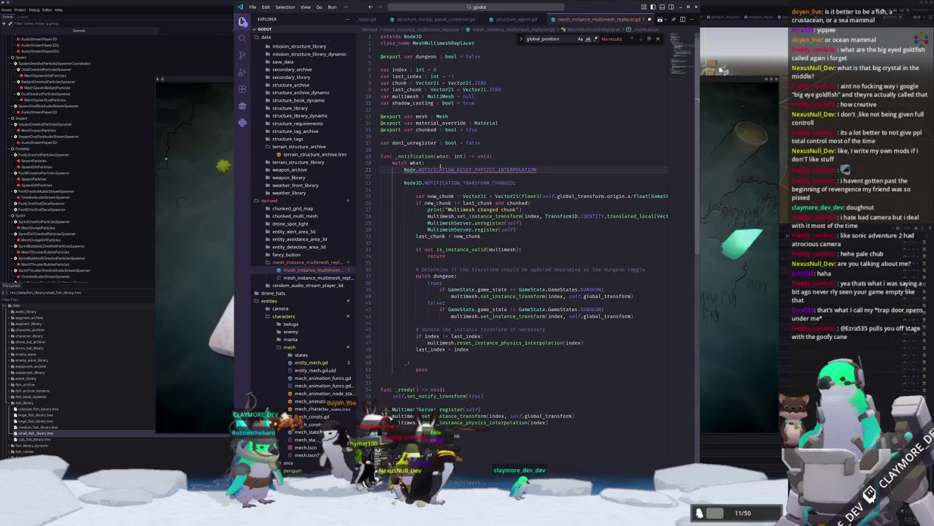
type(":")
key("Return")
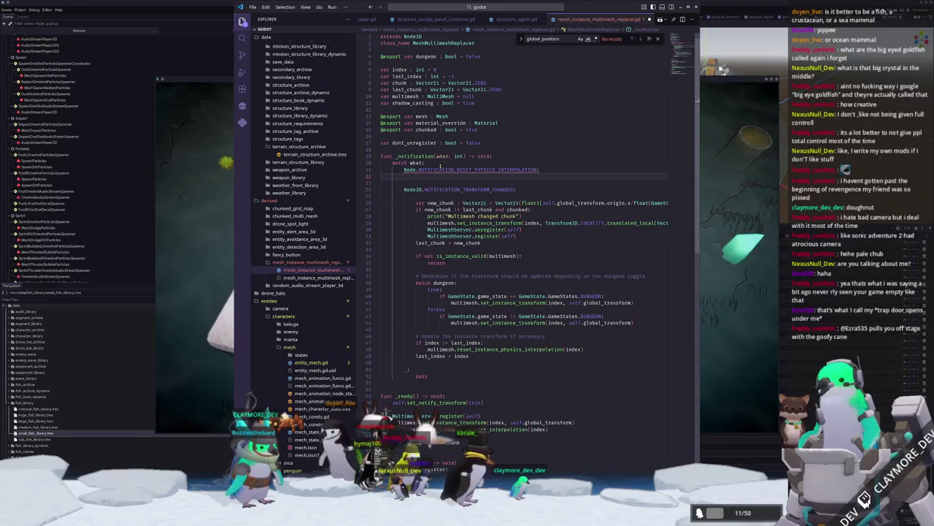
type("if")
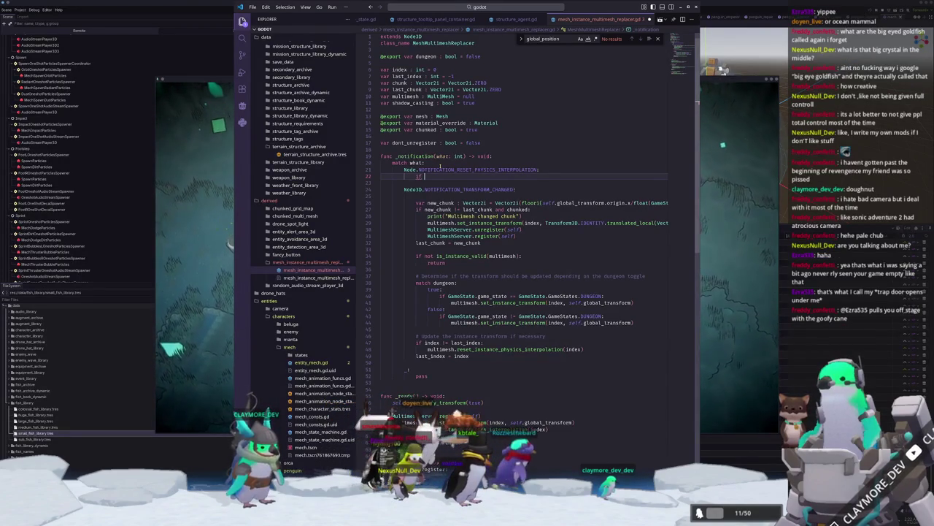
Make the case body call reset_instance_physics_interpolation() using the copied function name.
scroll(481, 251, "down", 10)
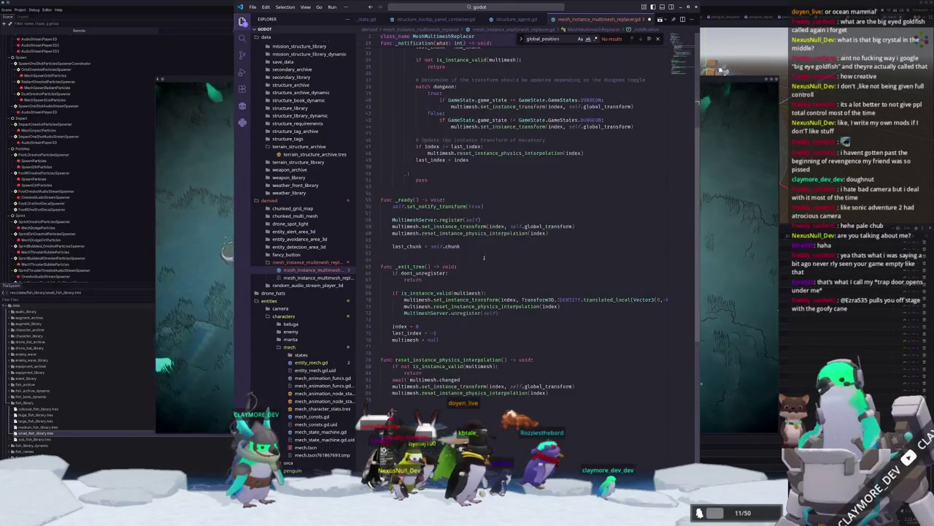
double_click(467, 359)
key("ctrl+c")
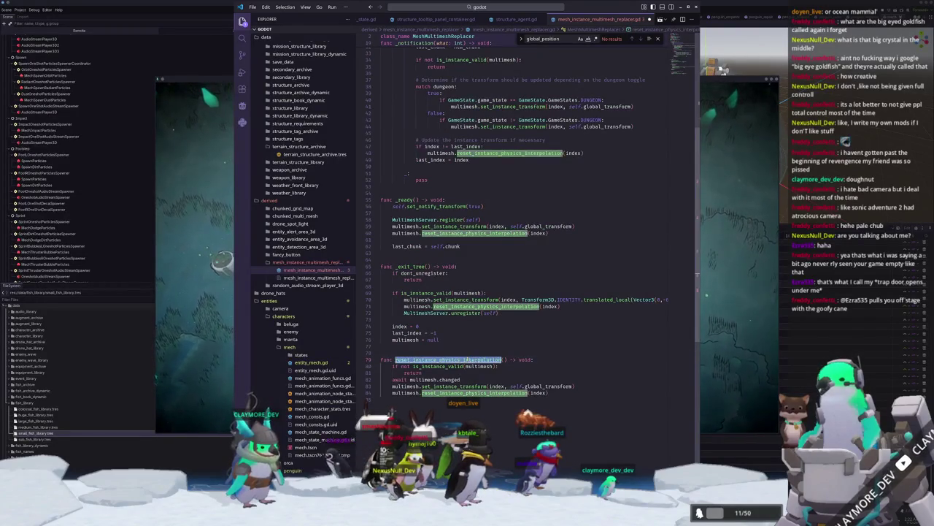
scroll(476, 278, "up", 8)
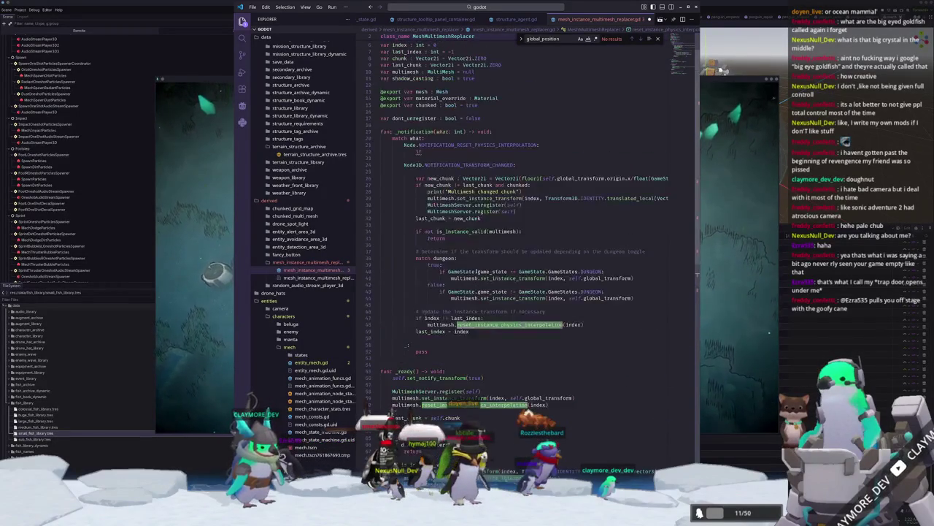
left_click(431, 154)
key("BackSpace")
key("BackSpace")
key("ctrl+v")
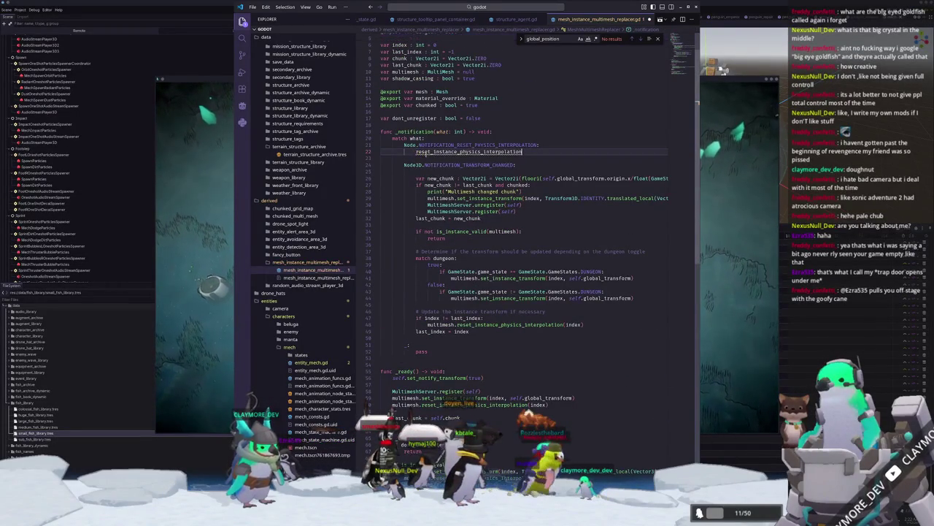
type("()")
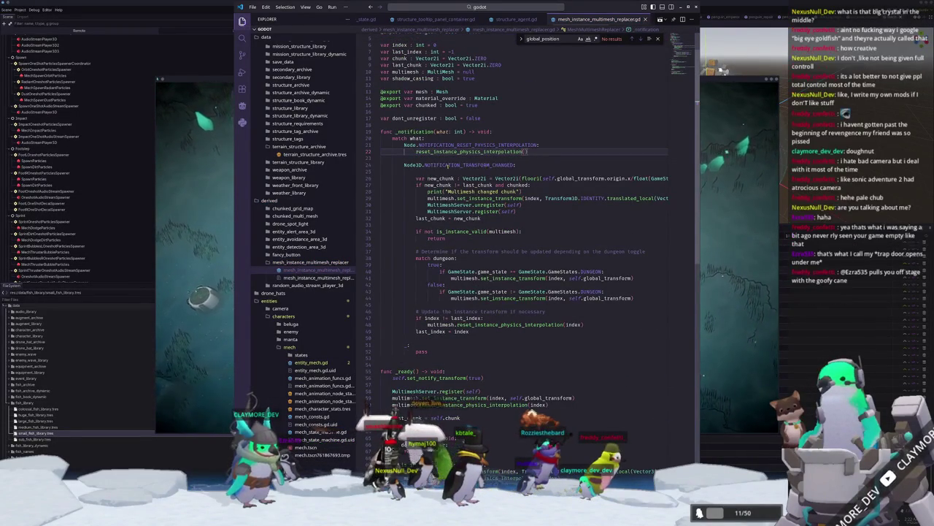
Run the game with F5 to test the change and pause it.
scroll(486, 167, "down", 5)
scroll(486, 167, "down", 3)
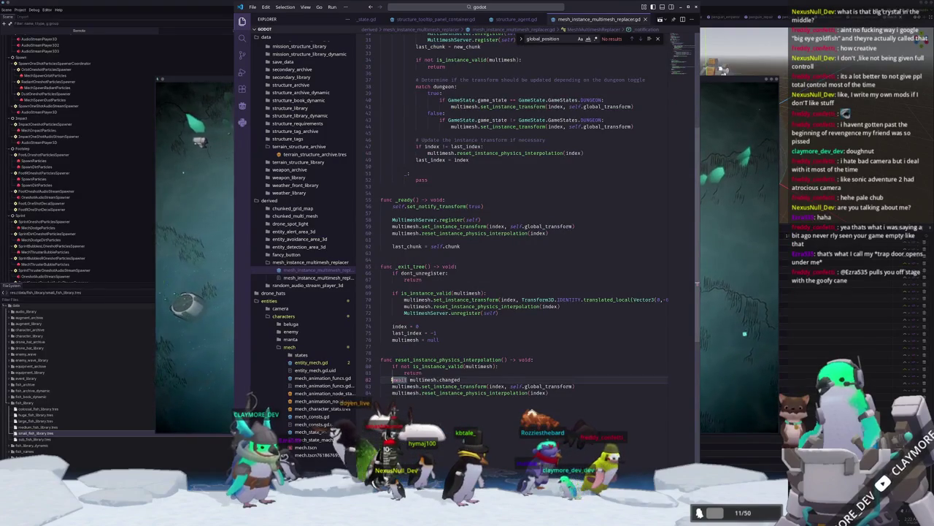
key("F5")
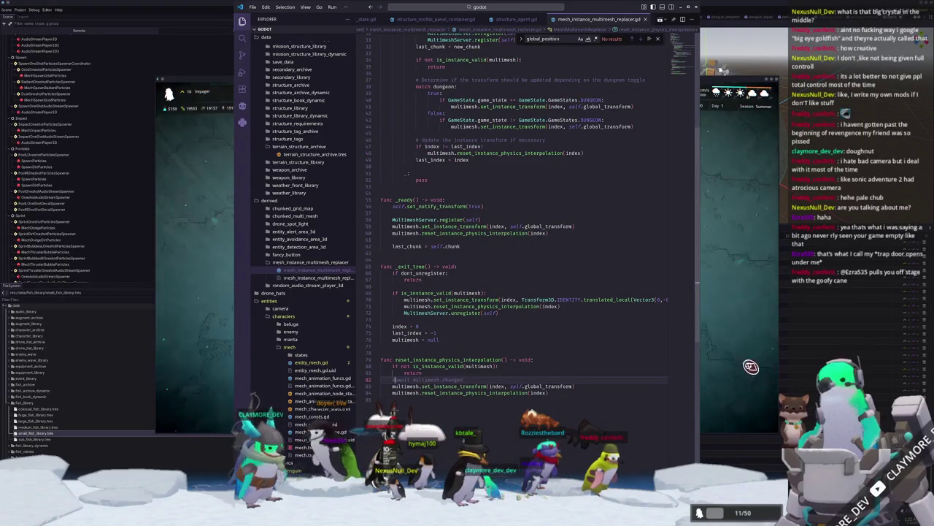
key("Escape")
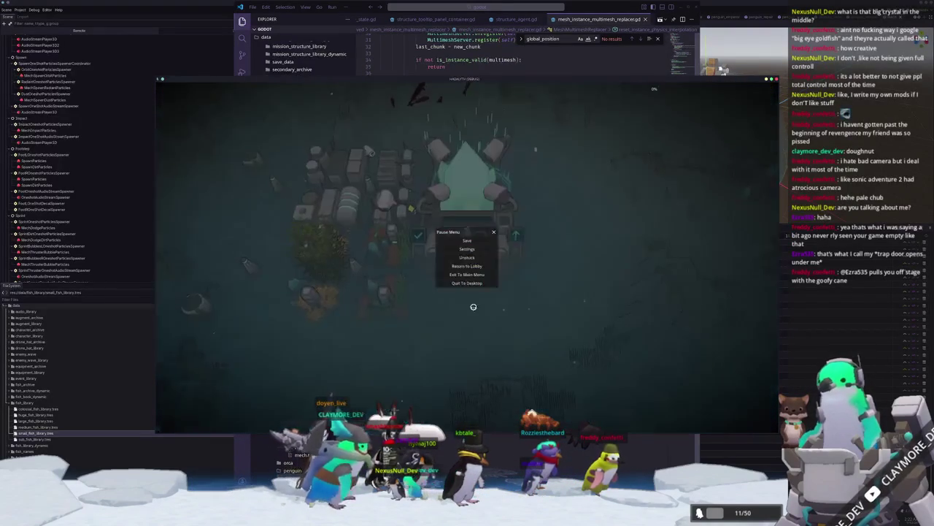
Resume the game and place a Small Power Bank just south of the base.
left_click(460, 242)
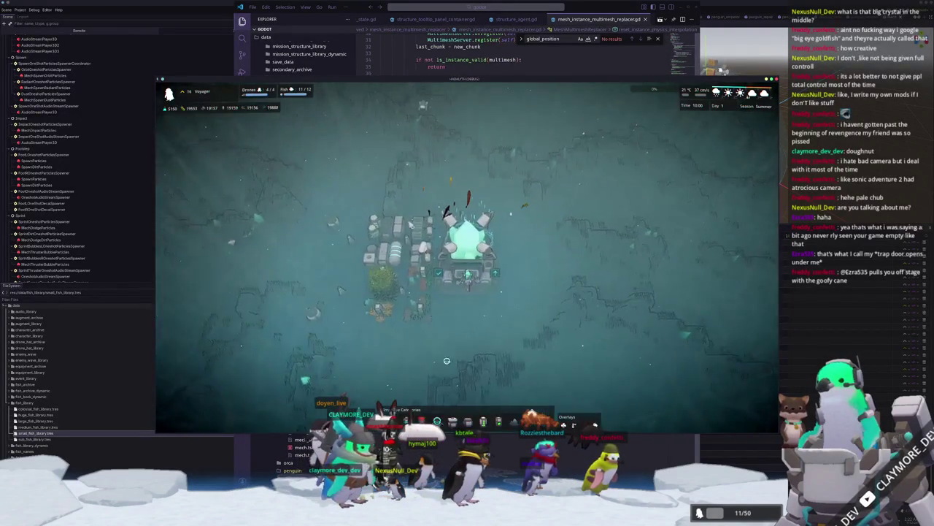
left_click(431, 284)
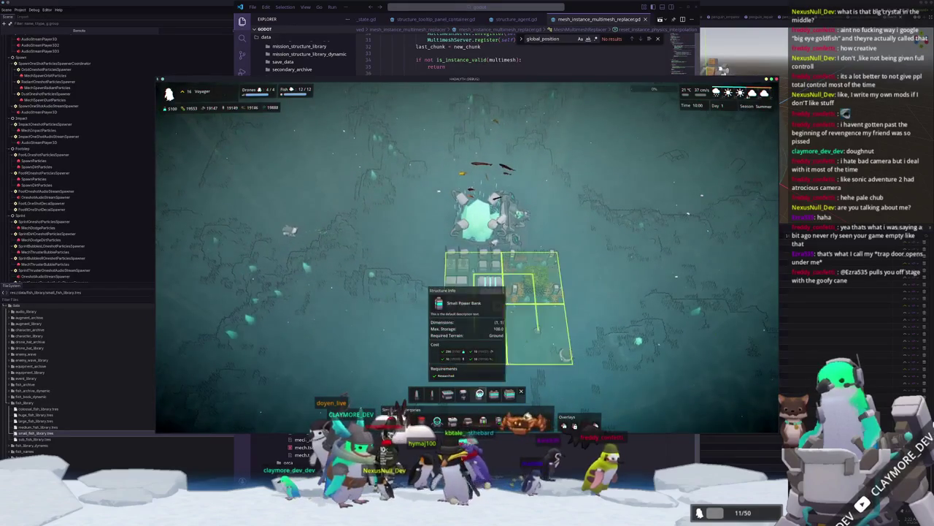
left_click(457, 325)
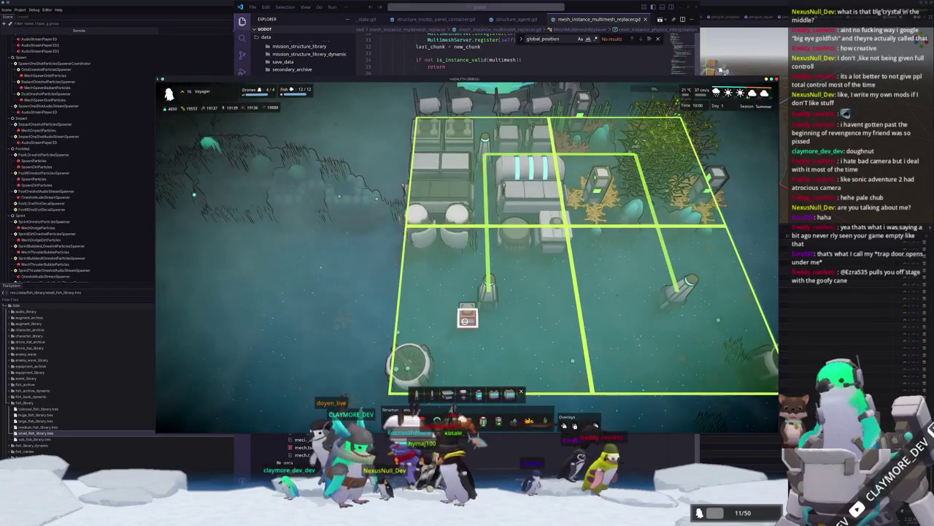
mouse_move(487, 317)
left_mouse_down()
mouse_move(571, 319)
mouse_move(573, 335)
mouse_move(467, 335)
left_mouse_up()
Pan south and zoom in and out to check the new power bank.
key("s")
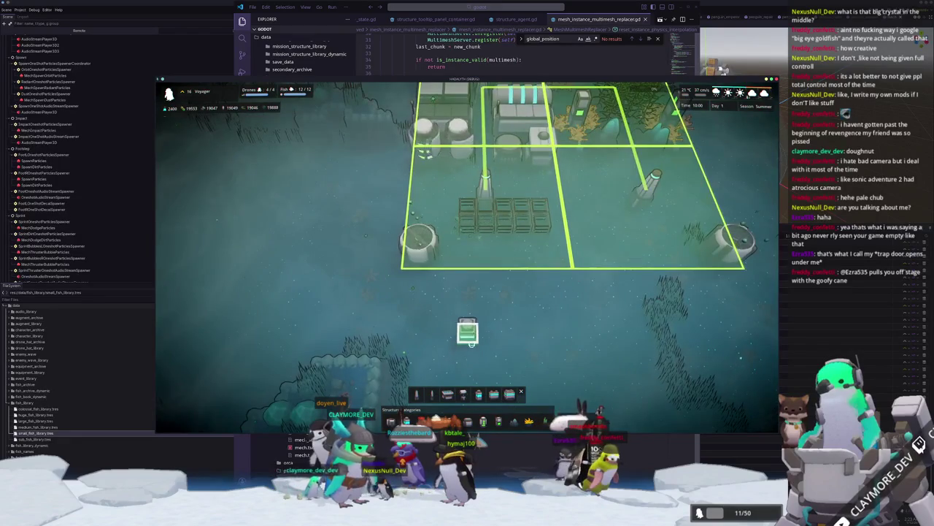
scroll(467, 365, "down", 5)
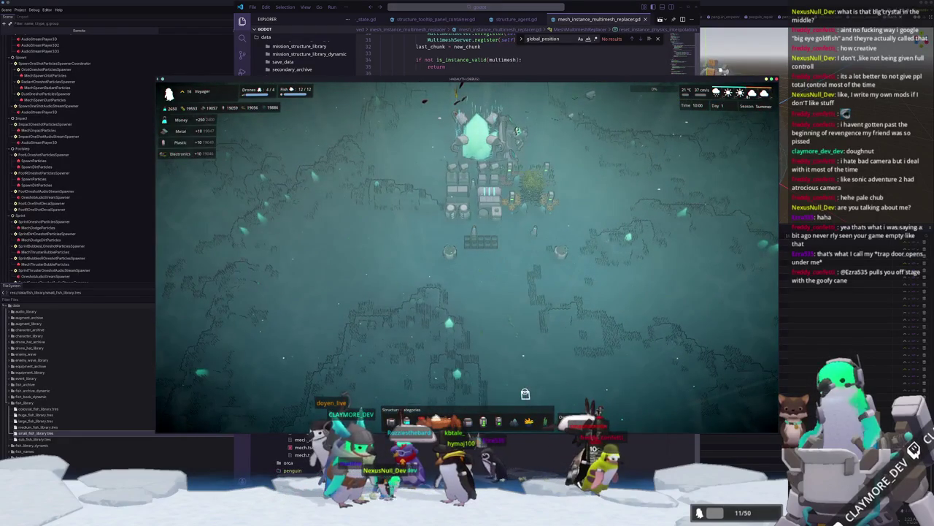
scroll(501, 350, "up", 3)
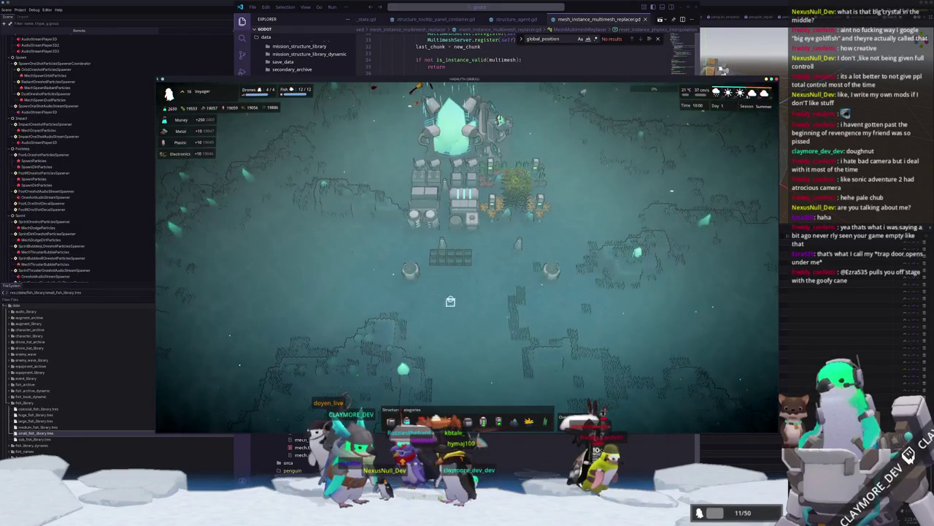
scroll(448, 302, "up", 2)
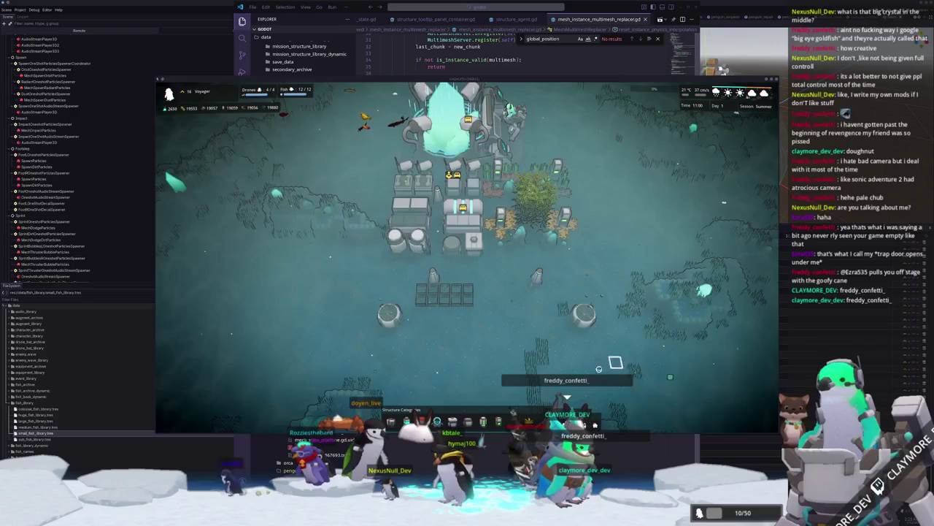
Select the new Small Power Bank and shrink it to a narrow column.
scroll(530, 360, "up", 2)
left_click(463, 315)
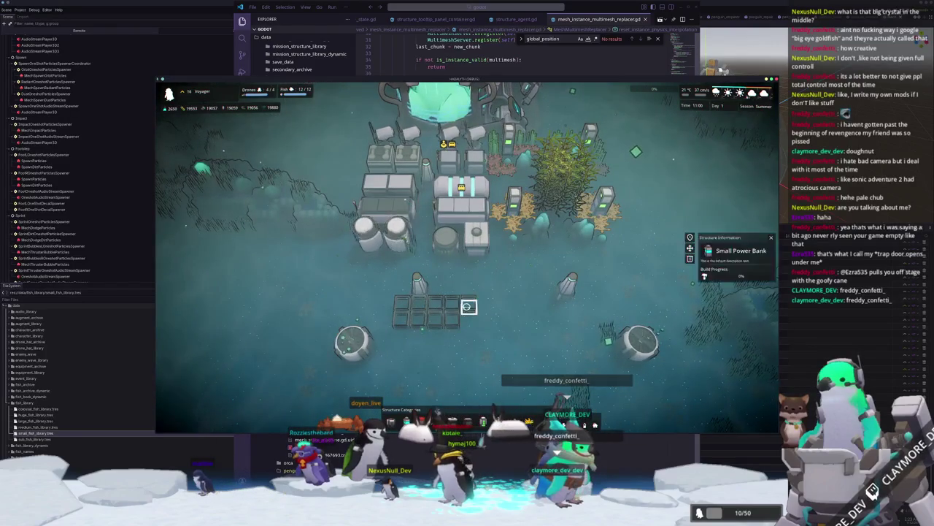
mouse_move(452, 306)
left_mouse_down()
mouse_move(453, 323)
mouse_move(438, 306)
mouse_move(417, 308)
mouse_move(416, 321)
mouse_move(403, 309)
left_mouse_up()
scroll(427, 320, "up", 3)
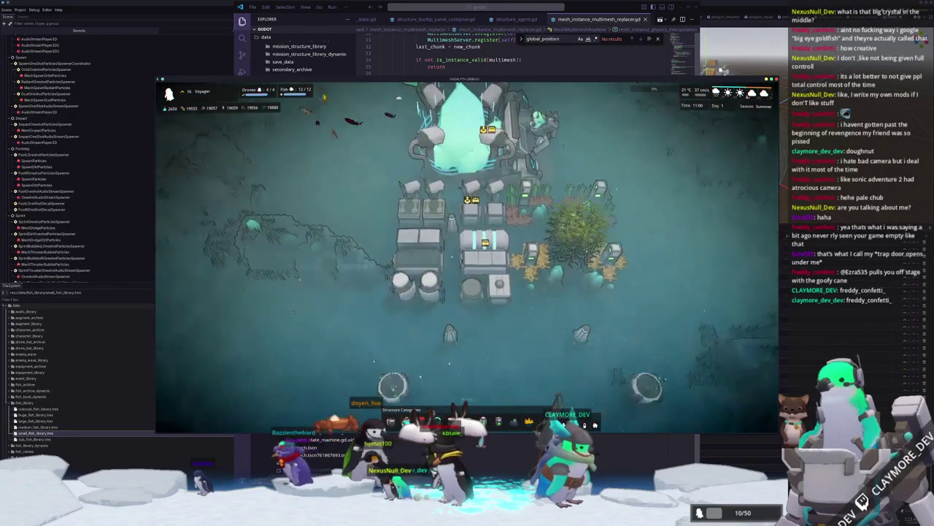
Choose a power generator and start placing it with a vertically rotated footprint.
left_click(409, 421)
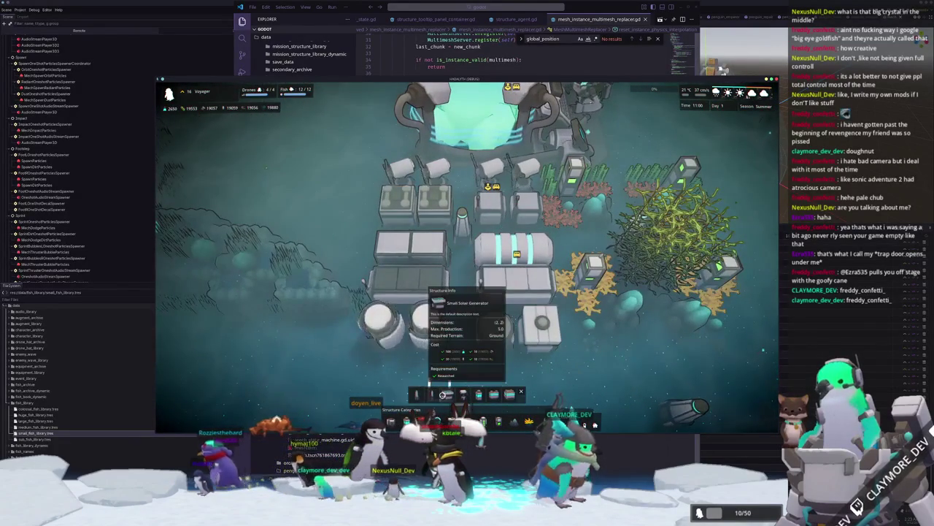
left_click(478, 394)
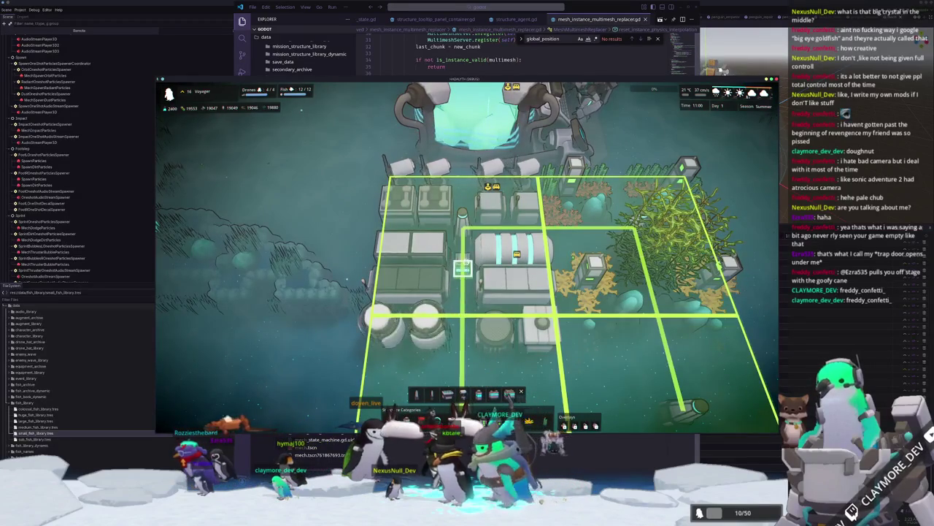
key("q")
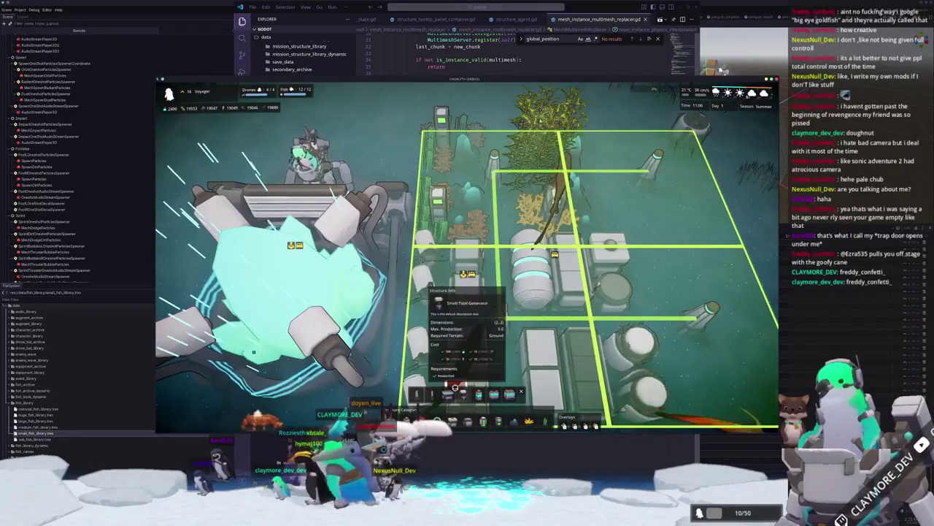
left_click(493, 395)
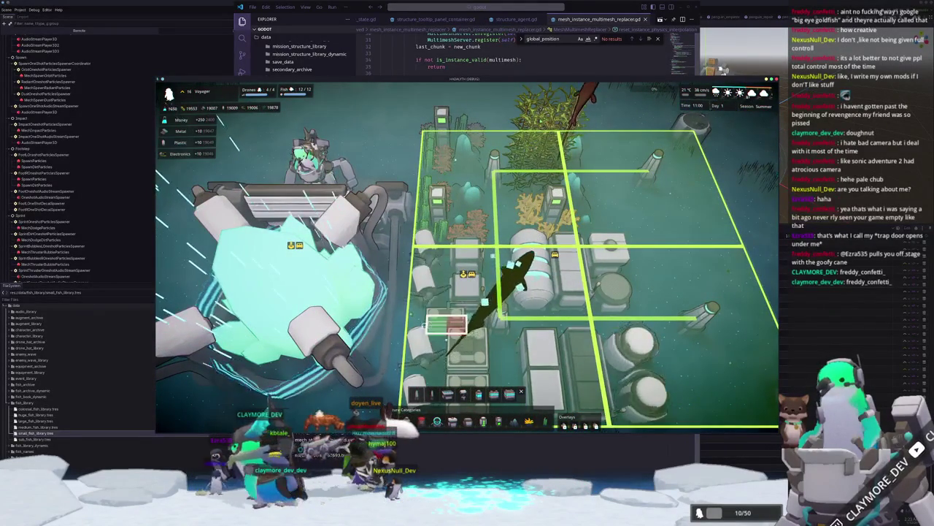
scroll(422, 326, "down", 3)
key("r")
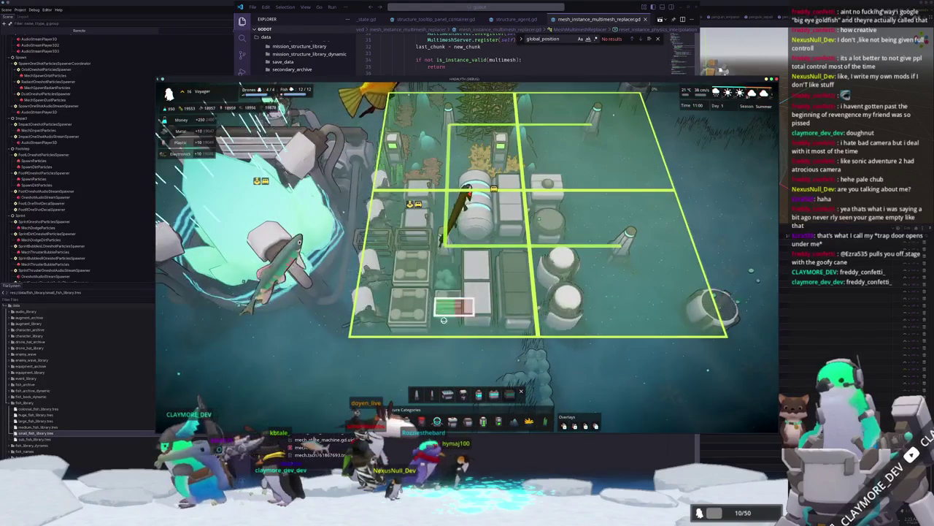
scroll(443, 321, "down", 2)
Orbit, pan and zoom to view the base from other sides.
key("q")
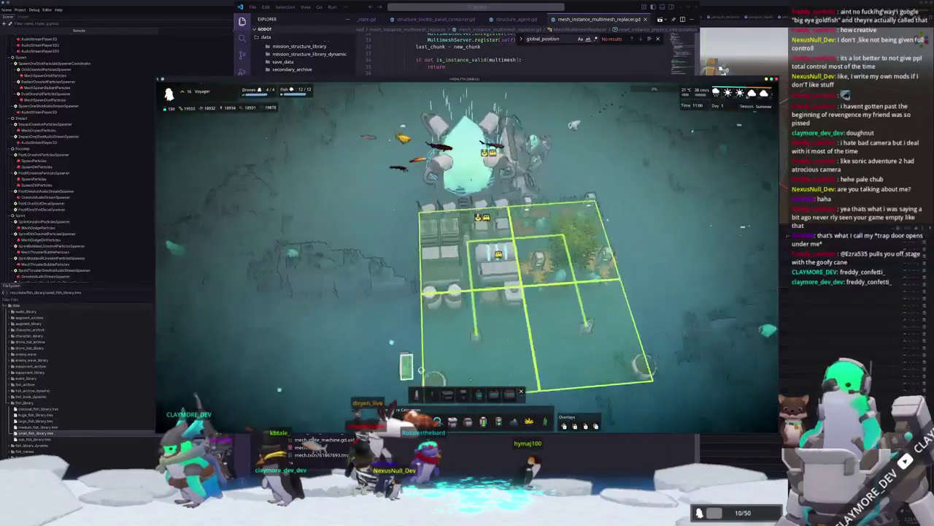
key("e")
scroll(438, 314, "up", 5)
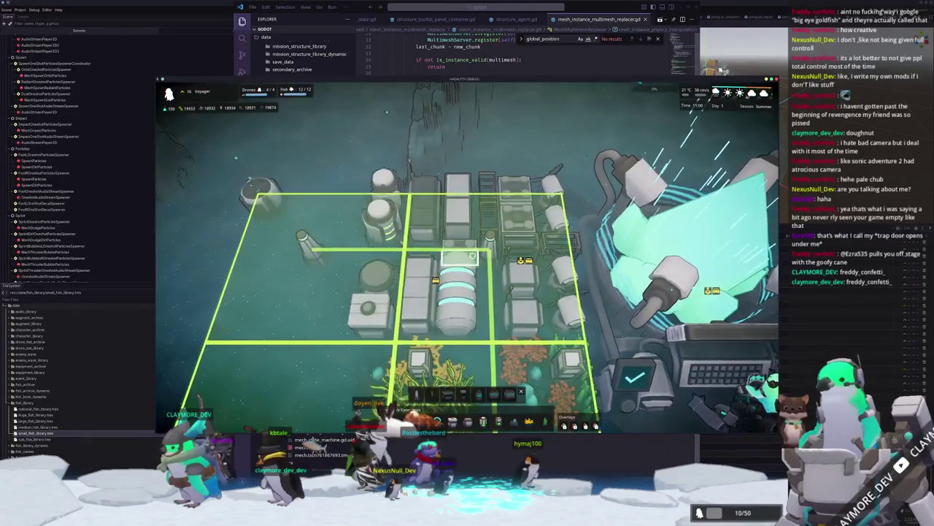
scroll(438, 314, "down", 5)
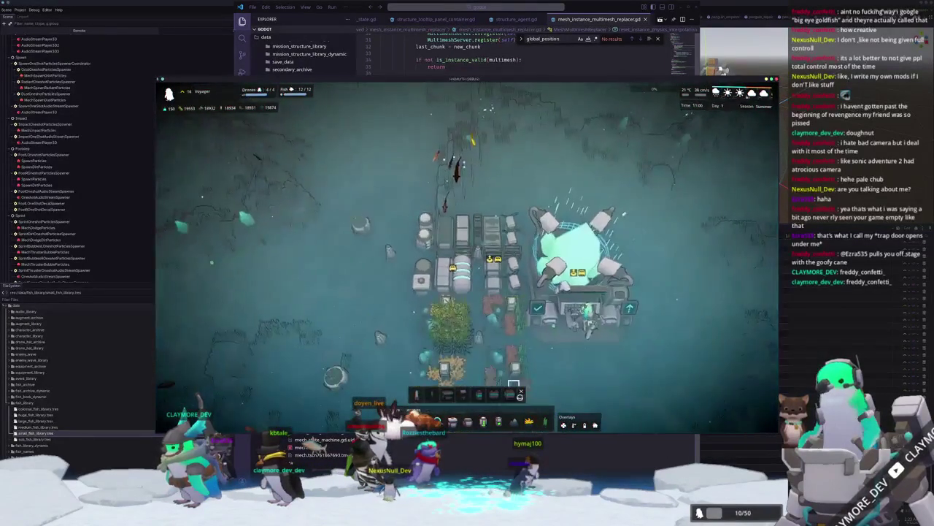
scroll(551, 361, "down", 2)
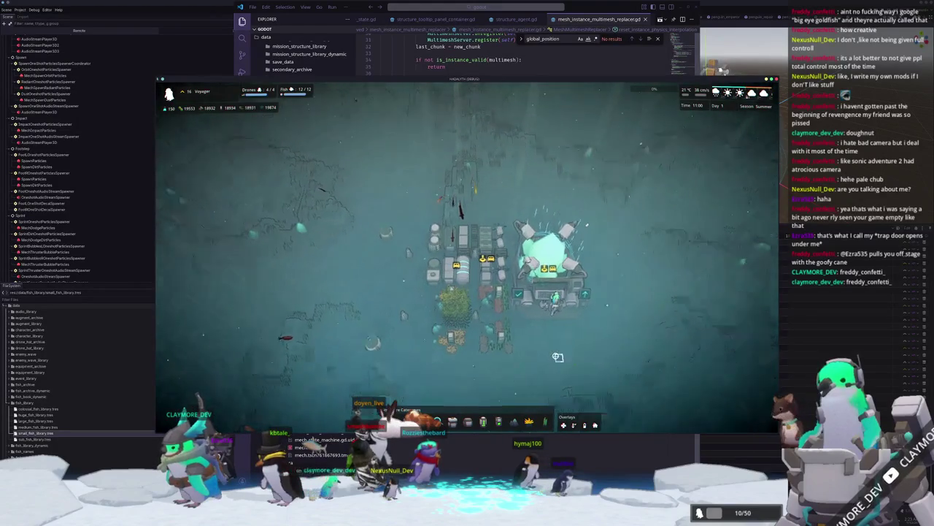
scroll(556, 354, "up", 5)
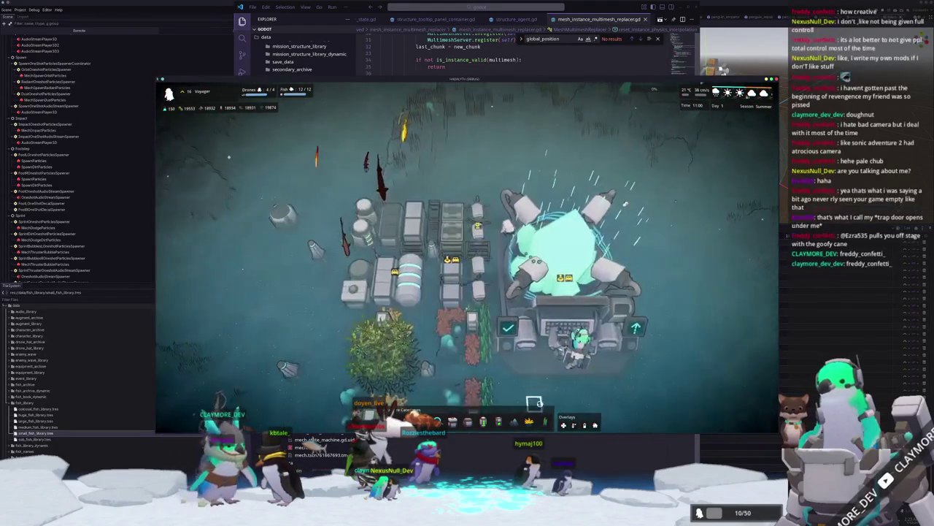
scroll(555, 371, "down", 4)
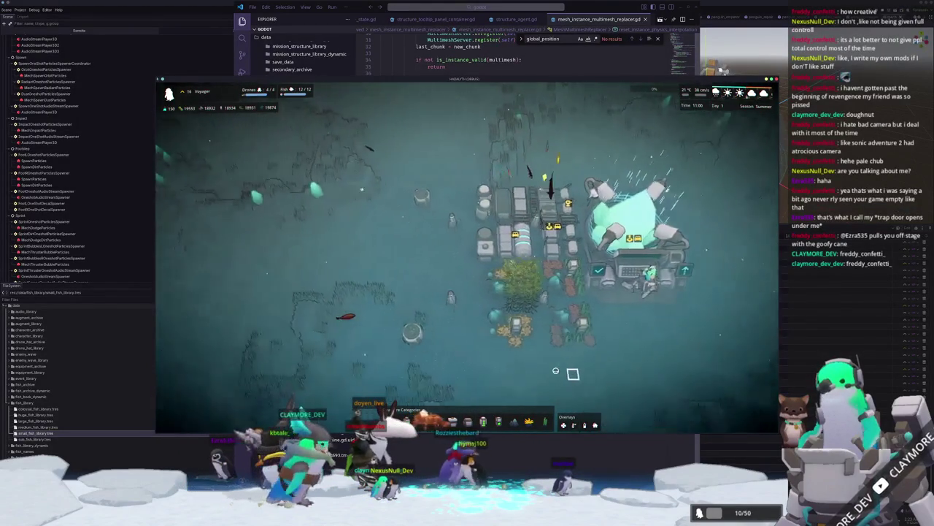
scroll(556, 371, "up", 3)
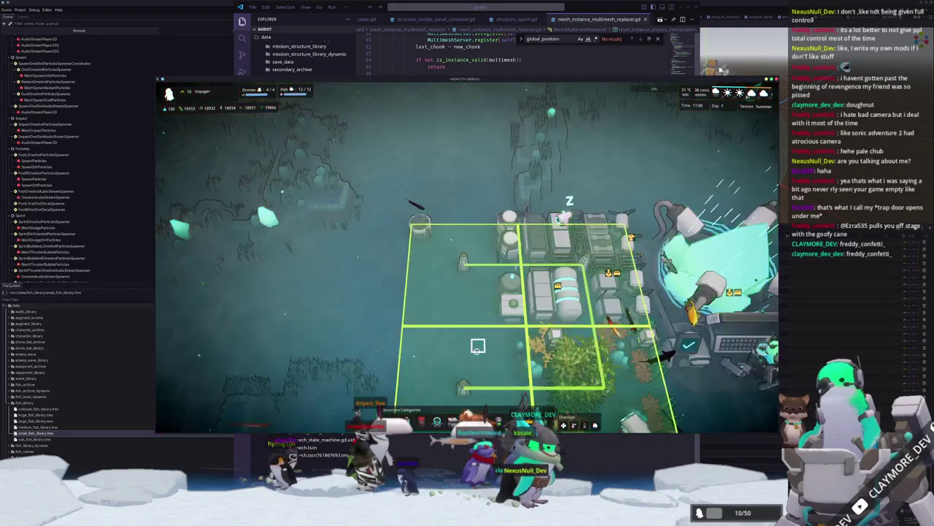
key("s")
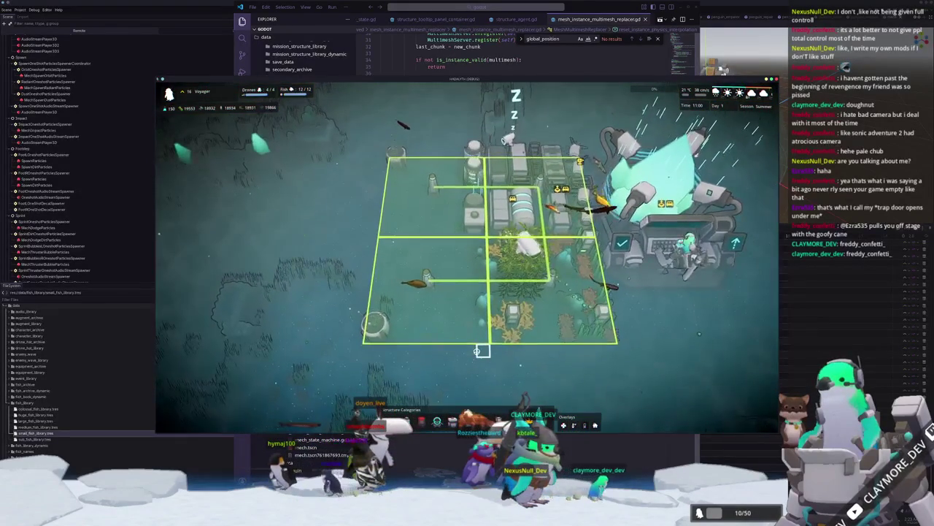
scroll(468, 335, "down", 2)
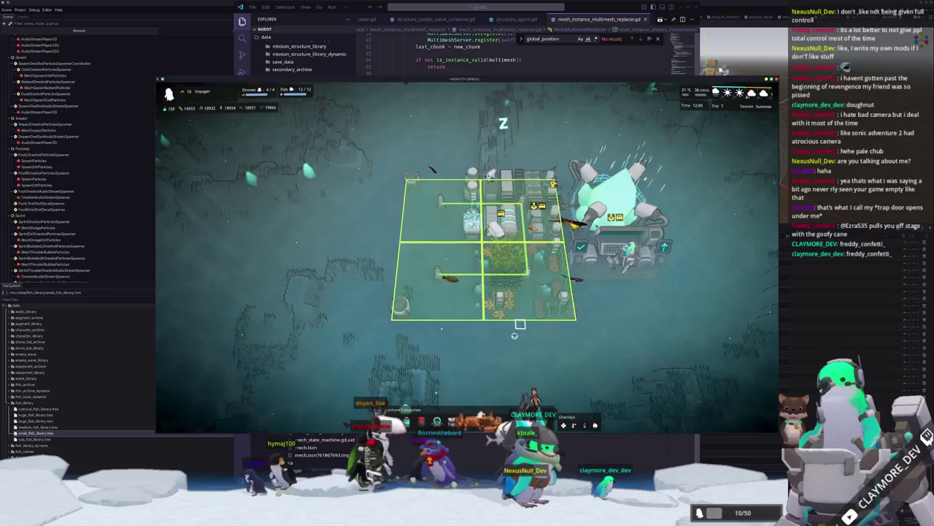
scroll(519, 319, "up", 2)
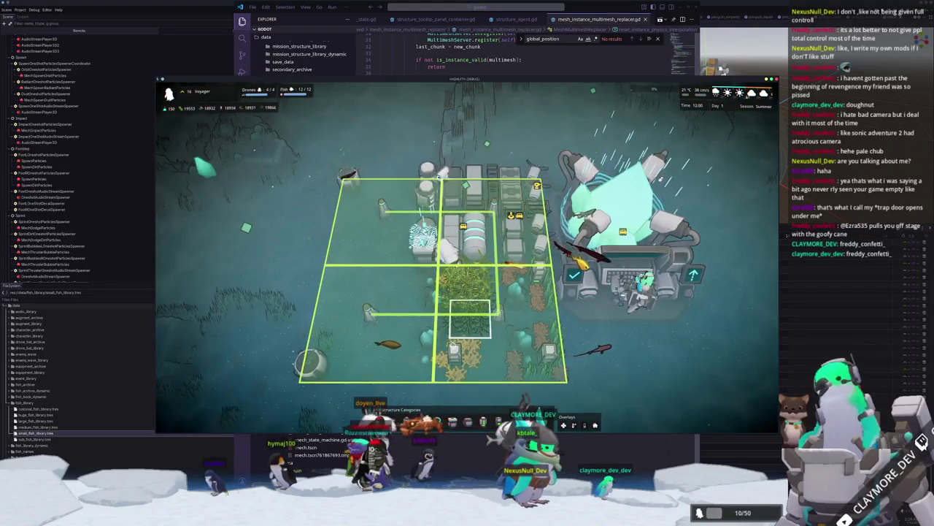
scroll(482, 330, "up", 3)
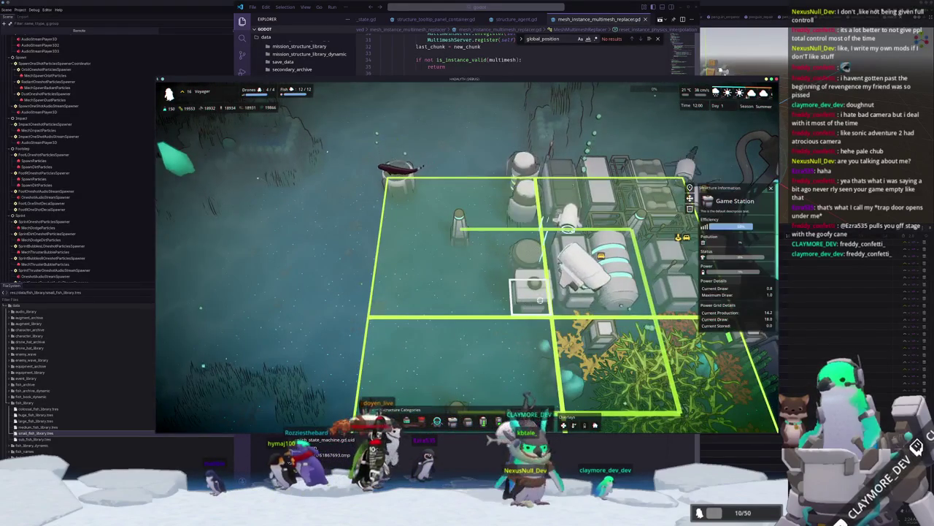
Inspect the Research Drone Hub's details, then close the info panel.
left_click(587, 287)
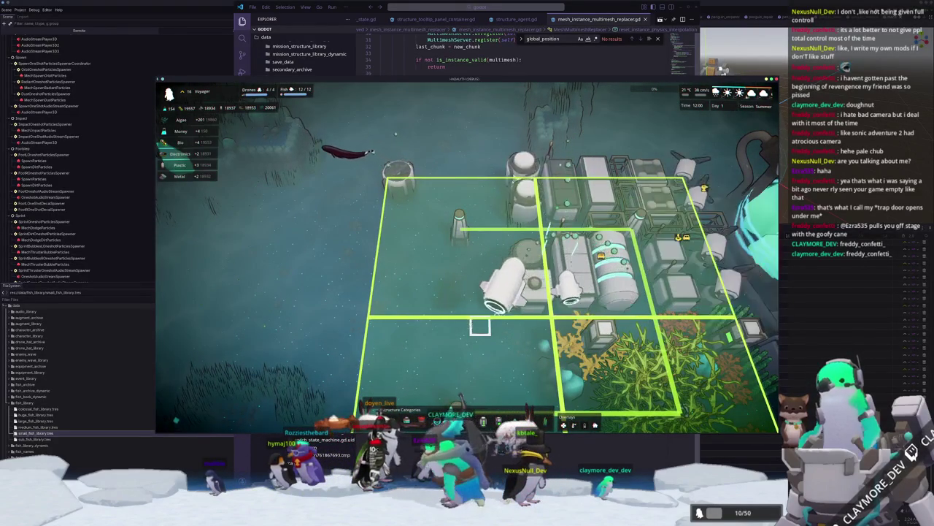
scroll(423, 379, "down", 3)
left_click(423, 379)
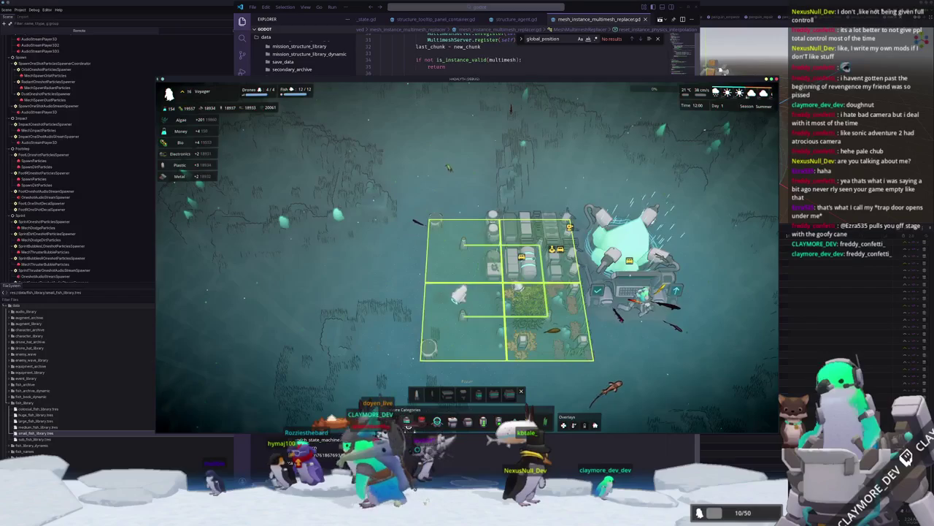
Pan across the surrounding seabed and farther down the map.
key("w")
key("a")
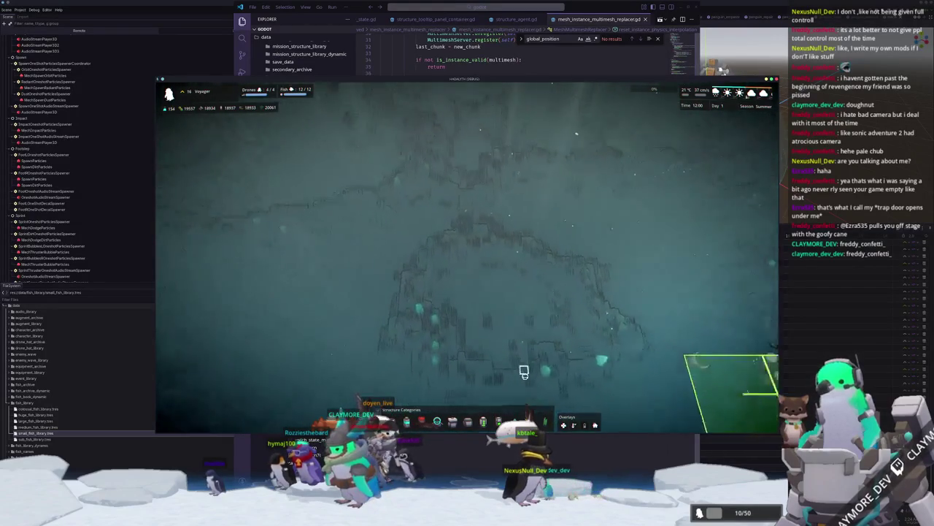
key("s")
key("d")
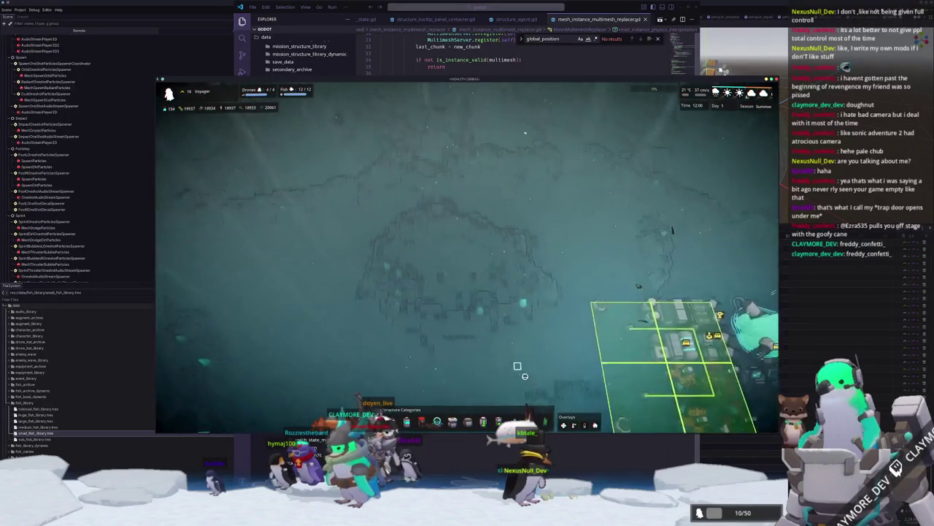
key("w")
key("a")
key("s")
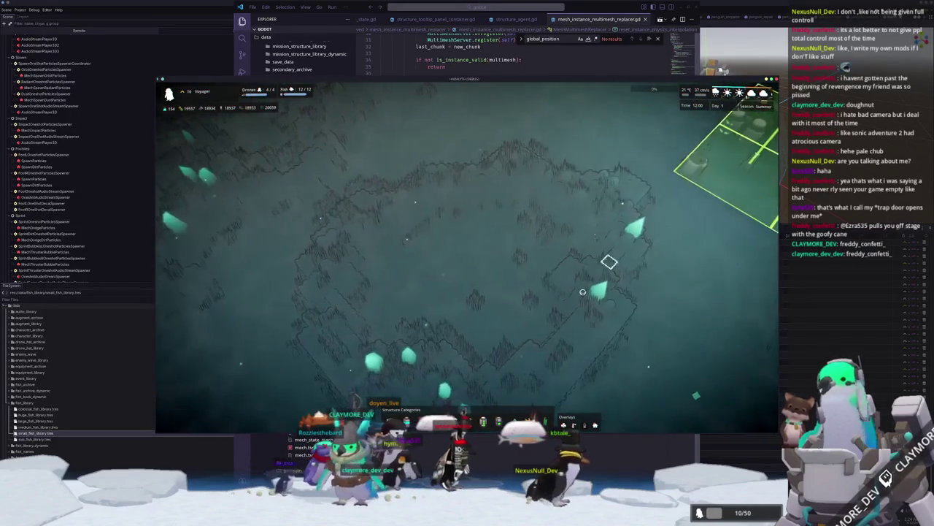
scroll(461, 234, "up", 2)
Pan back over new terrain until the base grid is centred in view.
key("w")
key("d")
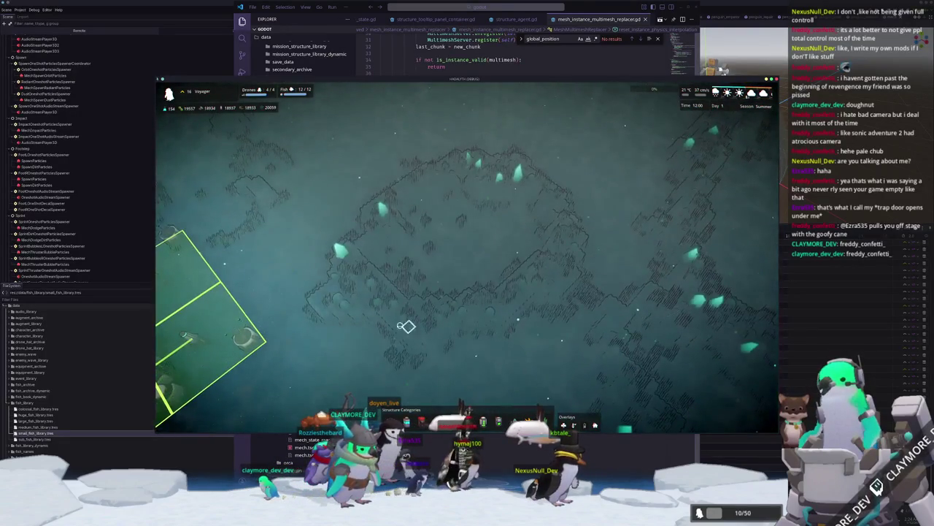
key("a")
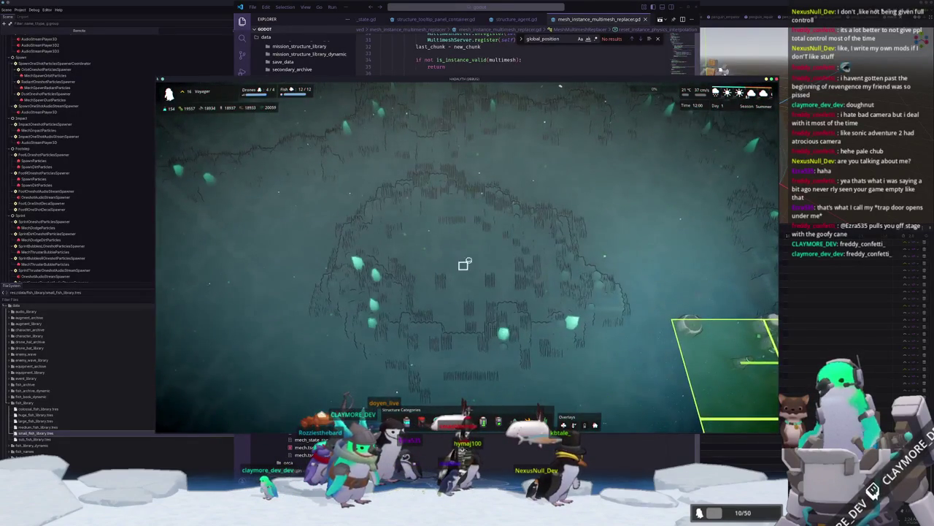
key("d")
key("s")
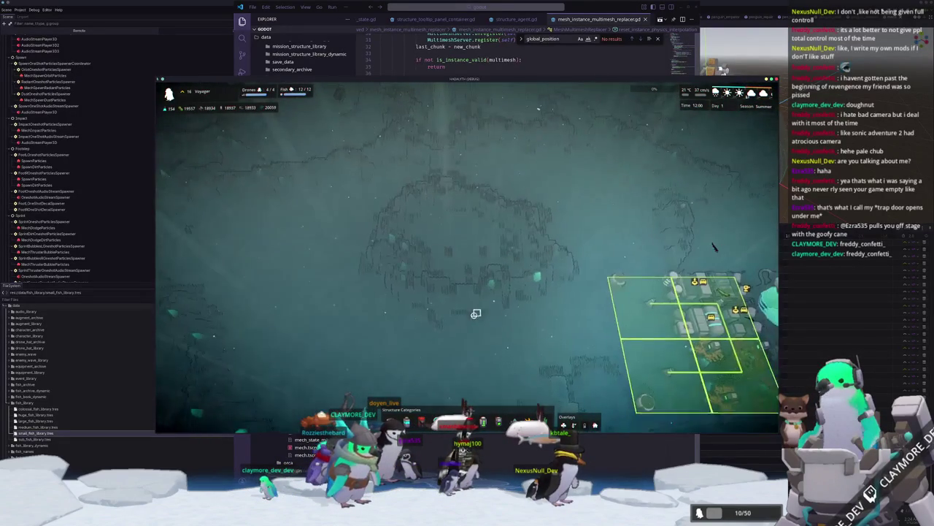
scroll(469, 374, "up", 2)
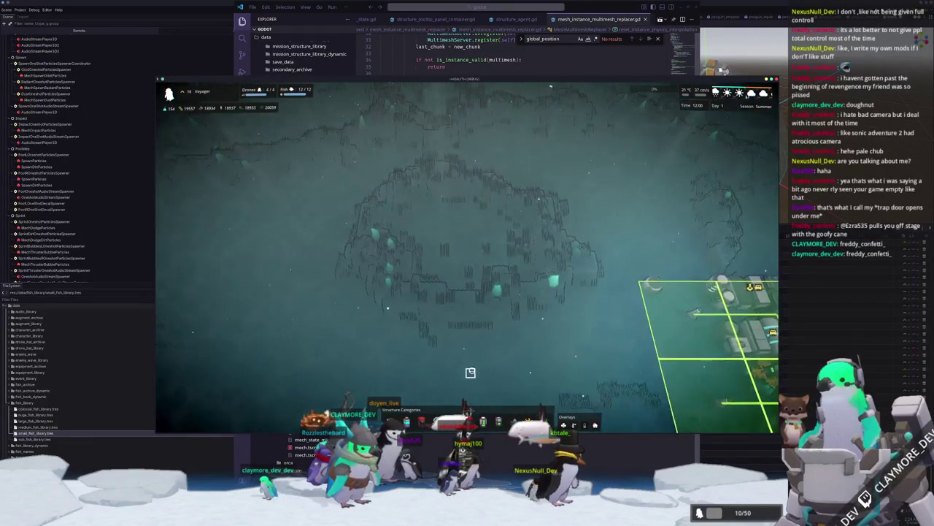
key("d")
key("s")
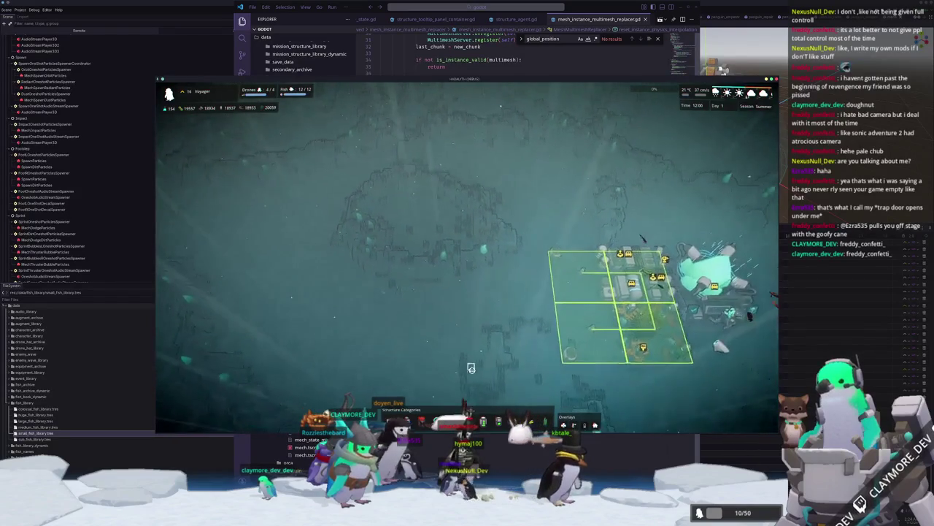
scroll(471, 373, "down", 1)
key("d")
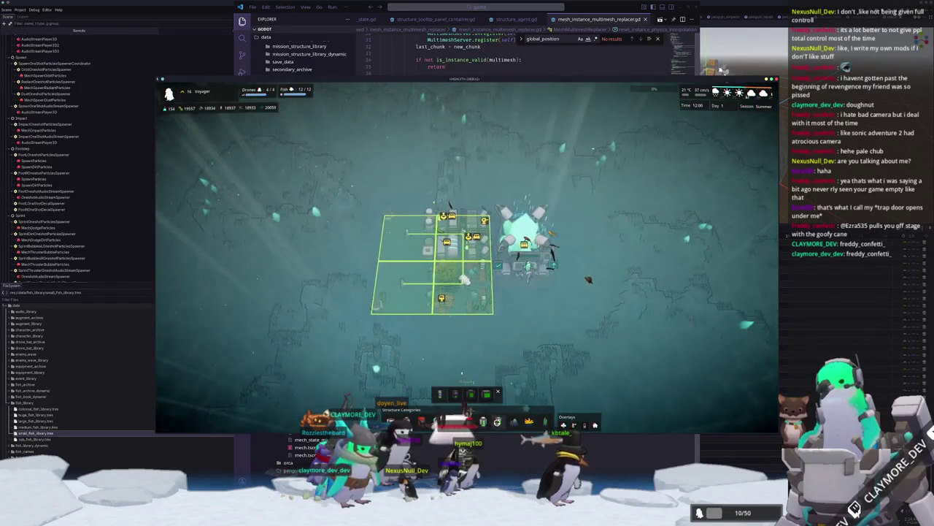
Toggle the debug console, then place a Medium Housing module beside the base.
key("grave")
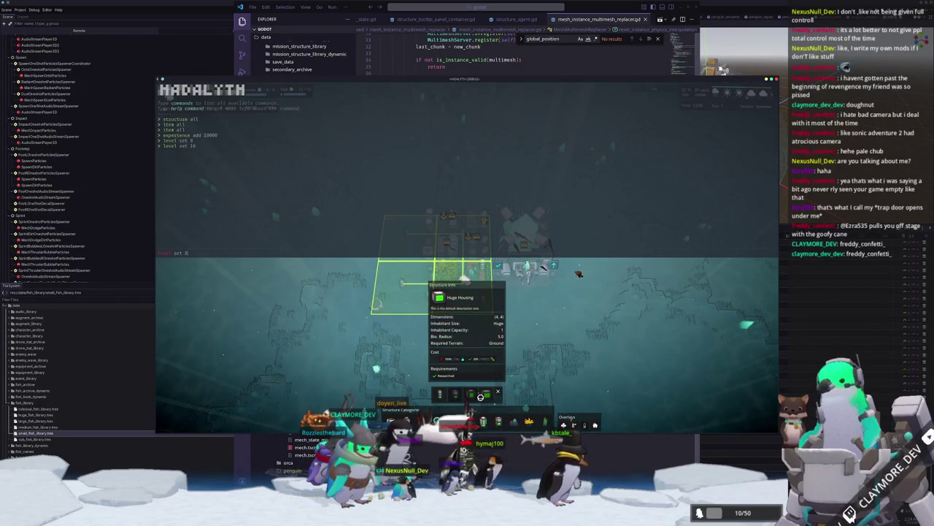
key("grave")
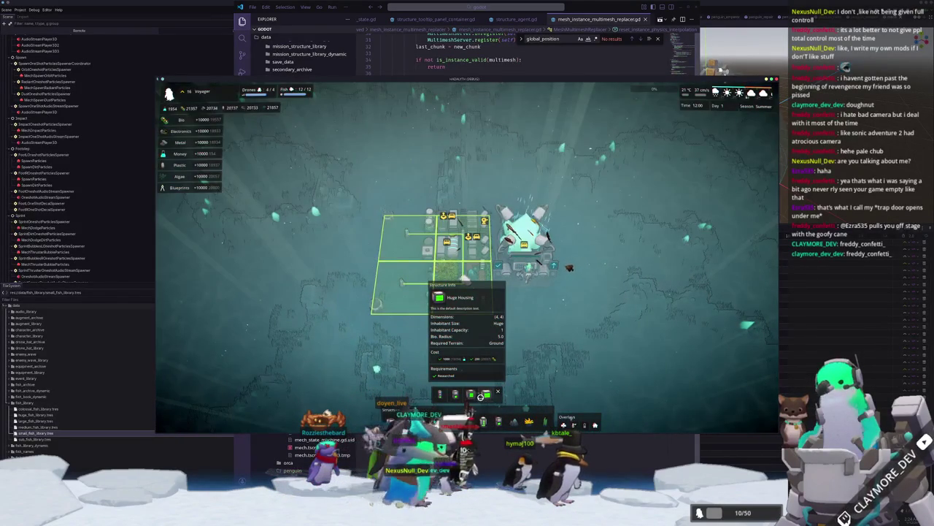
scroll(443, 337, "up", 1)
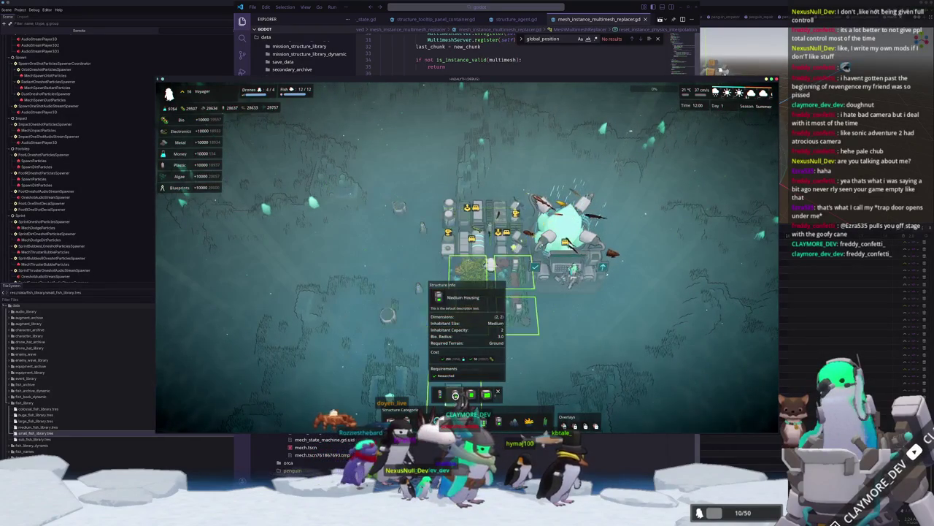
left_click(404, 328)
scroll(404, 328, "up", 2)
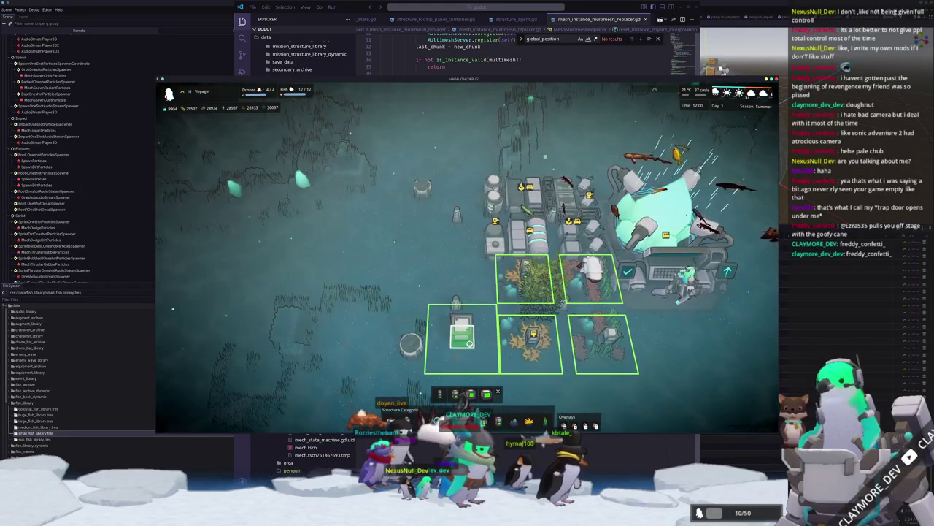
scroll(411, 320, "down", 3)
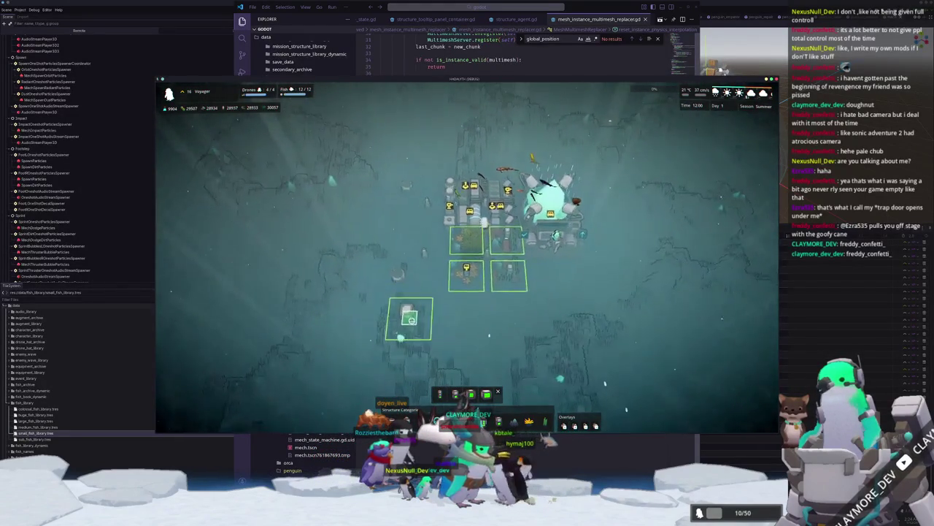
Pick a Transmission Pylon, pan around the plots, then cancel its placement.
key("w")
key("d")
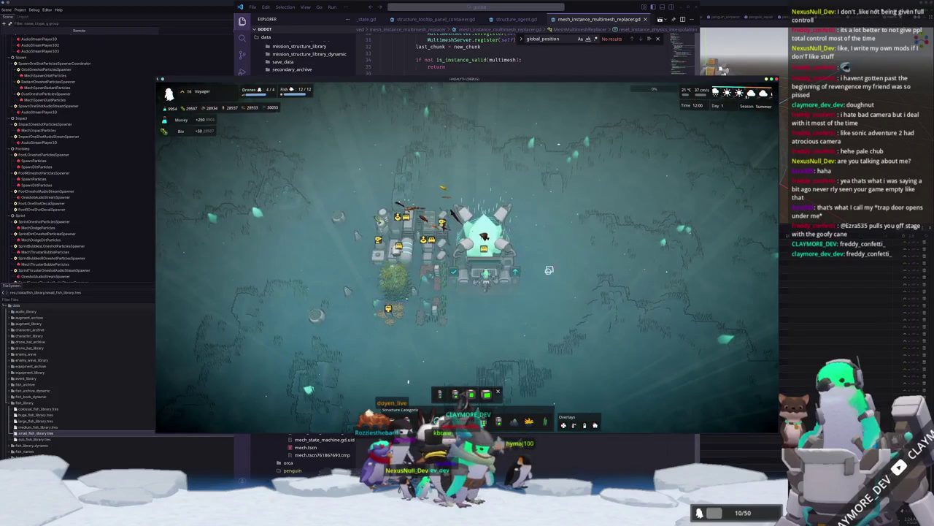
key("d")
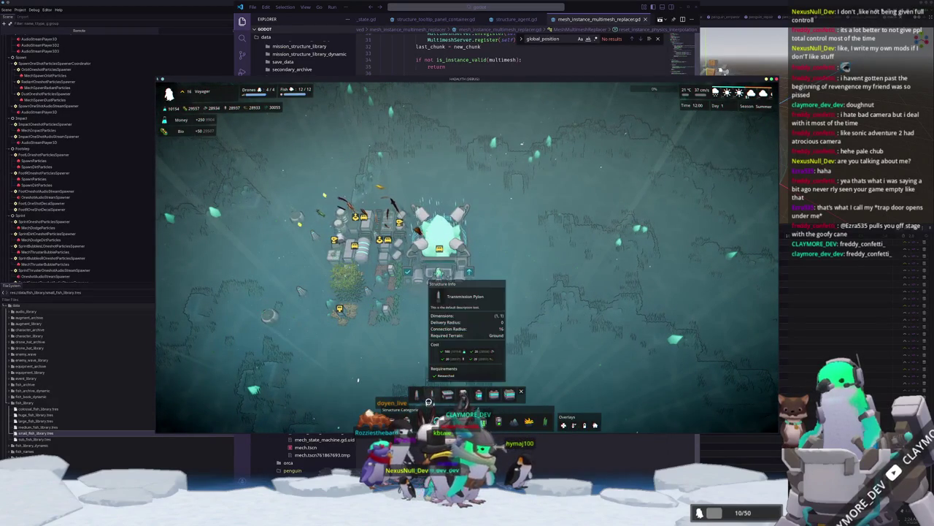
left_click(430, 399)
key("w")
key("a")
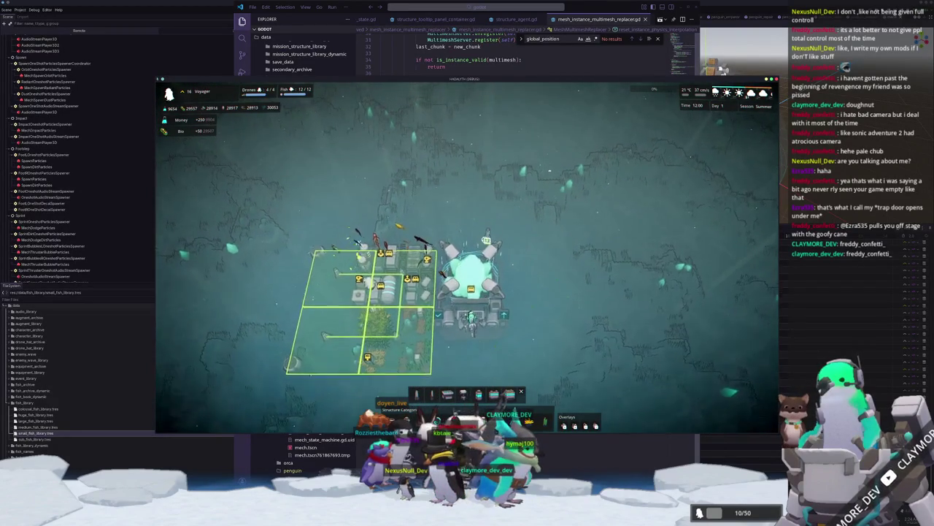
key("w")
key("a")
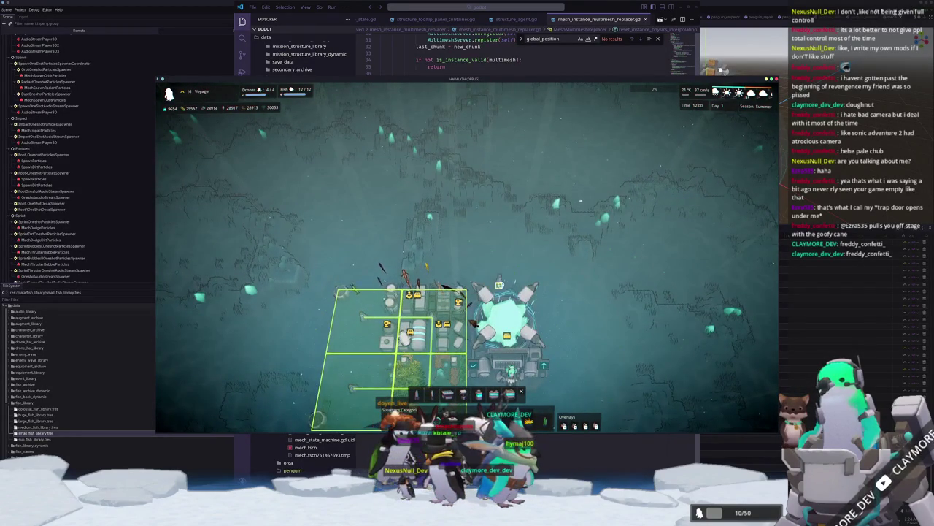
key("d")
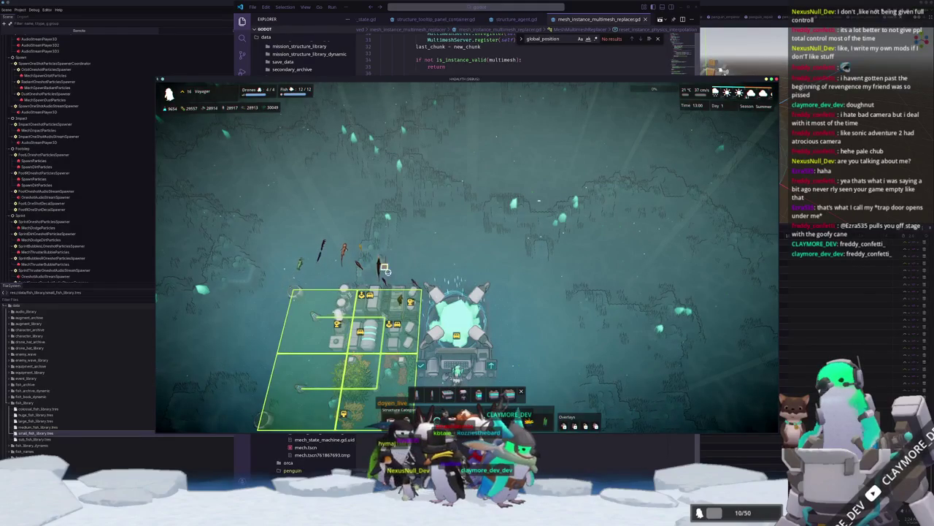
key("d")
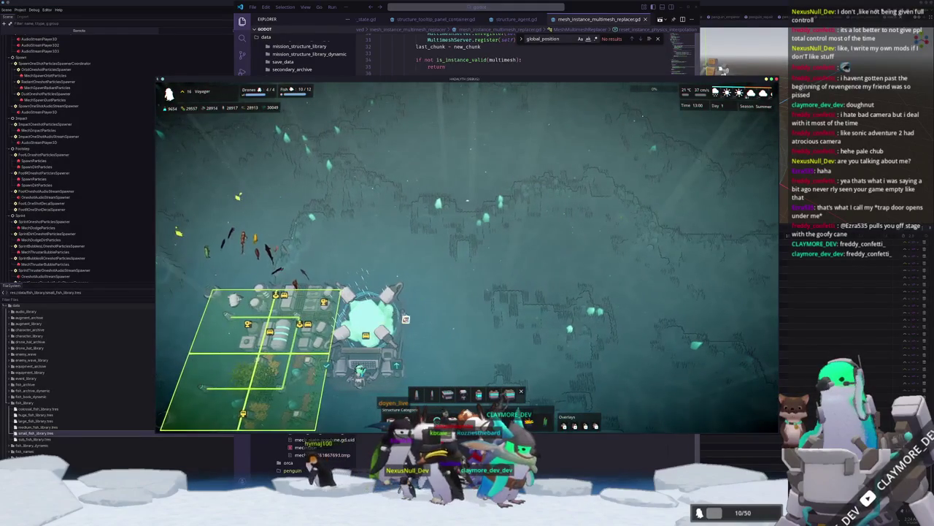
right_click(450, 339)
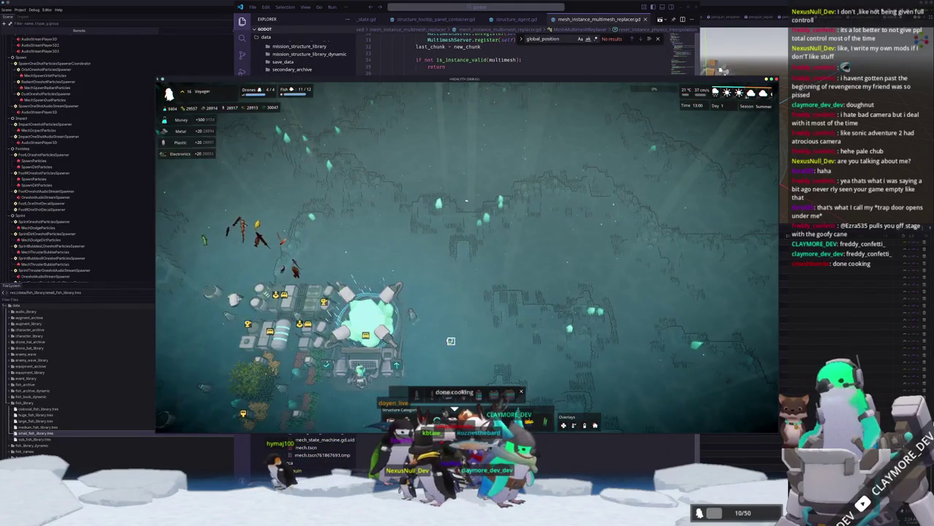
Bring back the build grid, pan over the plots, then exit placement and zoom out.
key("b")
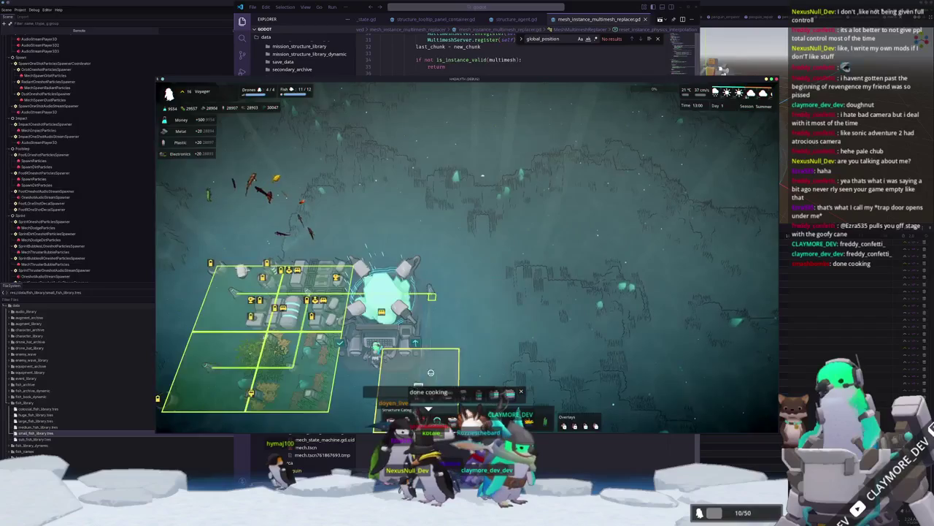
scroll(472, 307, "up", 2)
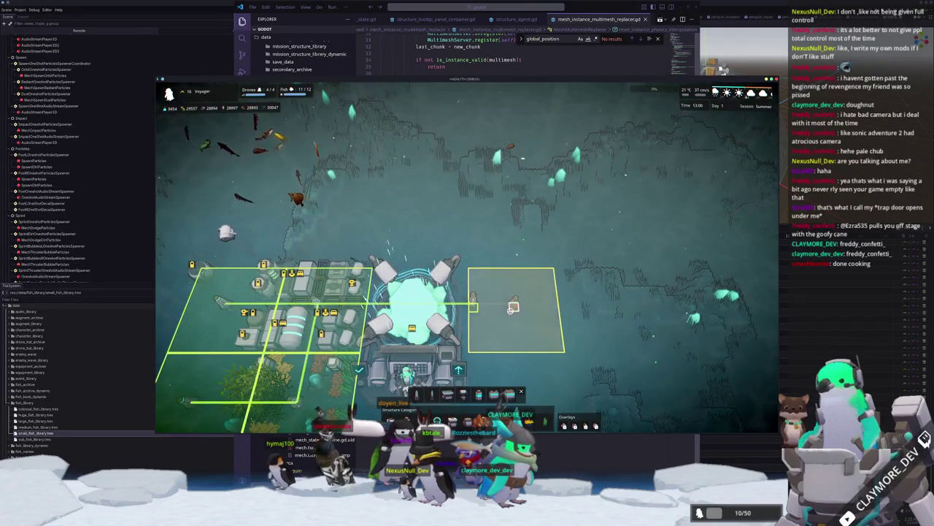
scroll(513, 308, "down", 2)
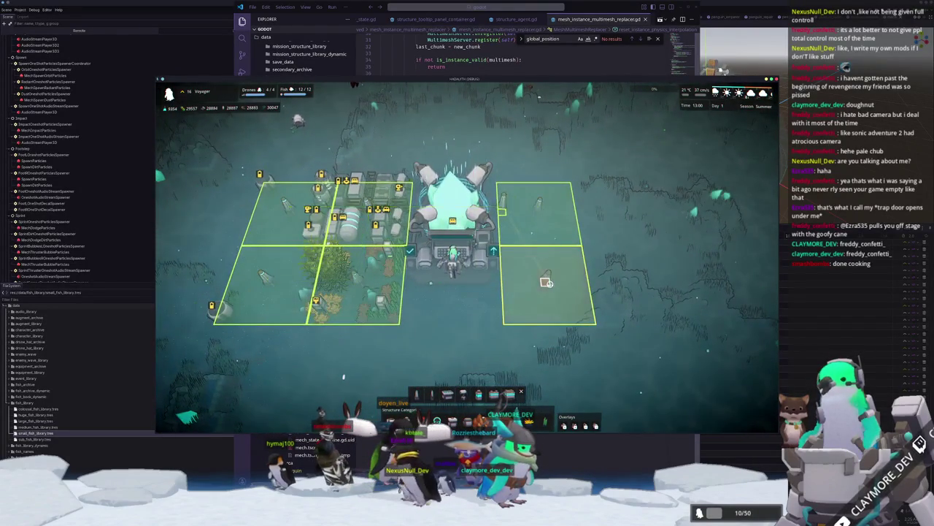
key("d")
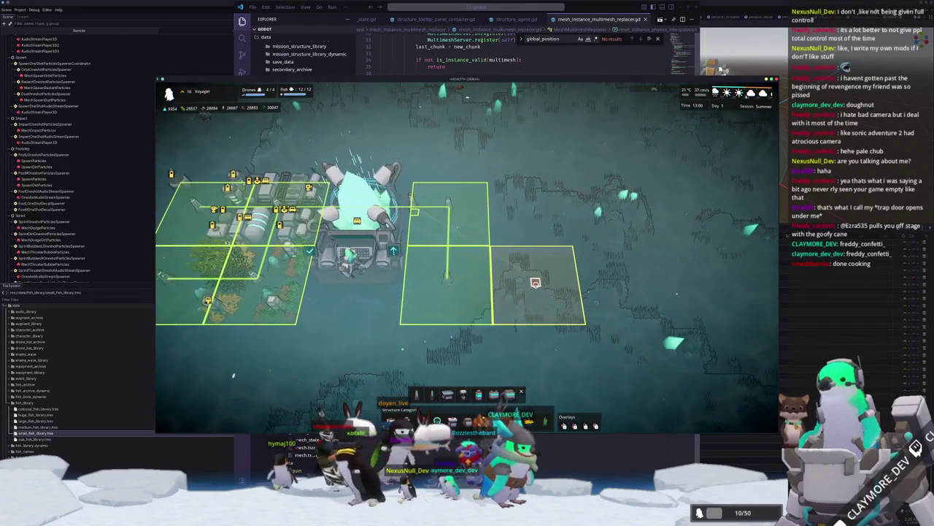
key("w")
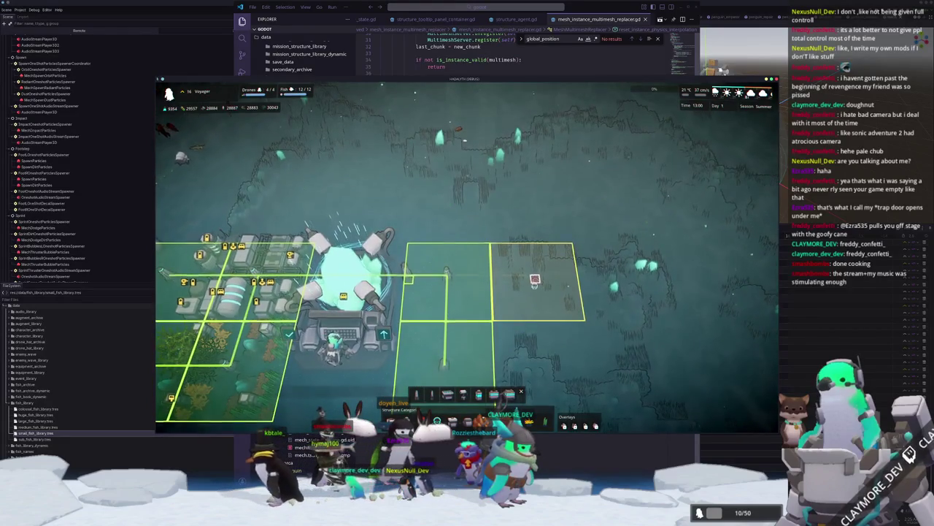
key("Escape")
scroll(496, 315, "down", 3)
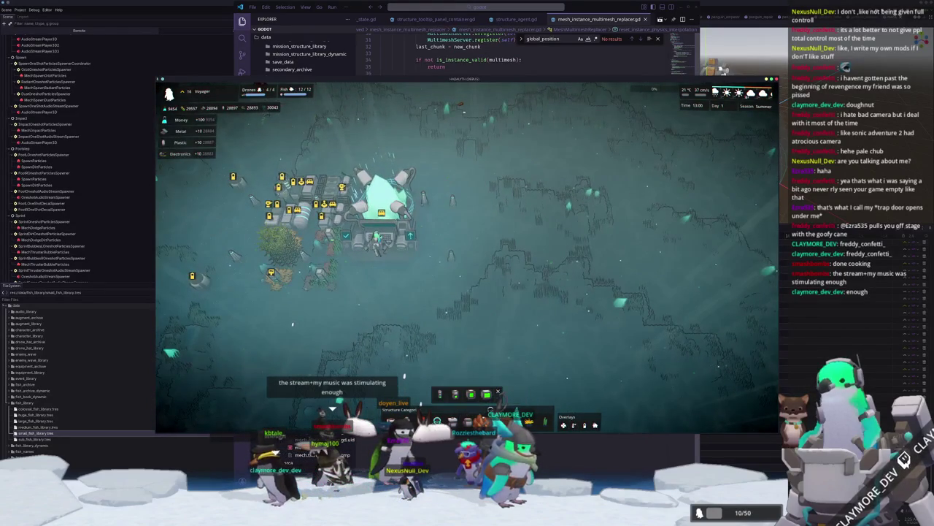
Place a Medium Housing module in the empty lower plot right of the base.
mouse_move(457, 393)
left_click(487, 393)
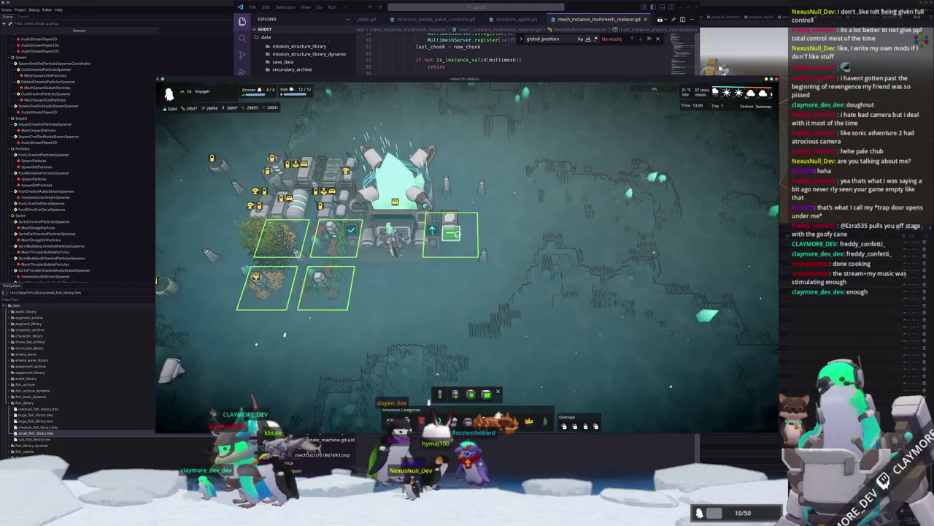
scroll(459, 289, "up", 3)
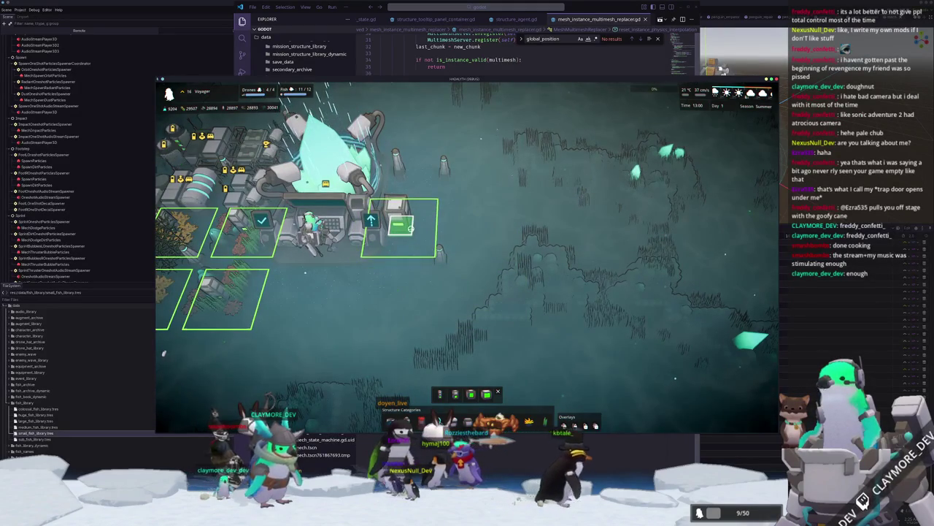
scroll(409, 248, "up", 2)
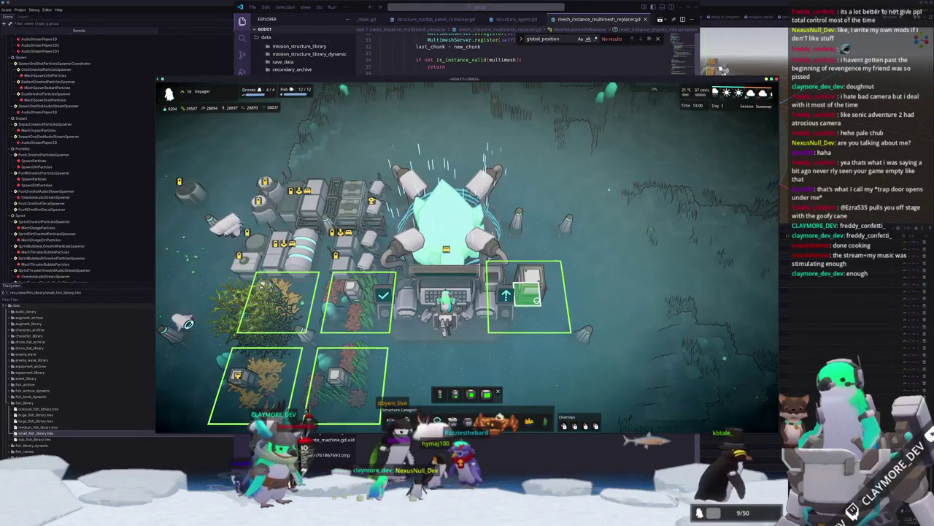
scroll(539, 305, "down", 1)
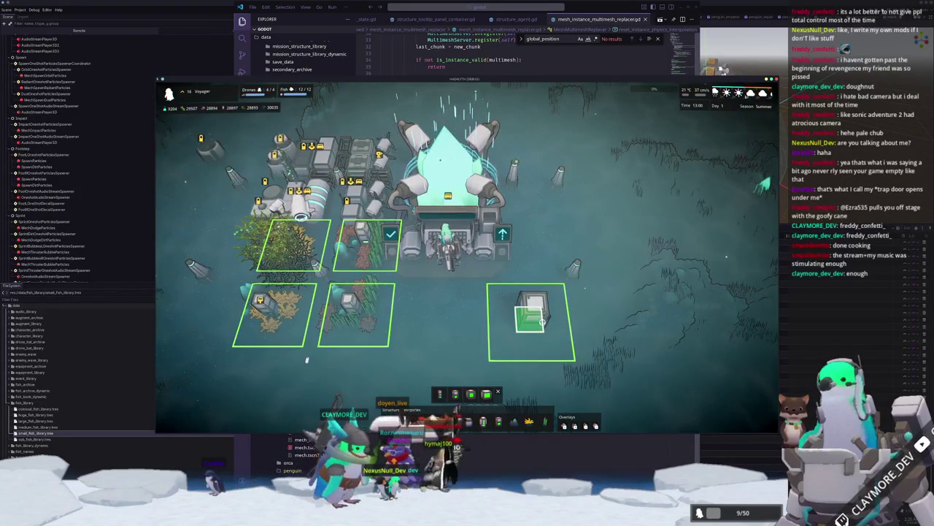
left_click(542, 321)
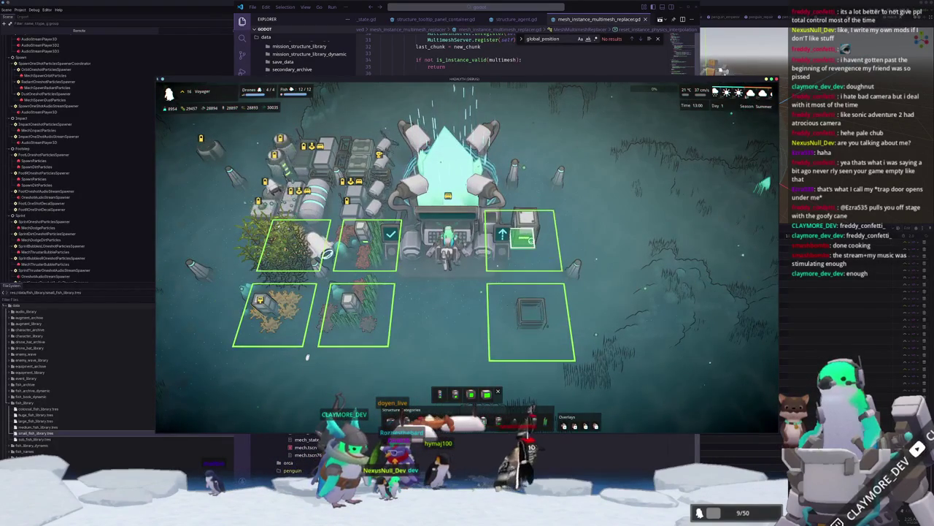
left_click(485, 398)
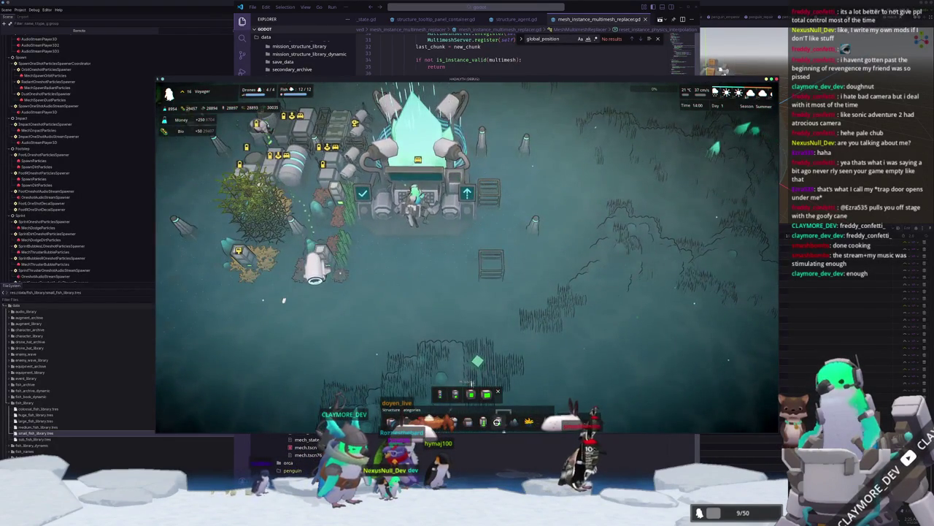
Show the volcanic rocks and preview a Medium Volcanic Rock Formation without building it.
left_click(506, 421)
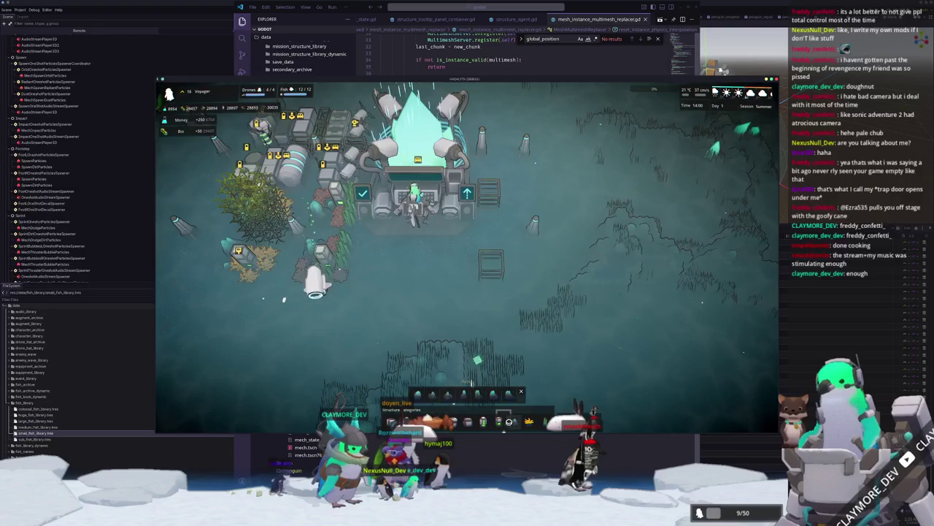
left_click(490, 397)
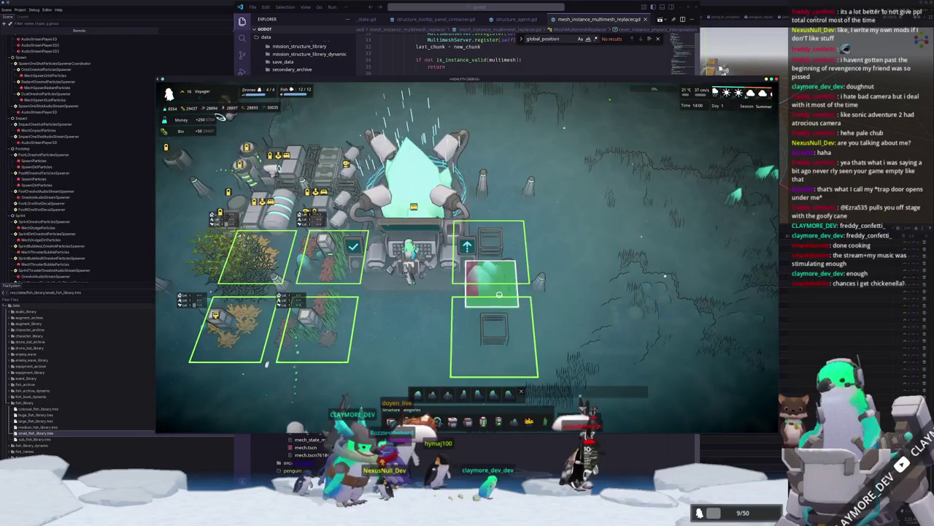
right_click(486, 346)
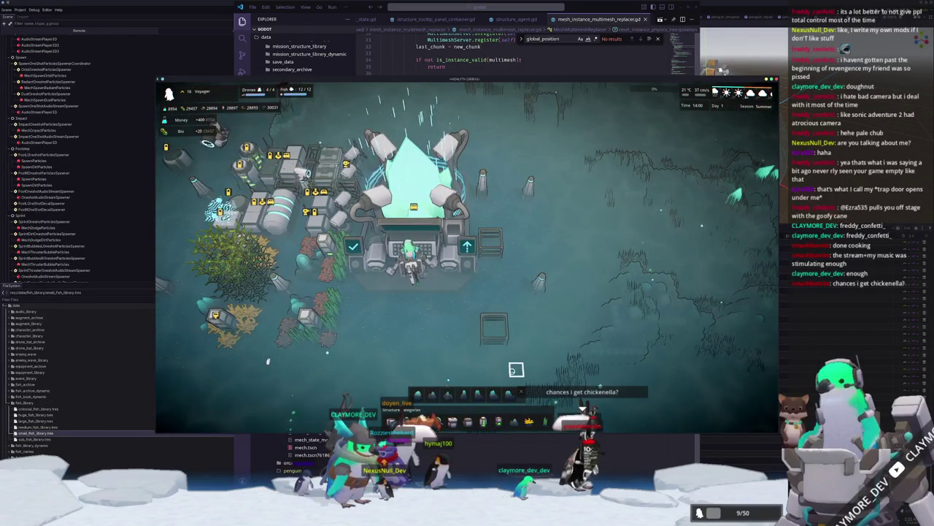
Place a Large Volcanic Rock in the build plot and inspect it beside the new housing.
left_click(478, 394)
mouse_move(492, 395)
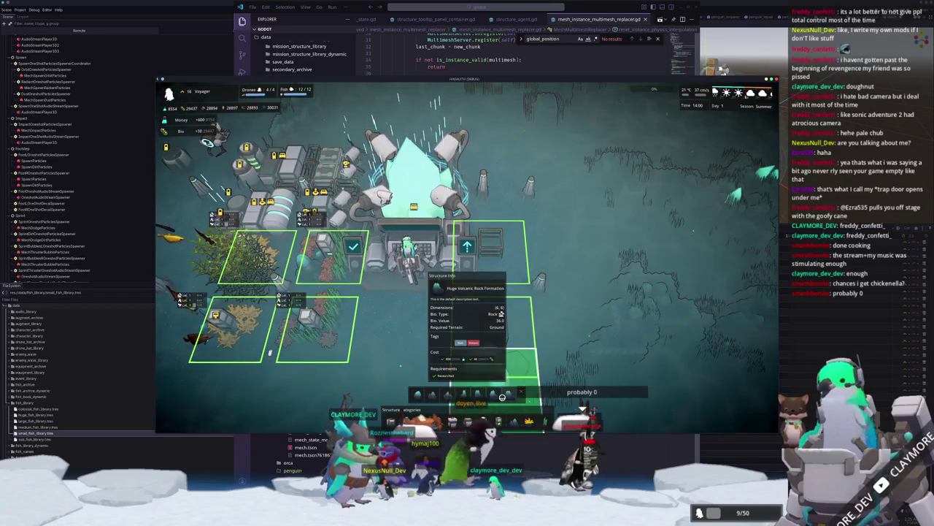
scroll(511, 303, "up", 5)
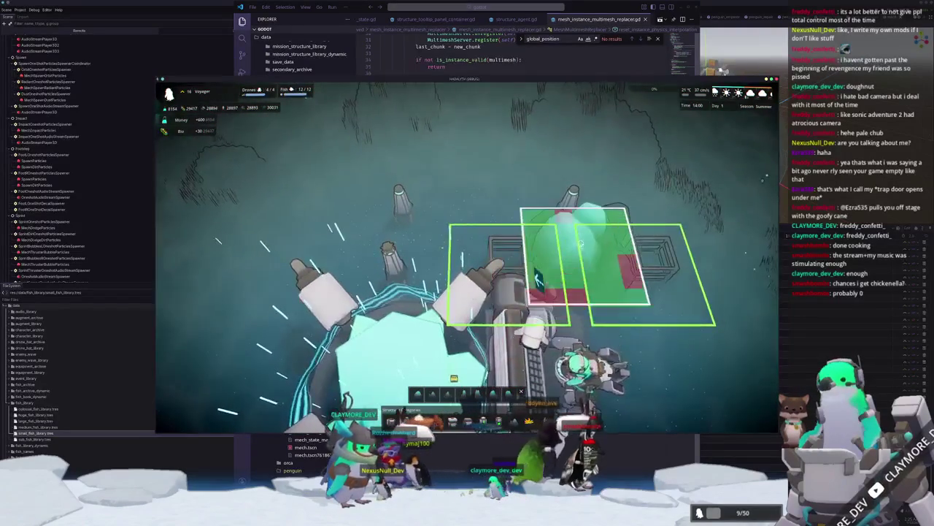
scroll(562, 306, "down", 5)
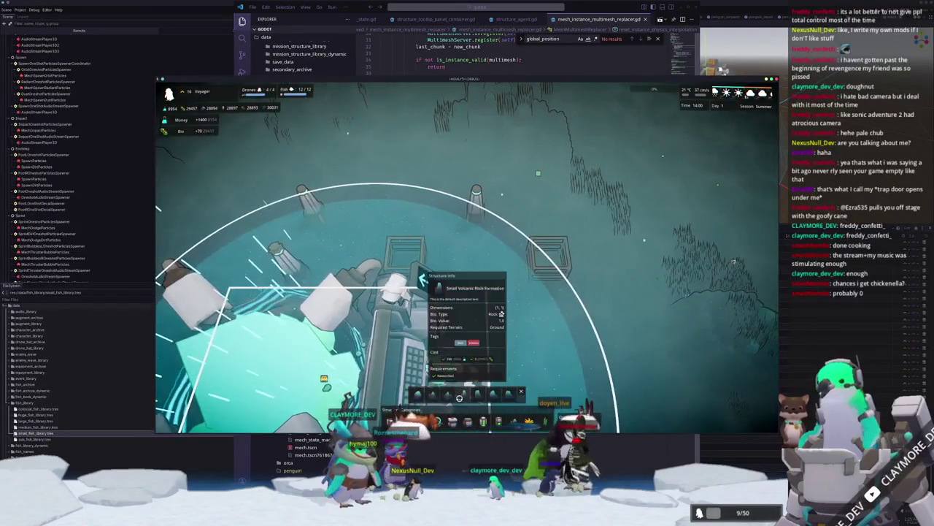
left_click(456, 396)
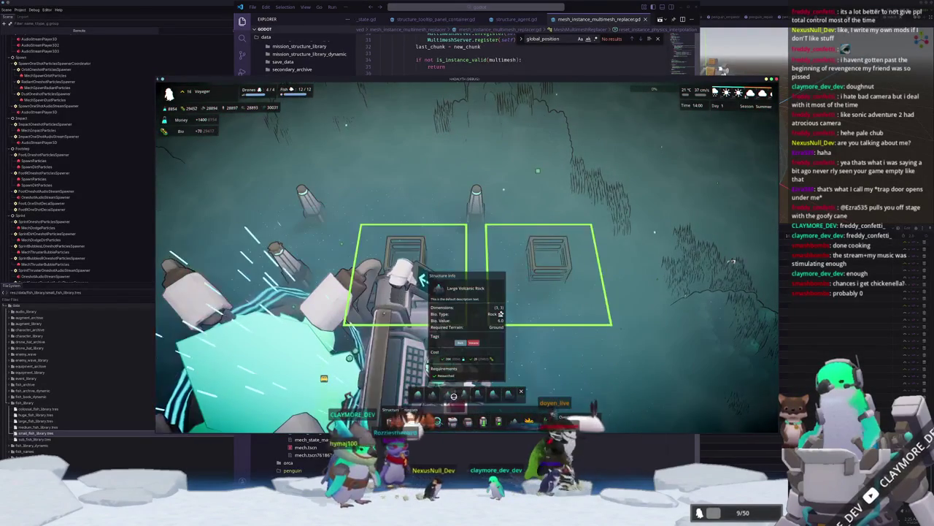
left_click(471, 245)
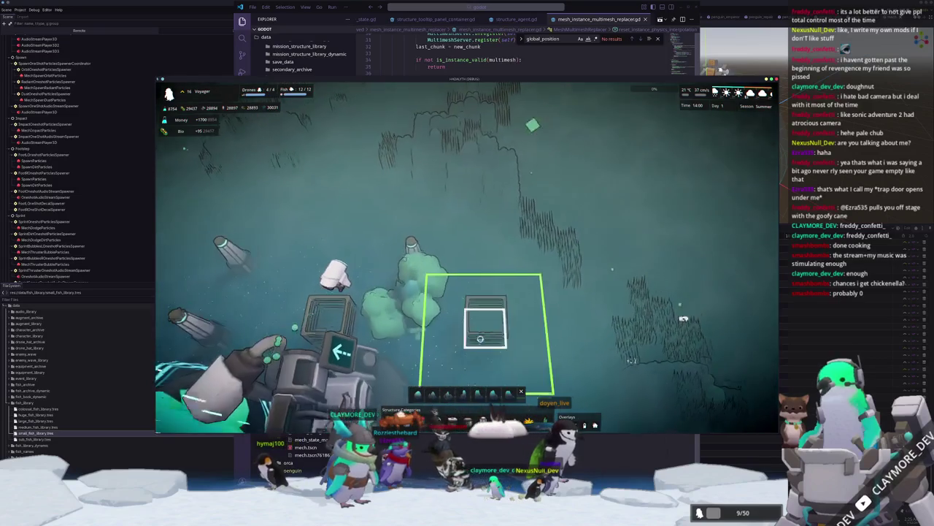
left_click(479, 331)
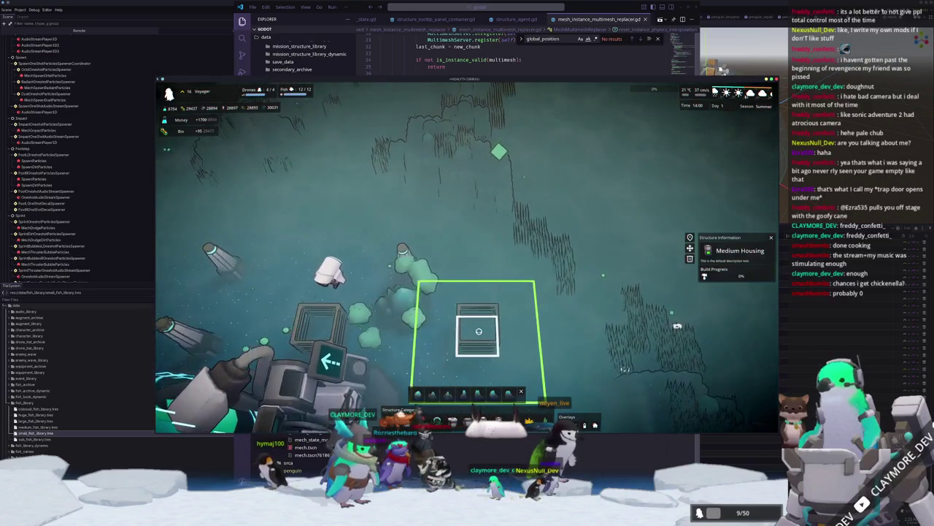
left_click(418, 315)
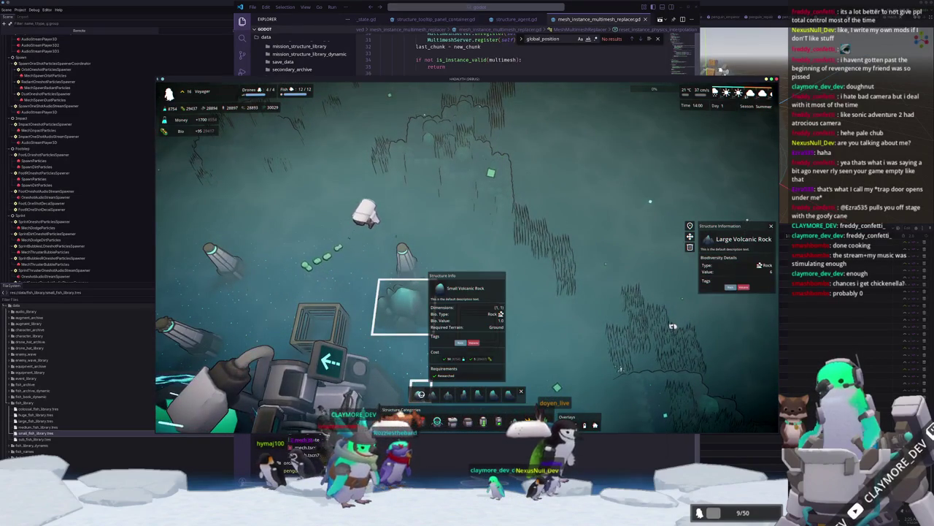
Plant coral and kelp in the plots beside the base.
left_click(453, 421)
left_click(455, 392)
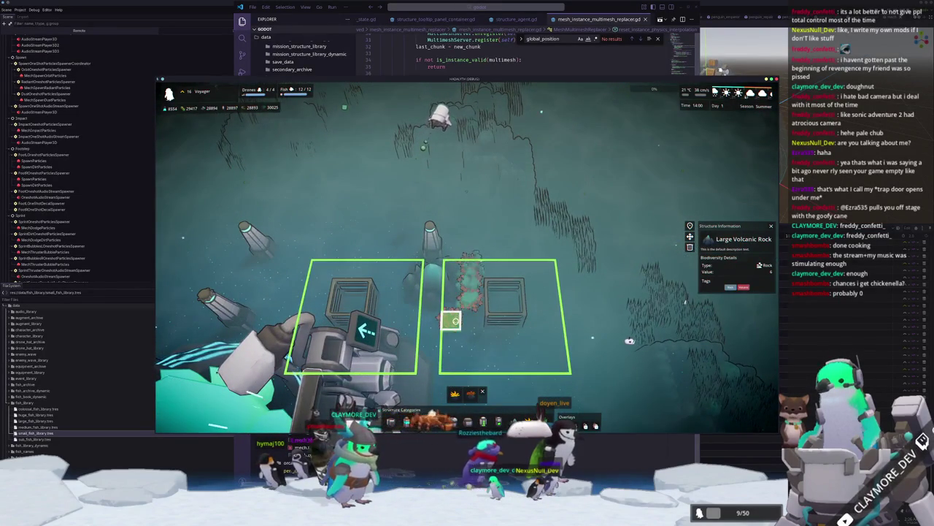
scroll(451, 322, "up", 2)
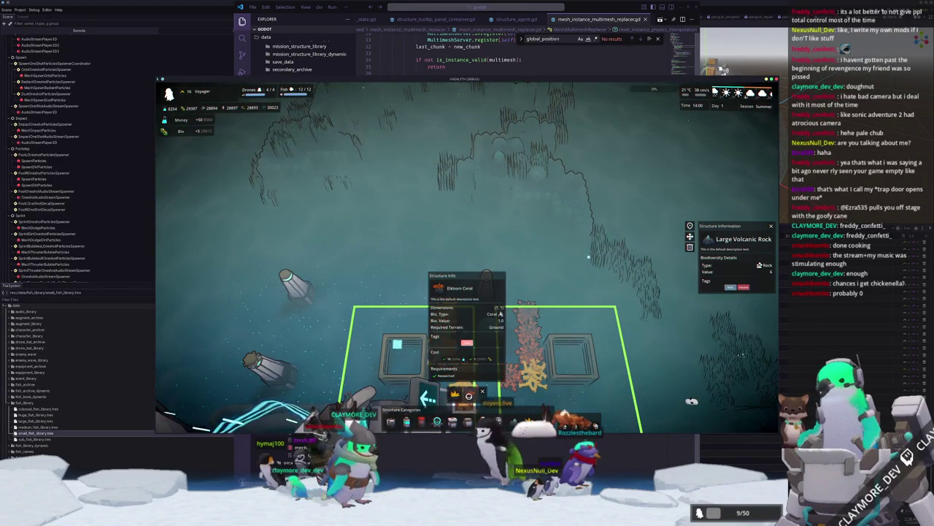
scroll(464, 368, "down", 2)
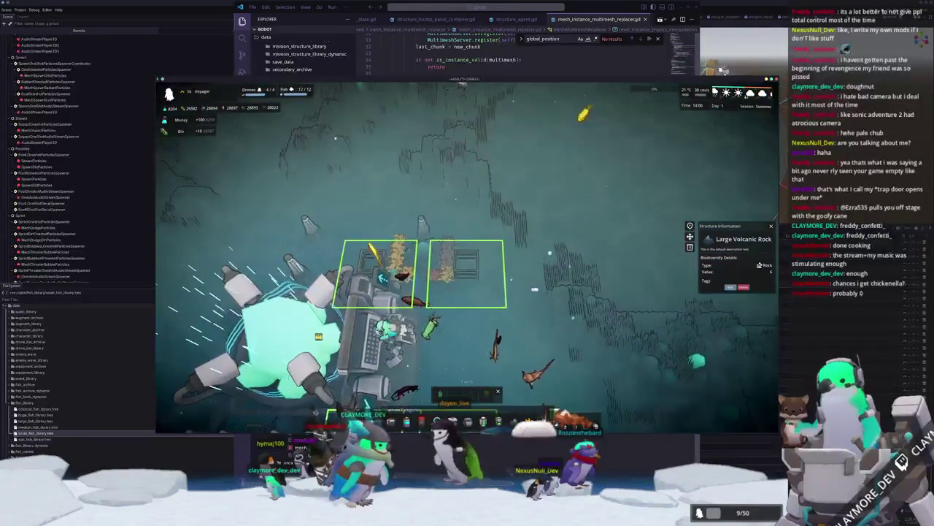
left_click(440, 395)
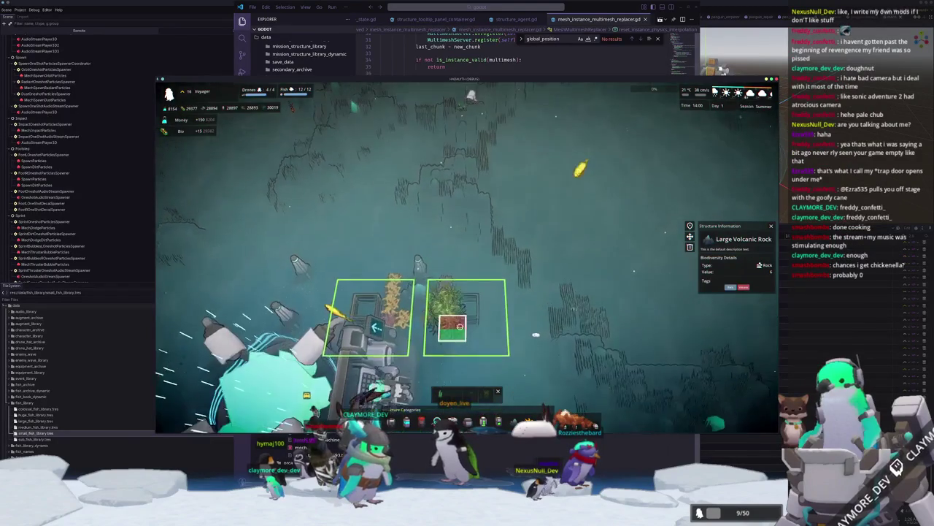
key("w")
key("a")
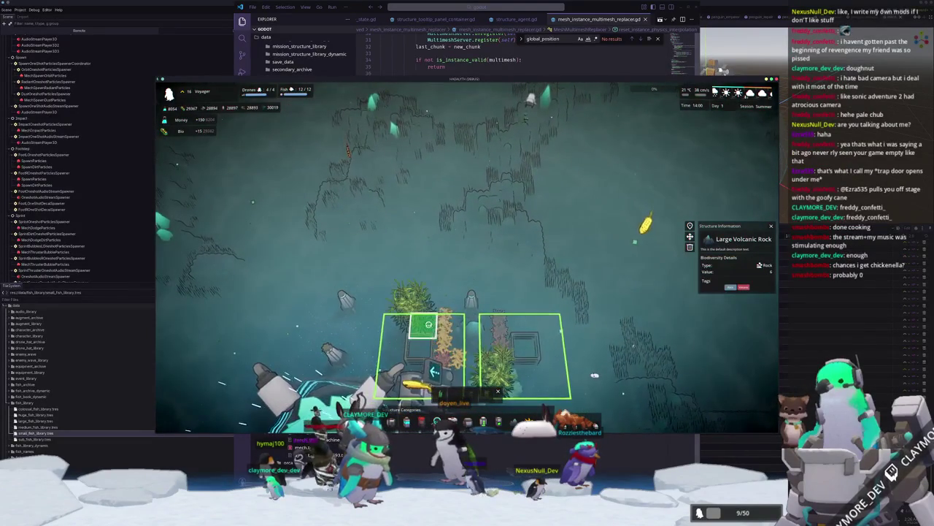
scroll(409, 343, "up", 3)
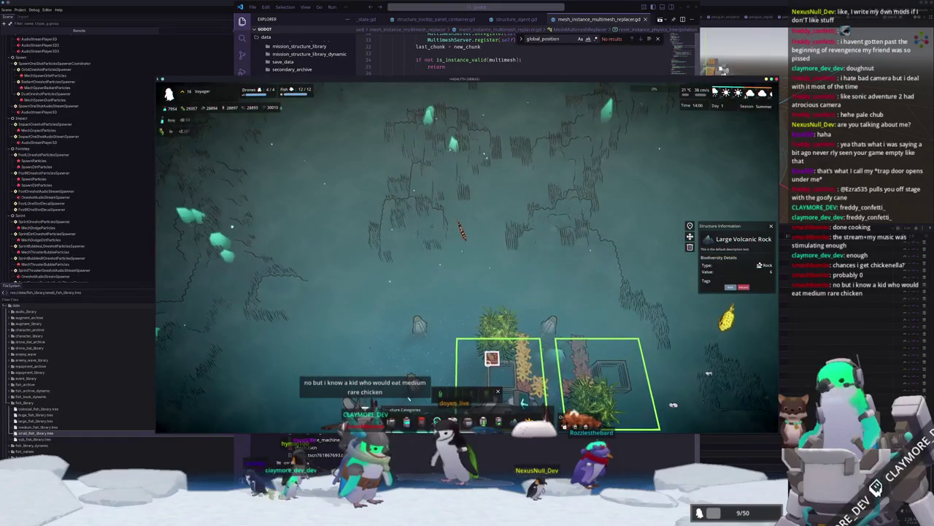
key("d")
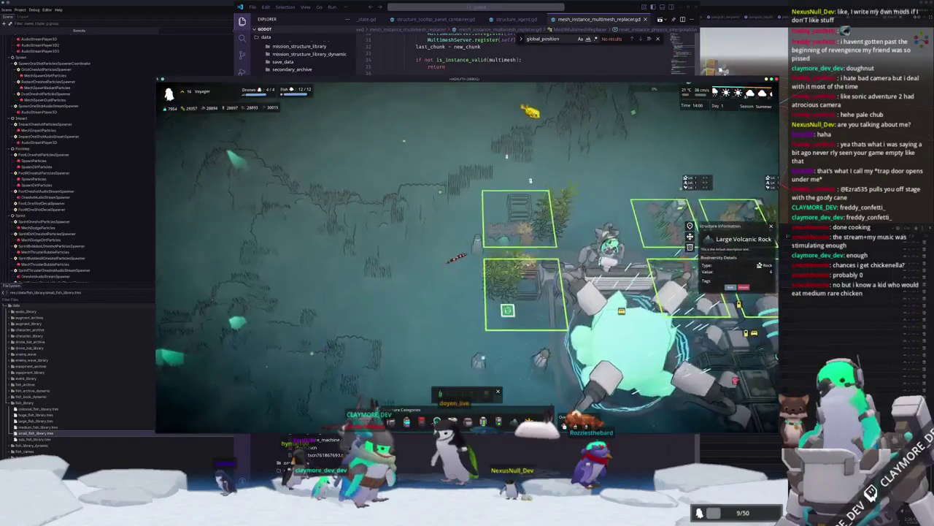
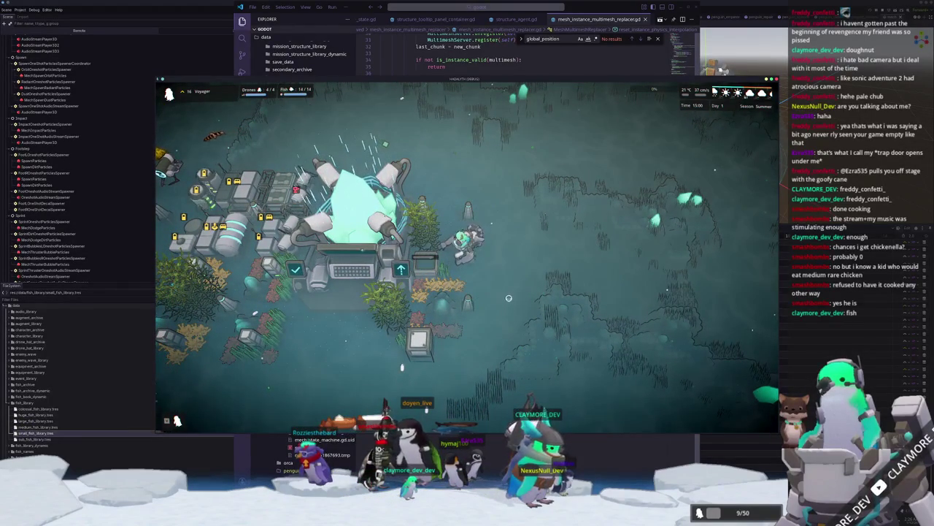
Pause and resume the game, zoom in, and inspect the Small Tidal Generator.
key("Escape")
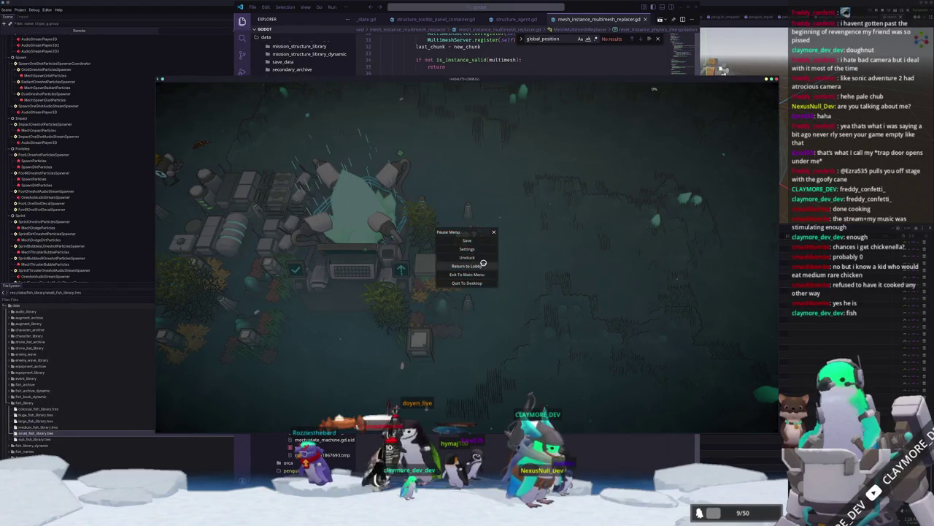
left_click(475, 259)
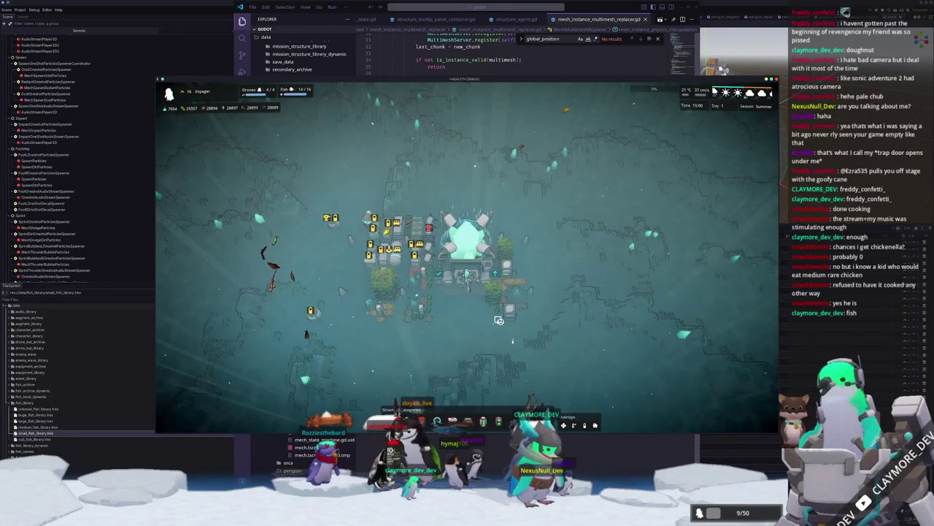
scroll(498, 320, "up", 5)
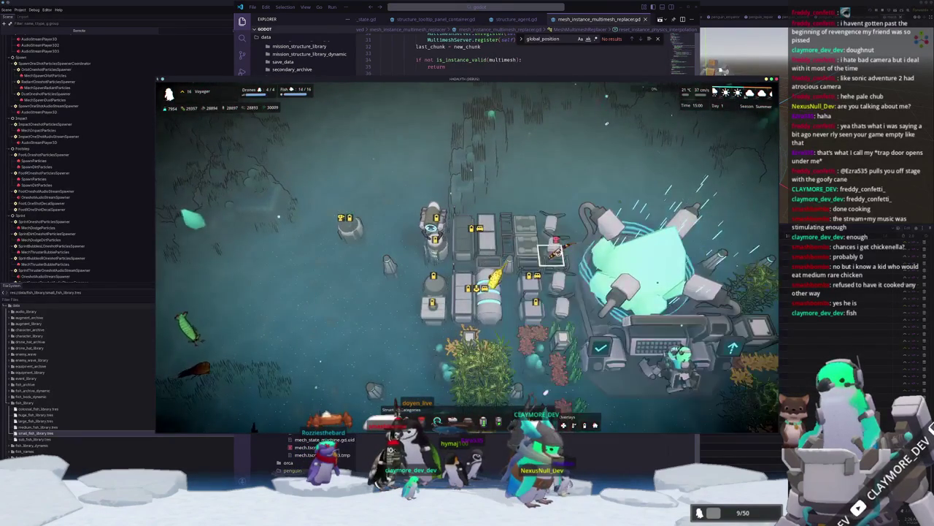
left_click(553, 252)
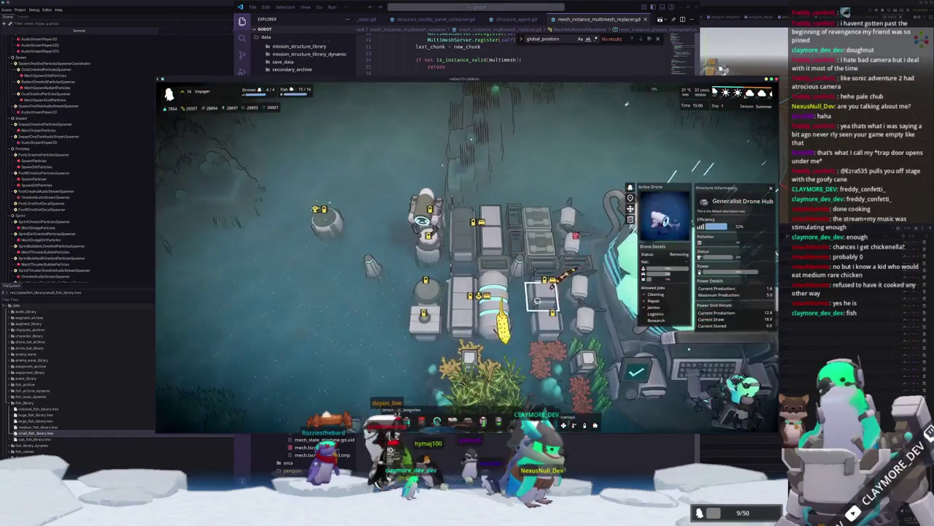
Inspect the Generalist, Logistics and Research Drone Hubs plus one other base structure.
left_click(546, 319)
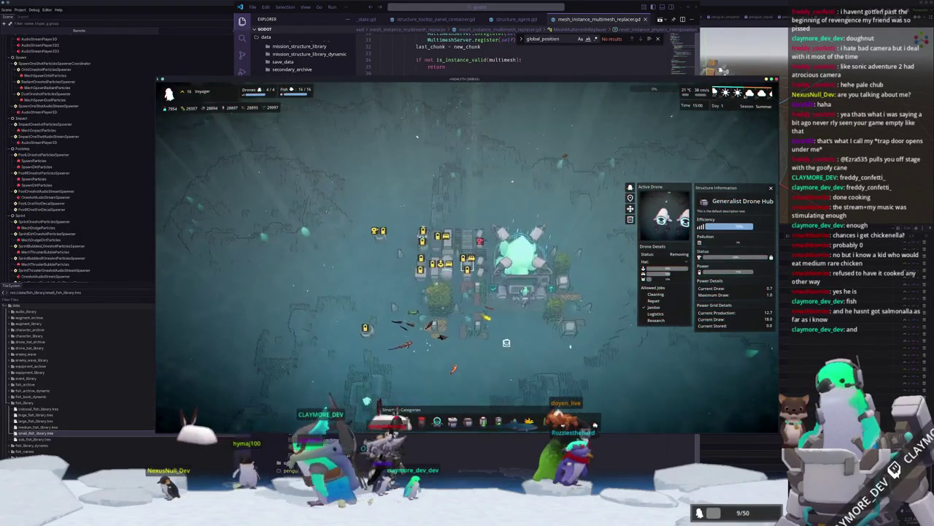
left_click(562, 313)
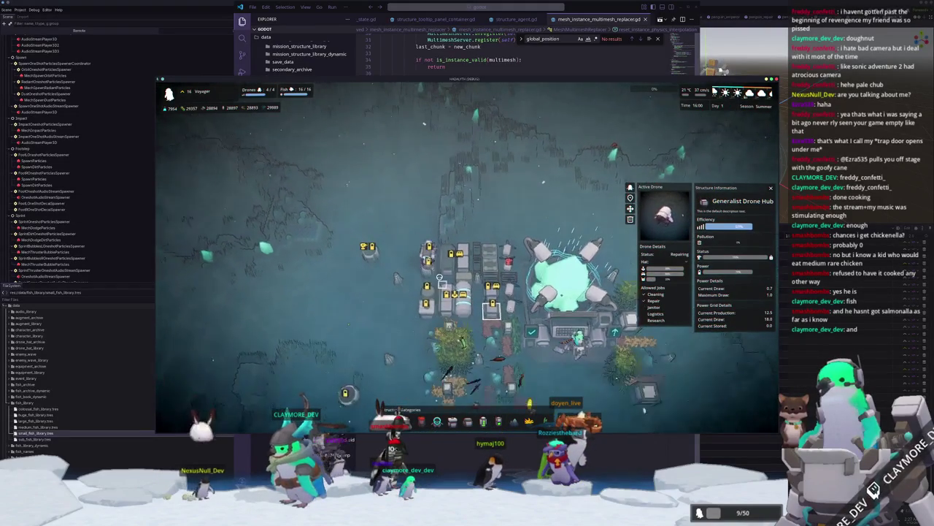
left_click(468, 268)
left_click(471, 310)
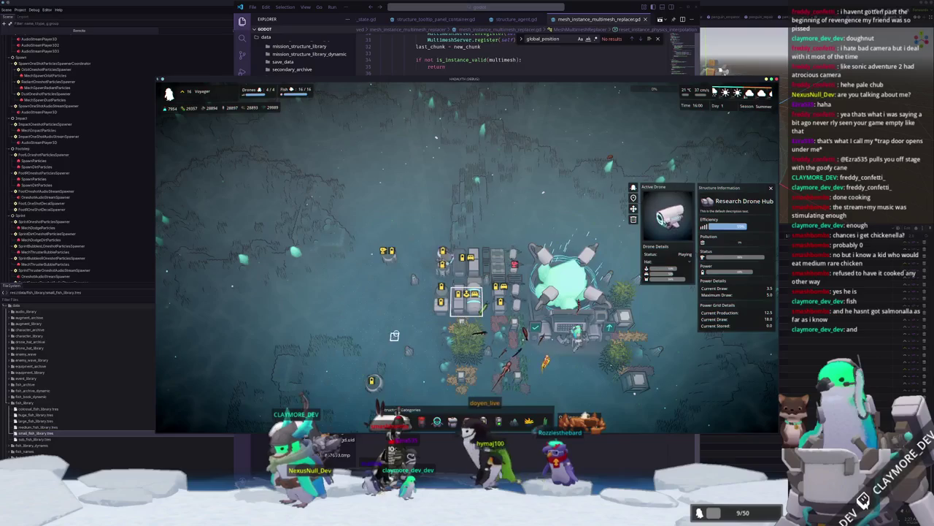
Deselect the hub, reposition the camera over the base, and open the Medium Power Bank's details.
left_click(401, 330)
scroll(402, 330, "down", 2)
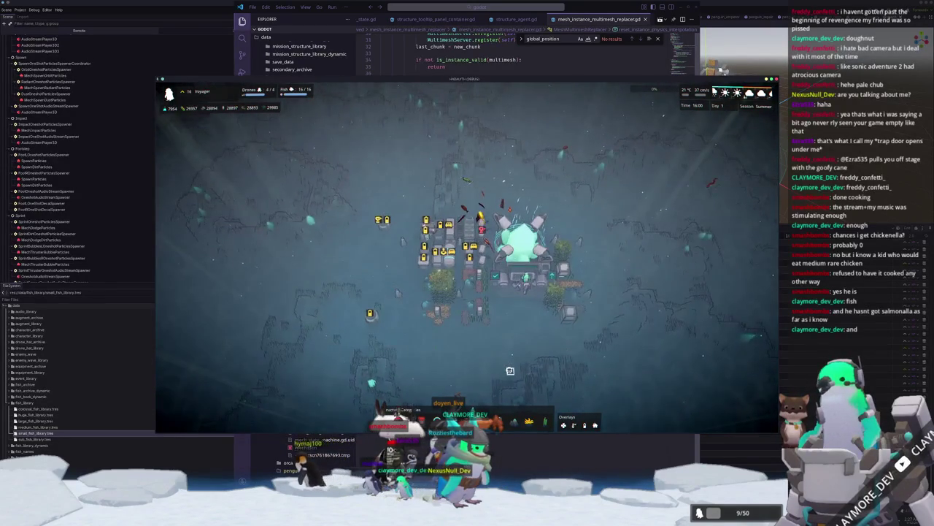
key("s")
key("d")
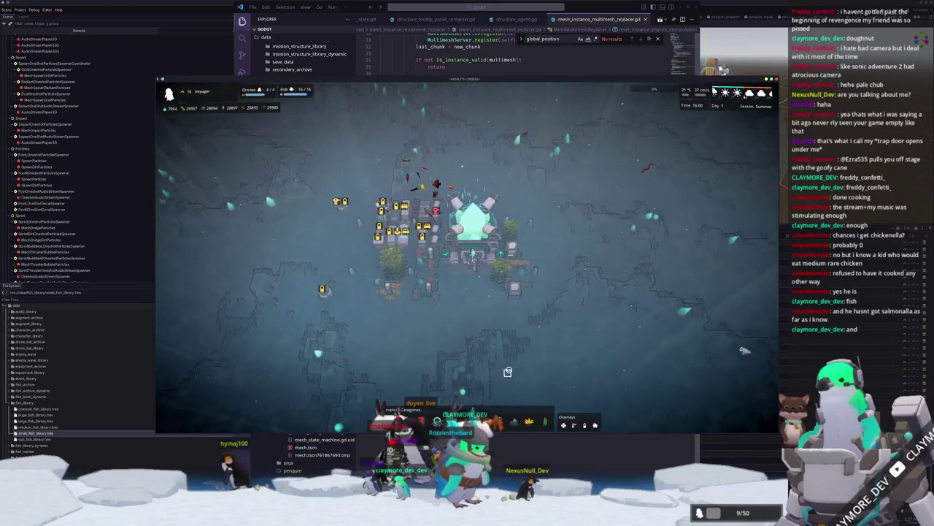
scroll(508, 371, "up", 3)
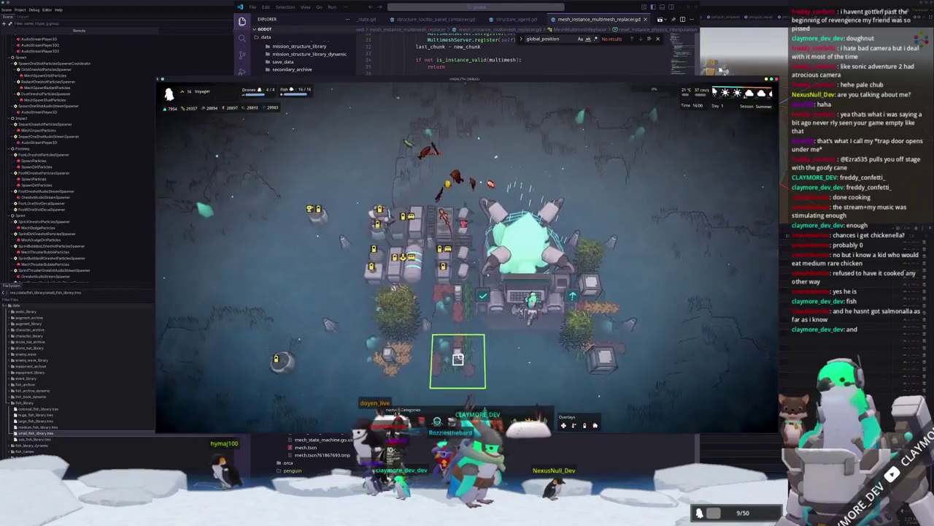
scroll(458, 359, "down", 2)
scroll(460, 335, "up", 2)
key("w")
key("a")
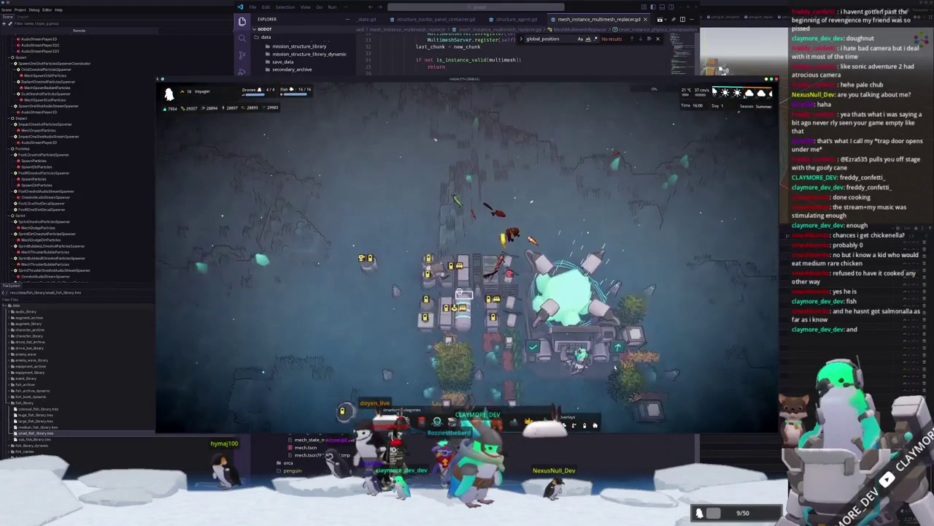
left_click(465, 293)
scroll(461, 330, "up", 2)
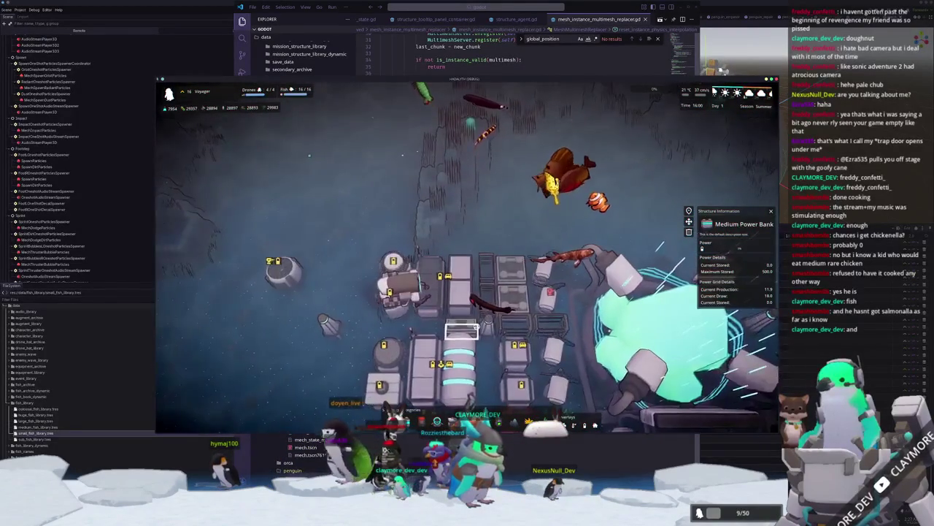
Open a Small Housing and view its resident Ghost Knifefish.
scroll(461, 331, "down", 3)
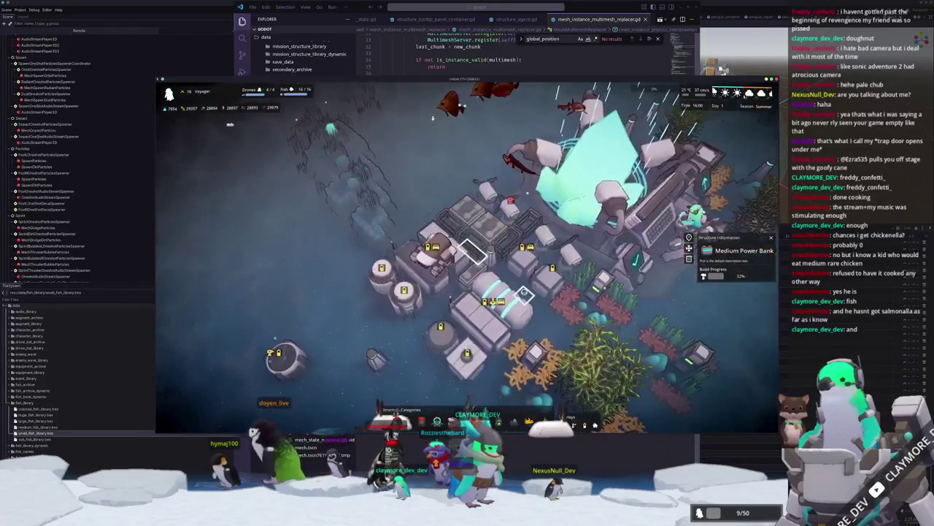
left_click(533, 350)
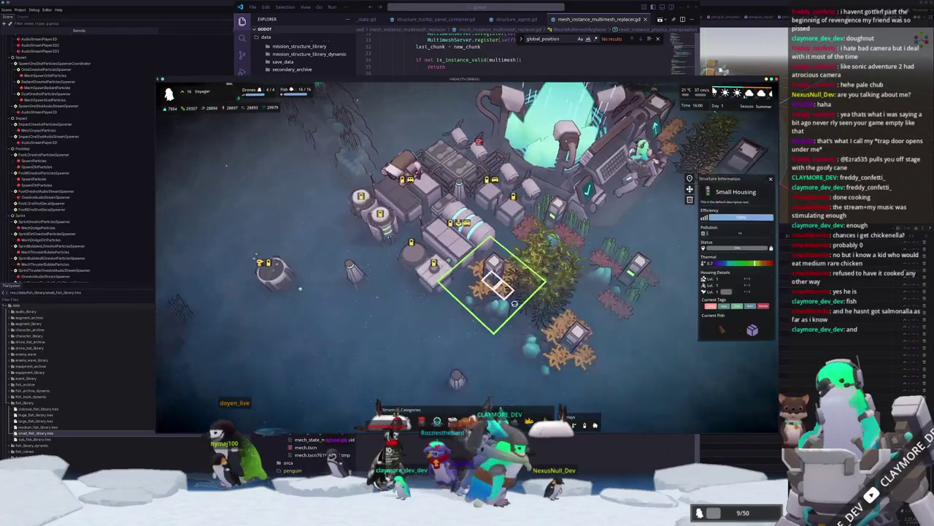
left_click(723, 330)
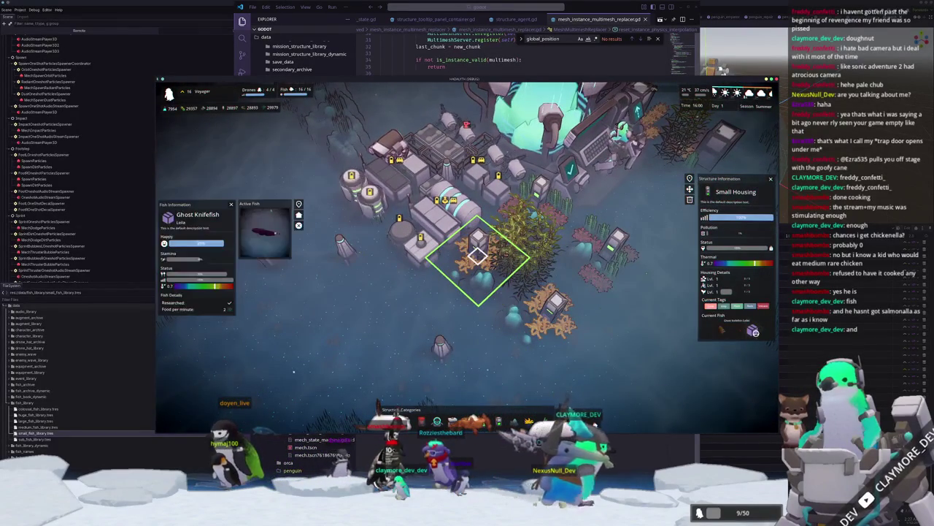
Select the colony Core to show its structure information and active drone.
scroll(671, 358, "down", 3)
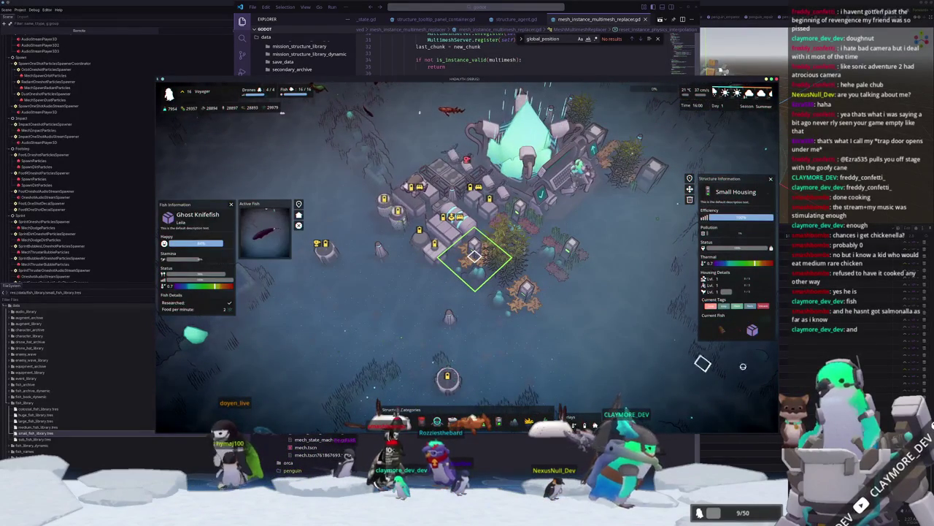
scroll(657, 373, "down", 2)
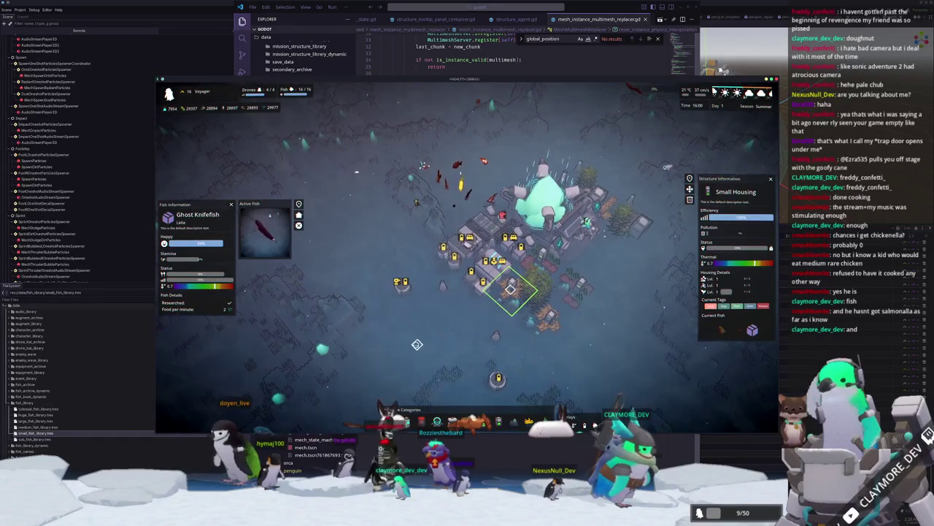
scroll(417, 344, "up", 4)
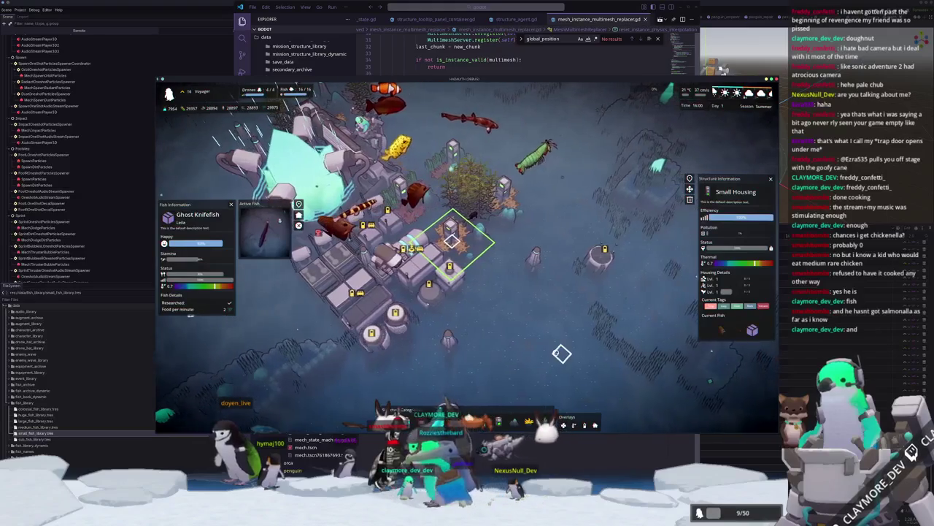
scroll(561, 354, "down", 5)
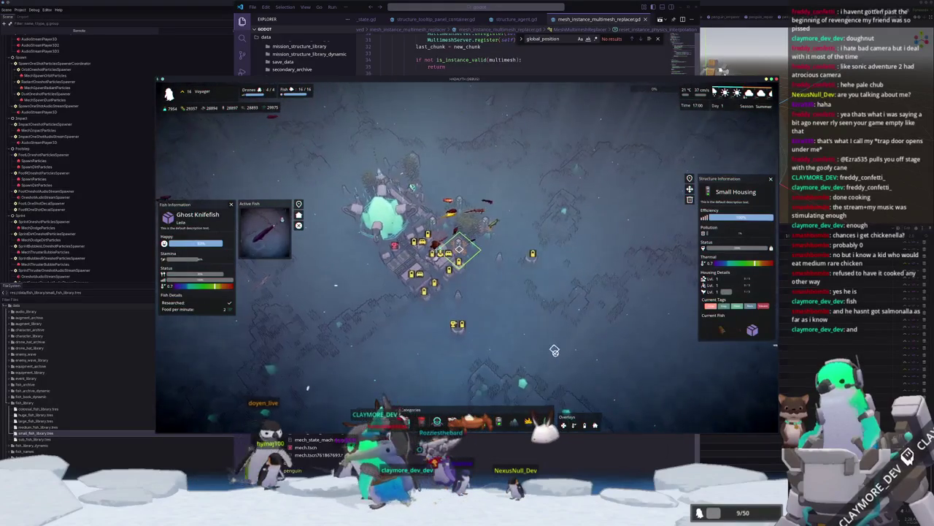
left_click(547, 213)
scroll(514, 367, "up", 3)
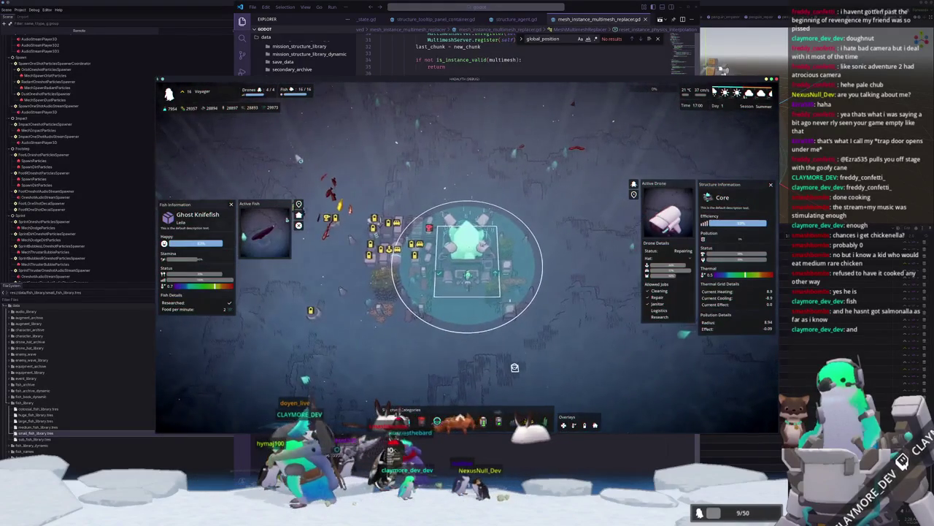
Pan and zoom the camera to recentre the view on the Core.
key("a")
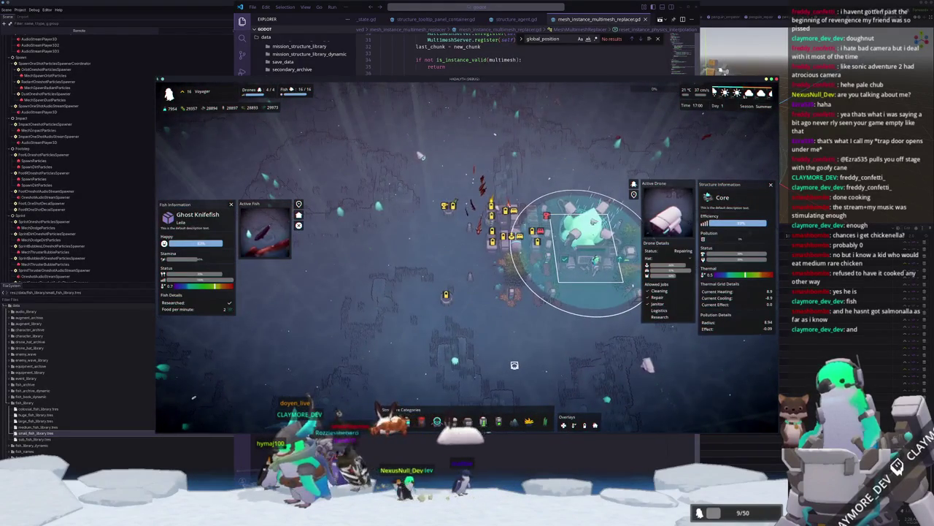
key("d")
scroll(515, 365, "up", 3)
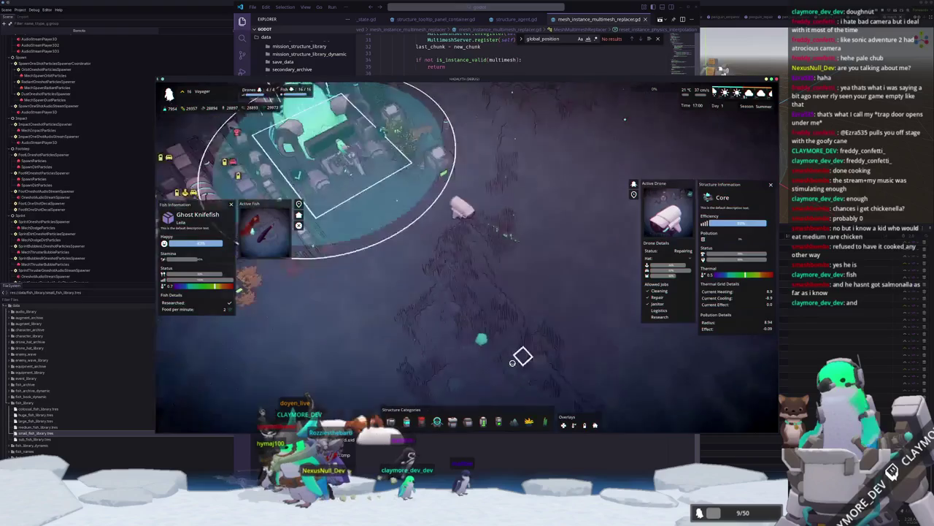
key("w")
scroll(517, 357, "up", 3)
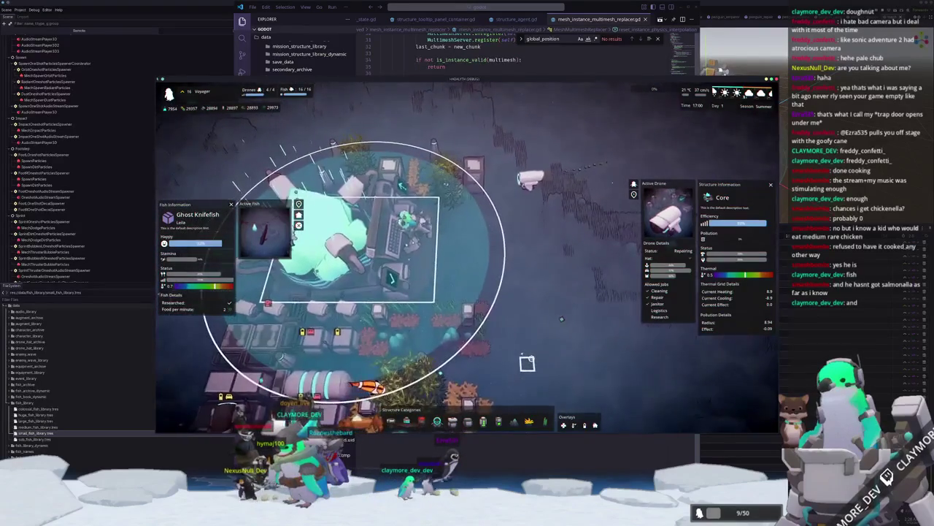
scroll(527, 363, "down", 4)
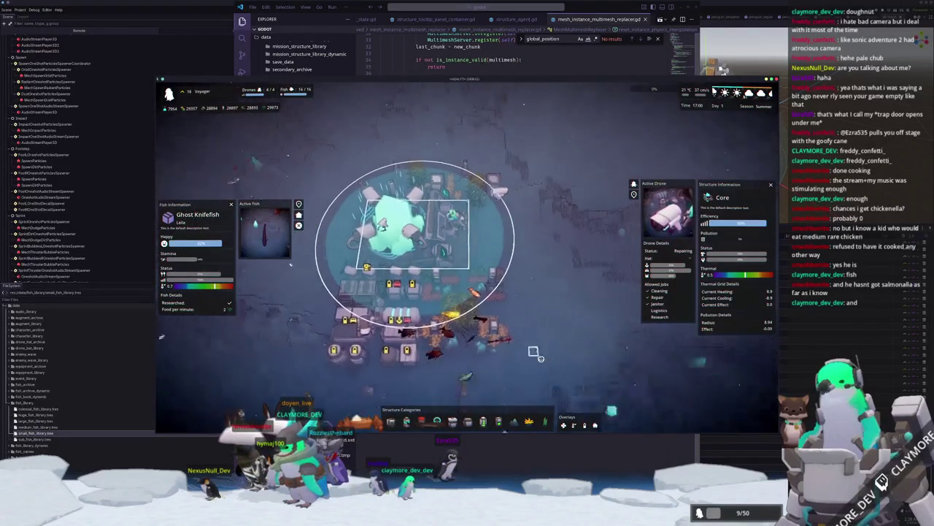
Pan across the seafloor, dismiss the fish, drone and Core panels, and zoom out.
key("a")
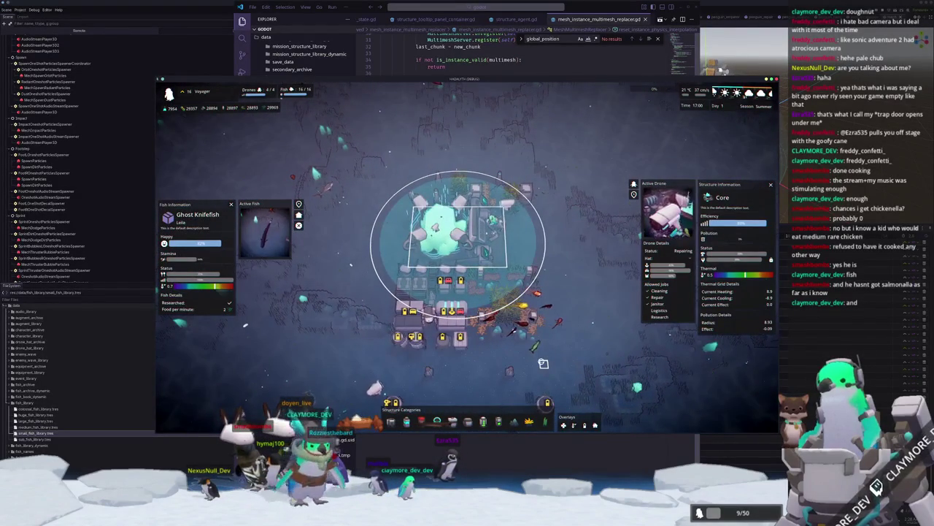
key("s")
key("a")
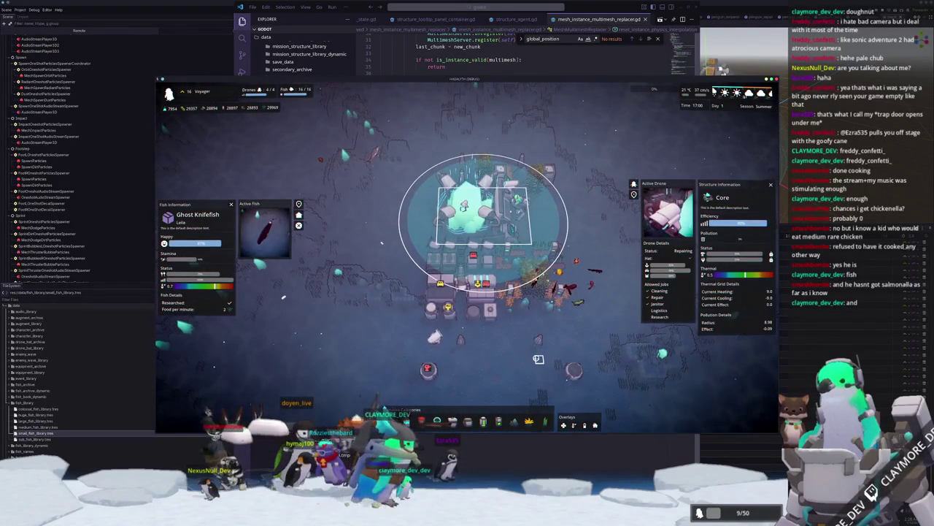
key("d")
key("w")
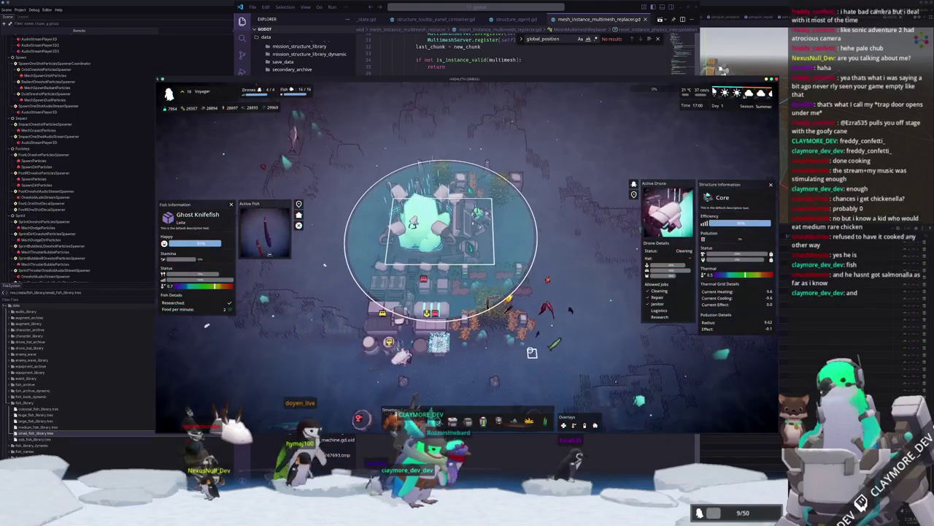
key("a")
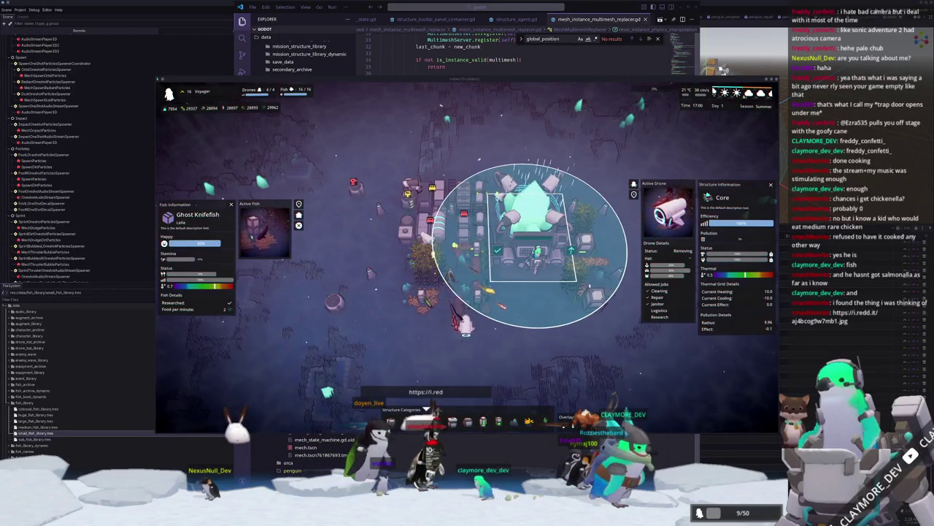
left_click(693, 332)
scroll(694, 336, "down", 3)
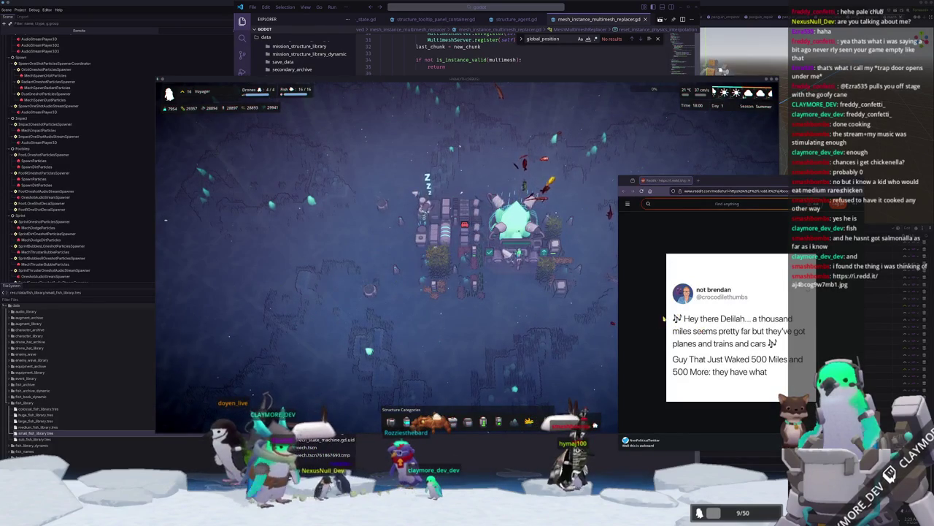
Ctrl-zoom the Firefox page in and out to examine the shared tweet image.
scroll(655, 319, "up", 1, "ctrl")
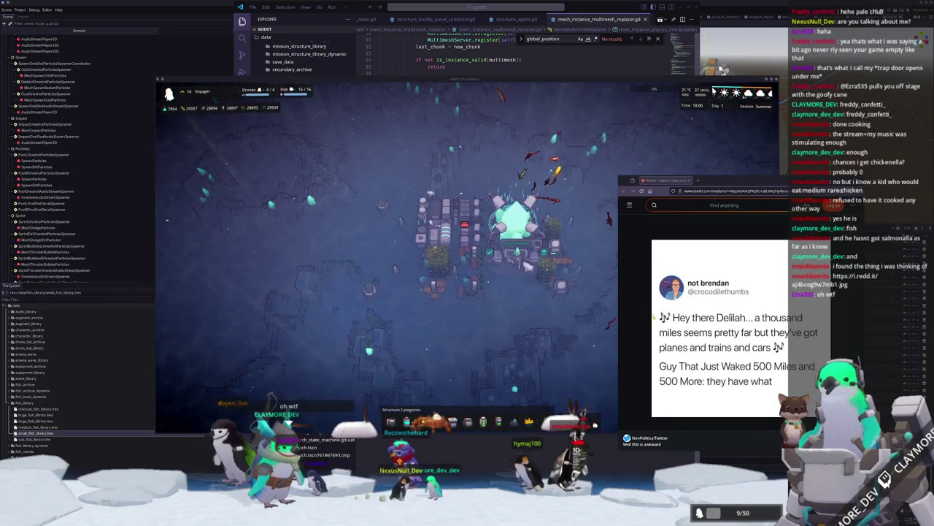
scroll(654, 319, "up", 1, "ctrl")
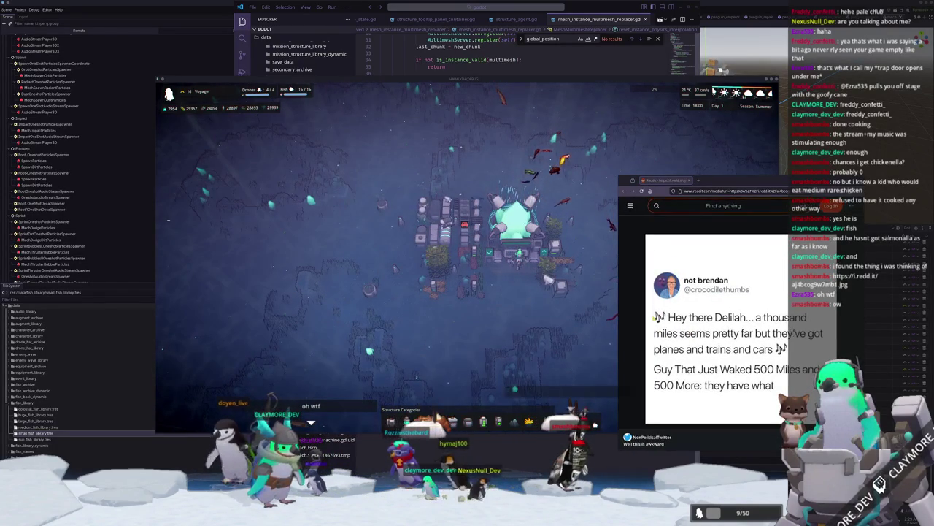
scroll(655, 319, "down", 1, "ctrl")
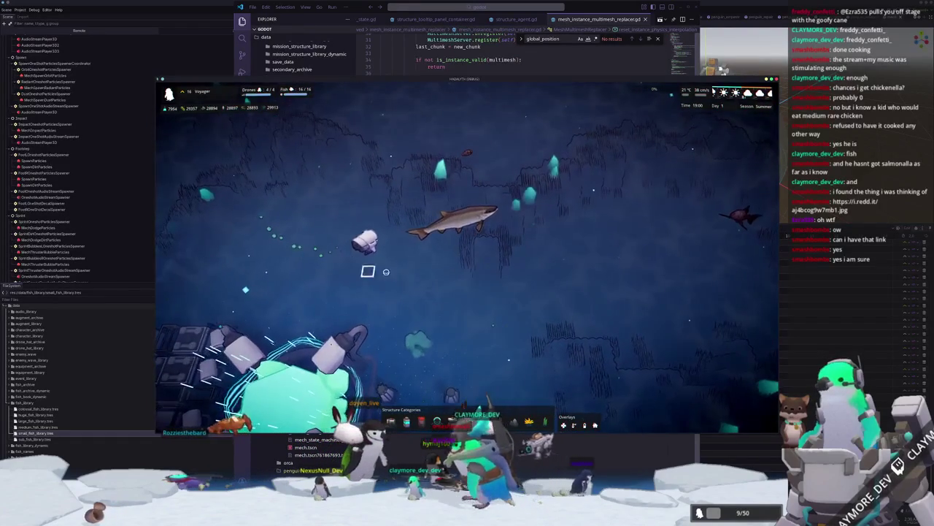
Check the Research and Logistics Drone Hubs and the Medium Power Bank's stats.
scroll(403, 274, "down", 5)
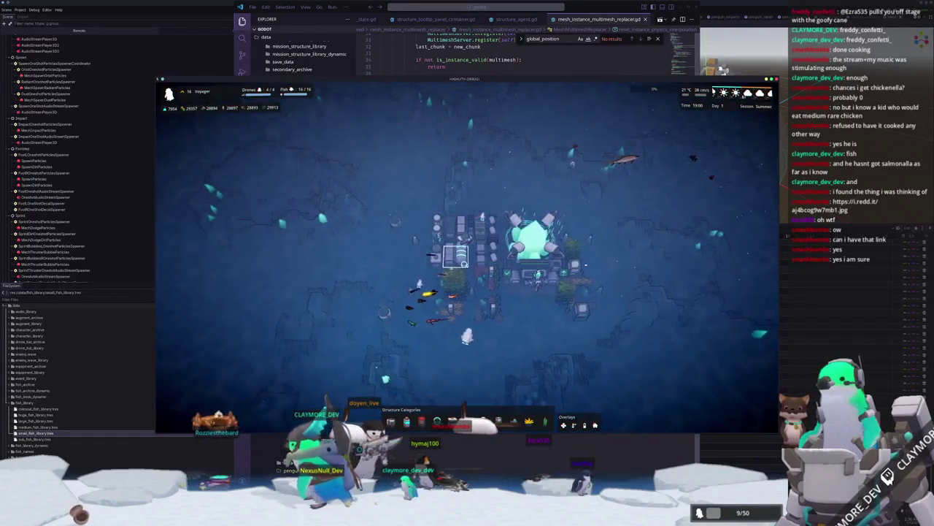
left_click(449, 275)
scroll(355, 296, "up", 3)
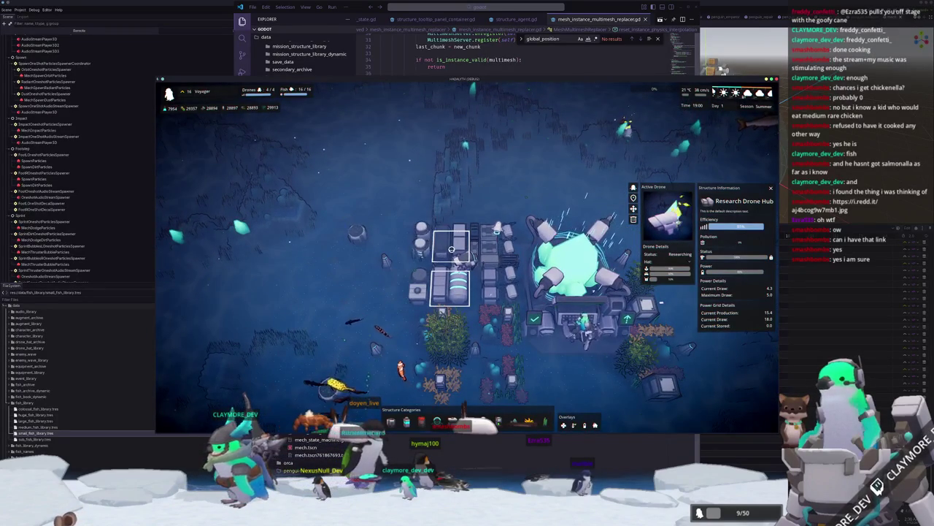
left_click(451, 249)
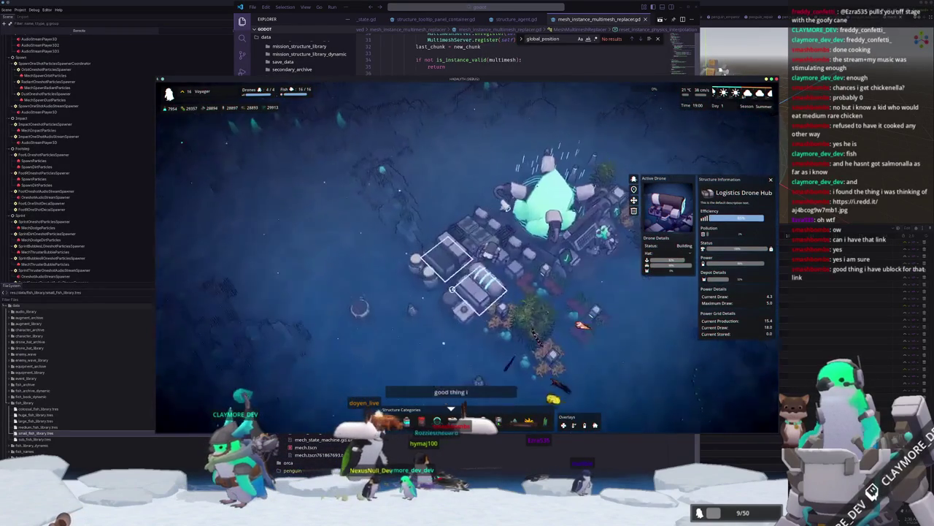
left_click(413, 289)
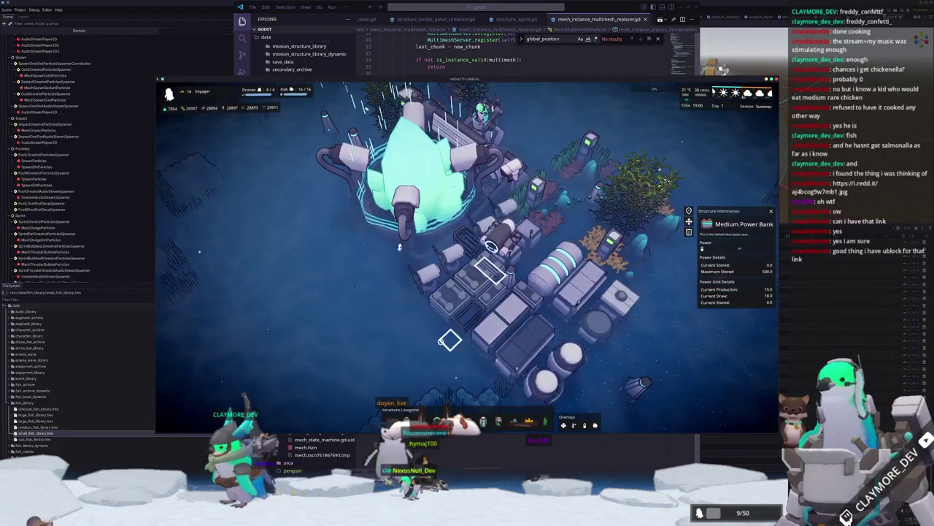
left_click(502, 349)
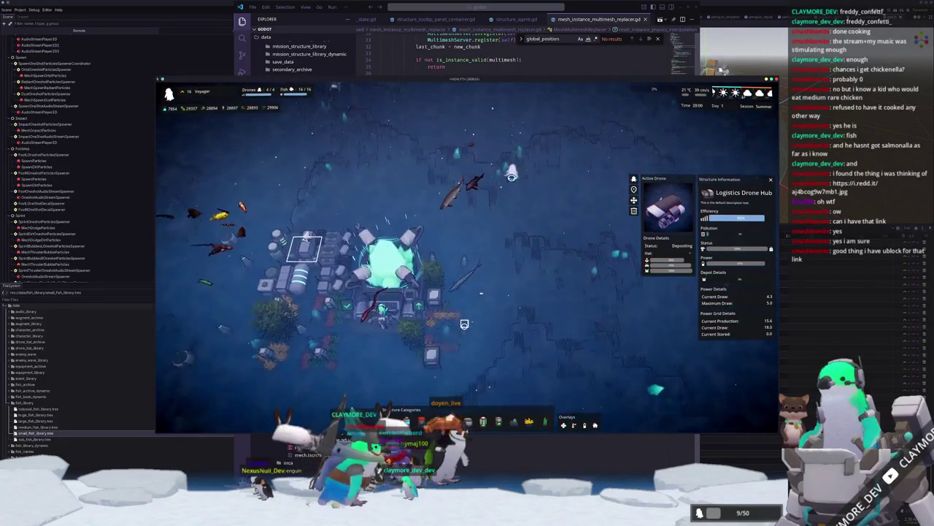
Inspect the Medium Housing and the central crystal core, clearing each selection afterwards.
left_click(465, 326)
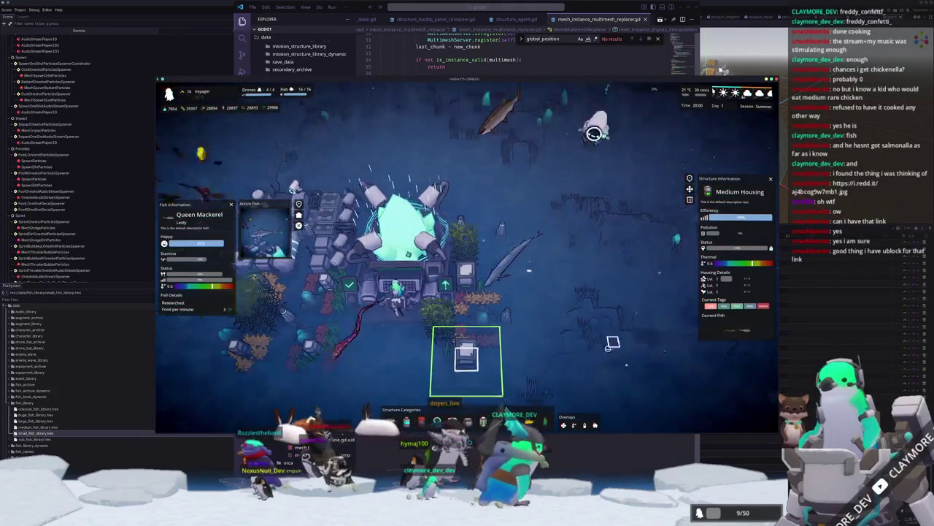
left_click(557, 350)
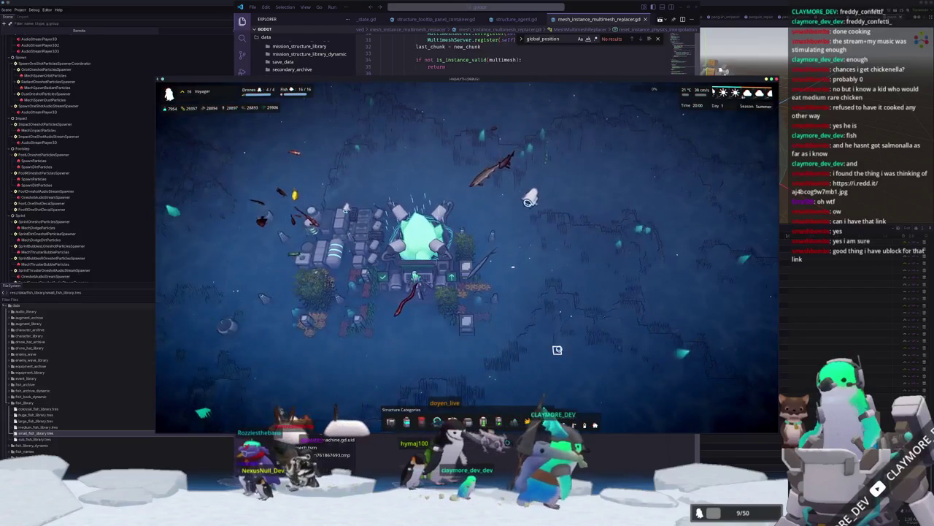
left_click(467, 241)
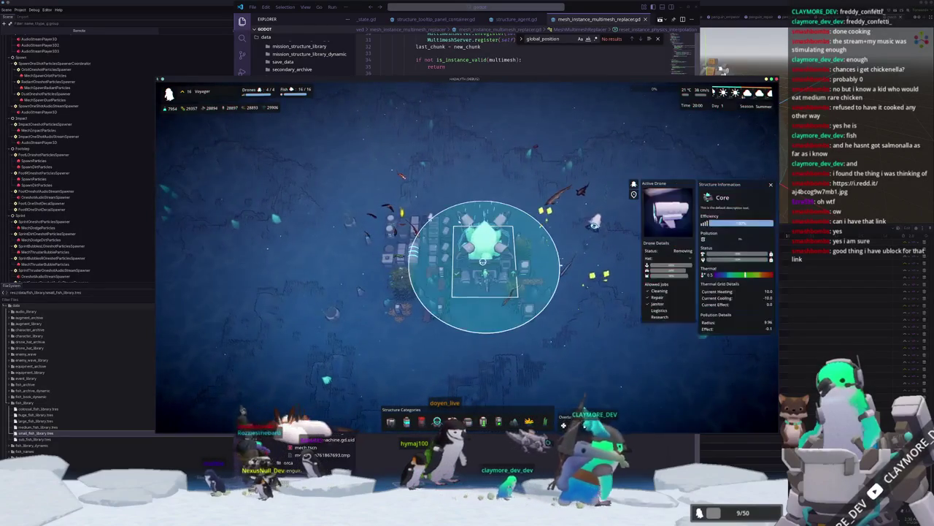
left_click(462, 360)
Rotate the view with Q, toggle the building grid, and switch to the Twitch raid window.
key("q")
key("b")
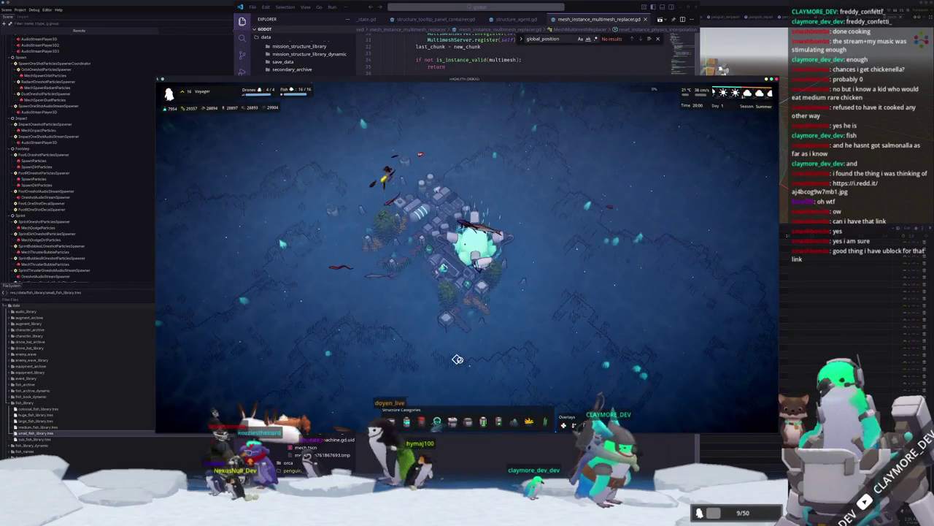
key("q")
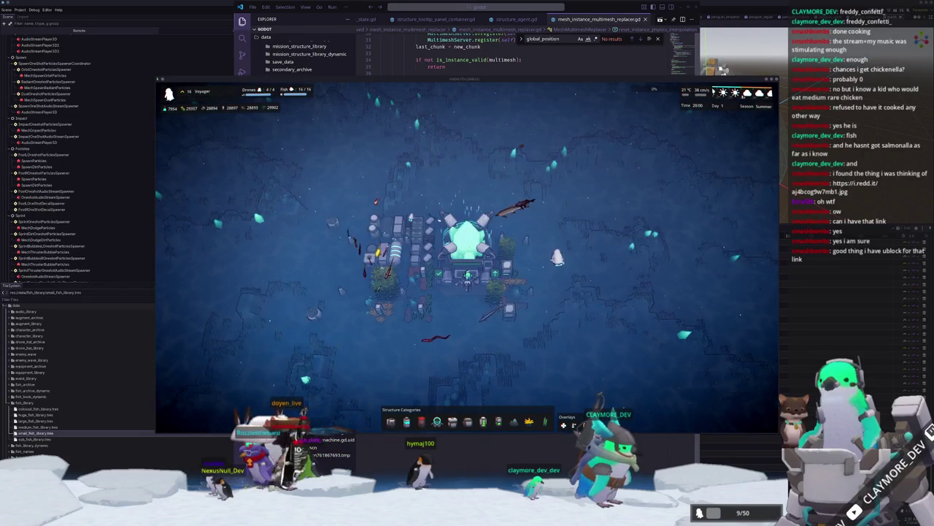
key("alt+Tab")
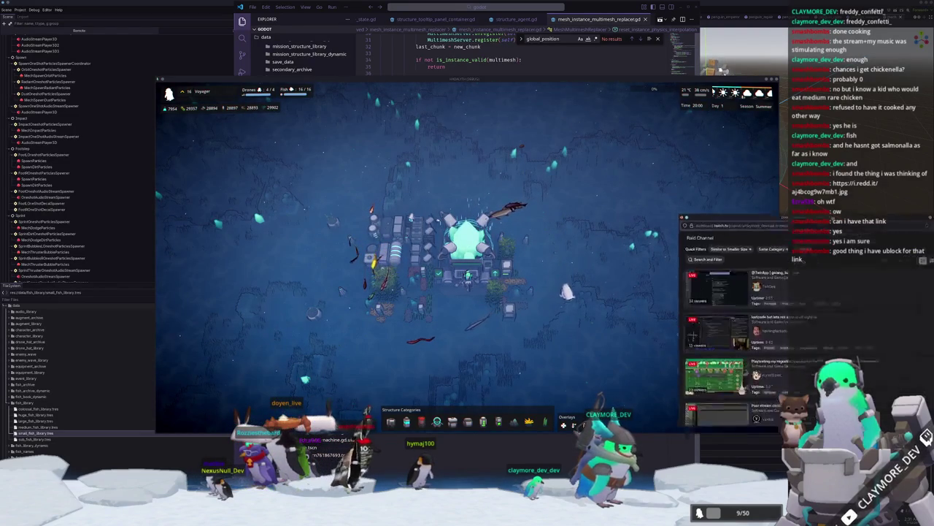
Enlarge the Raid Channel window, sort by viewer count, and apply the Same Category filter.
left_click_drag(592, 179, 552, 79)
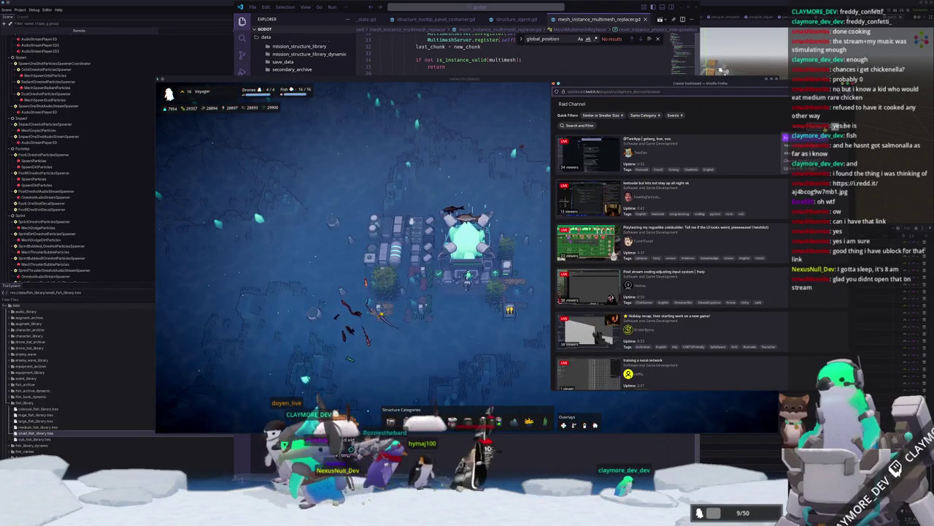
left_click(785, 136)
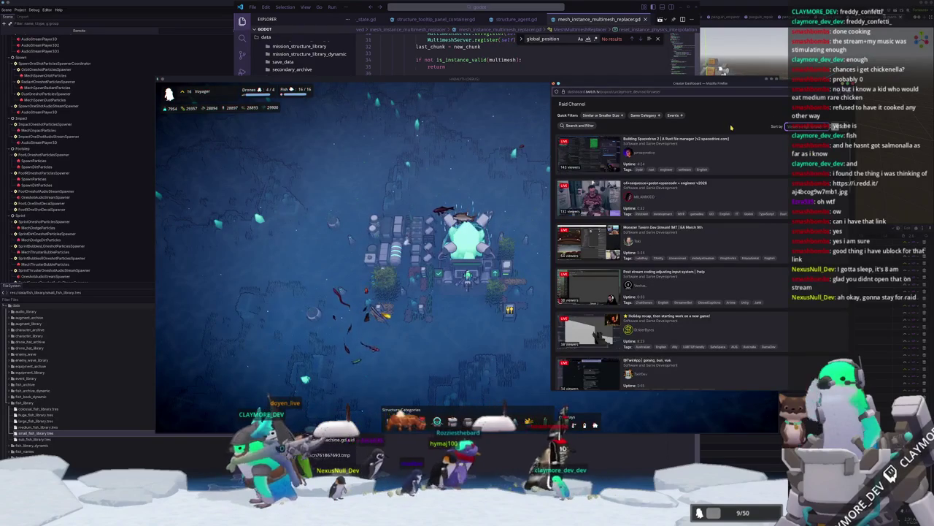
left_click(641, 115)
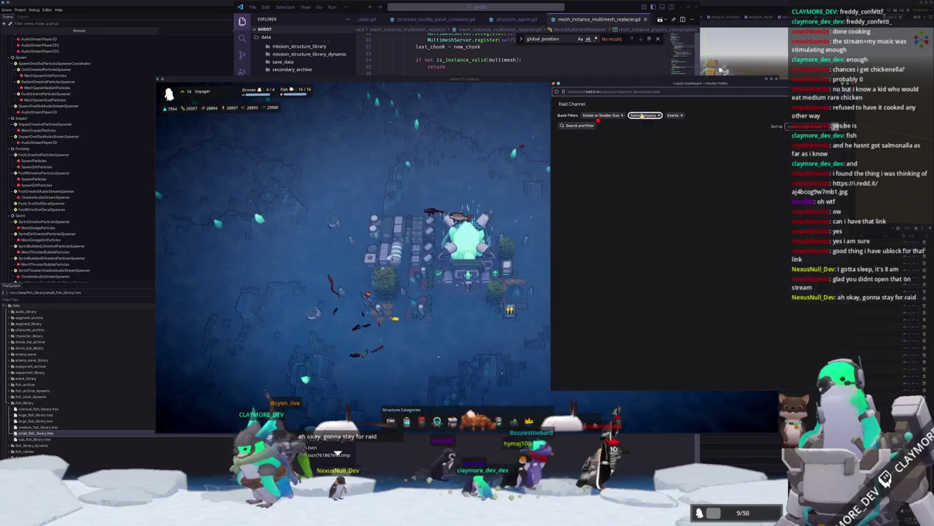